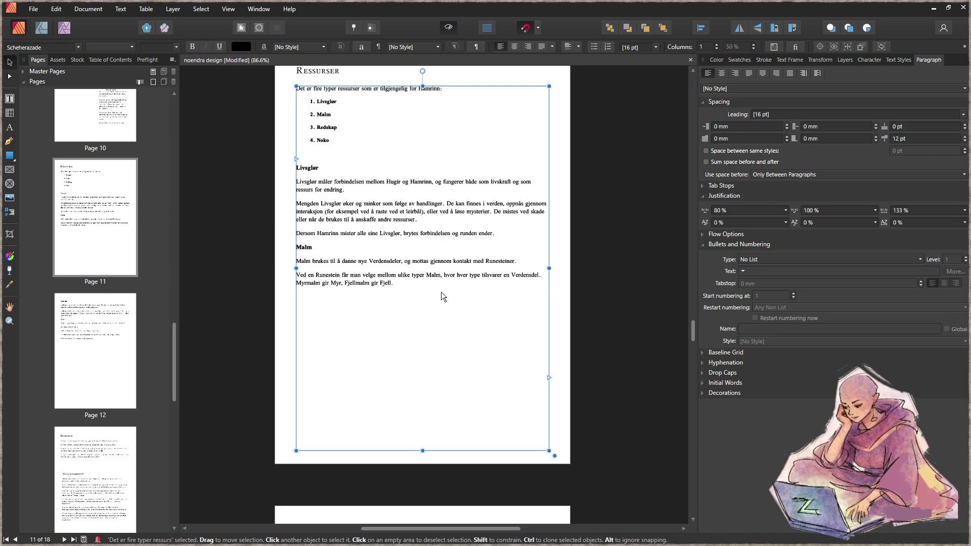
# - Duplicate the Ressurser text frame, delete the intro and list from the copy, and move it lower
pyautogui.moveTo(424, 86)
pyautogui.mouseDown()
pyautogui.moveTo(416, 285)
pyautogui.moveTo(416, 239)
pyautogui.mouseUp()
pyautogui.moveTo(331, 277); pyautogui.dragTo(260, 252)
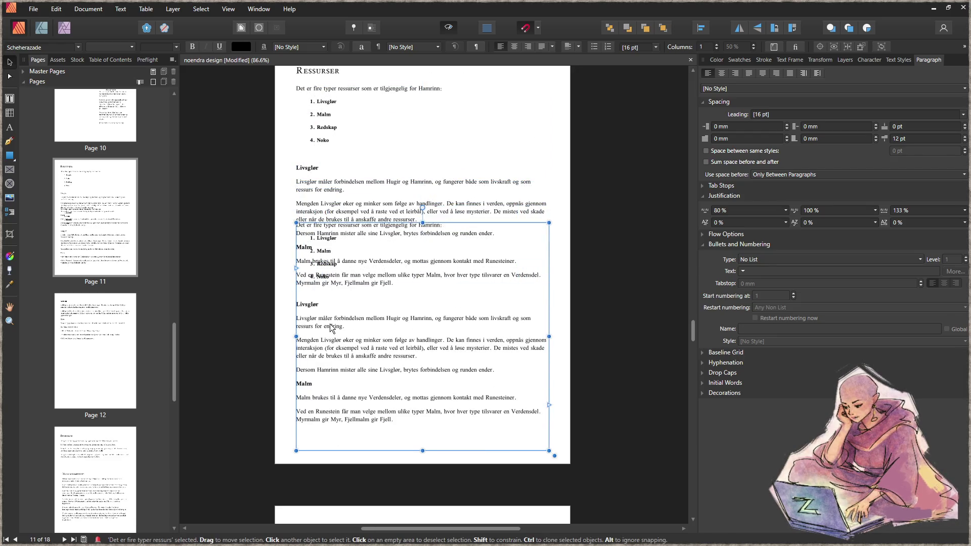
pyautogui.keyDown('shift'); pyautogui.click(296, 226); pyautogui.keyUp('shift')
pyautogui.press('Delete')
pyautogui.press('Delete')
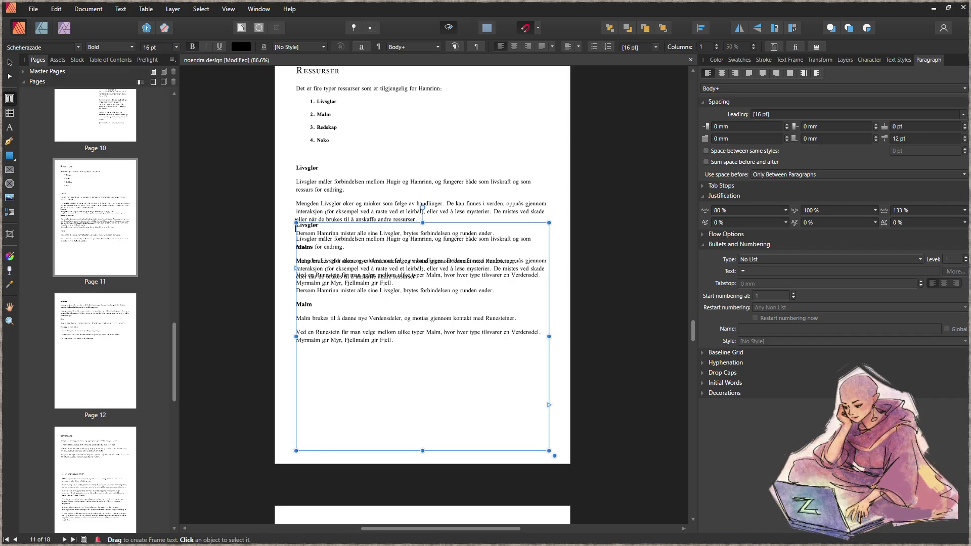
pyautogui.press('Escape')
pyautogui.moveTo(418, 262)
pyautogui.mouseDown()
pyautogui.moveTo(418, 338)
pyautogui.moveTo(439, 242)
pyautogui.moveTo(436, 251)
pyautogui.mouseUp()
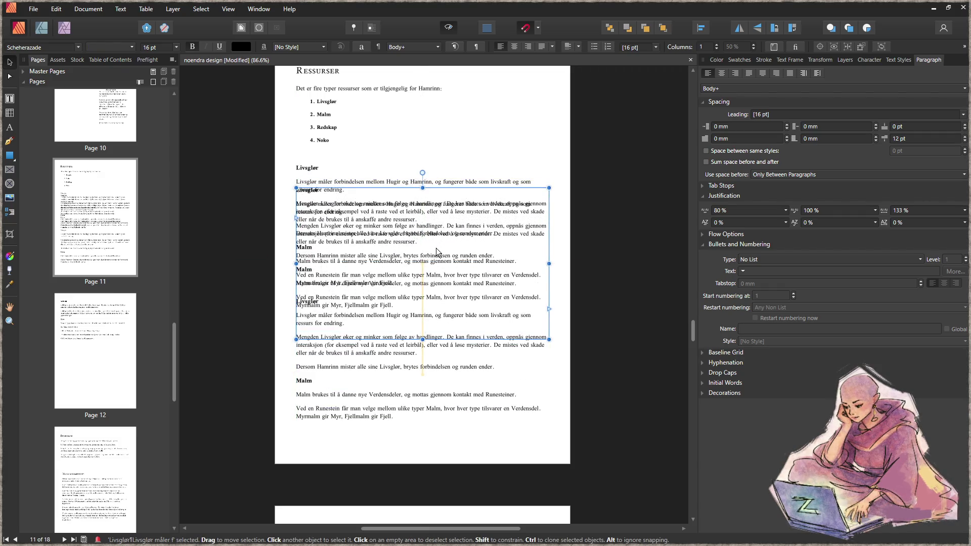
# - Delete the Livsglør-through-Fjell section text from the original frame
pyautogui.click(345, 167)
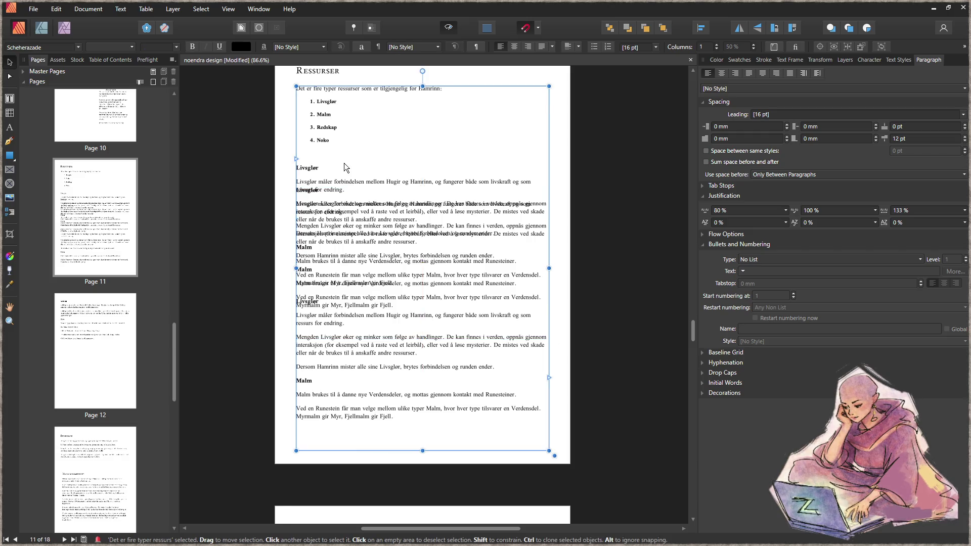
pyautogui.hotkey('ctrl', 'z')
pyautogui.hotkey('ctrl', 'z')
pyautogui.hotkey('ctrl', 'z')
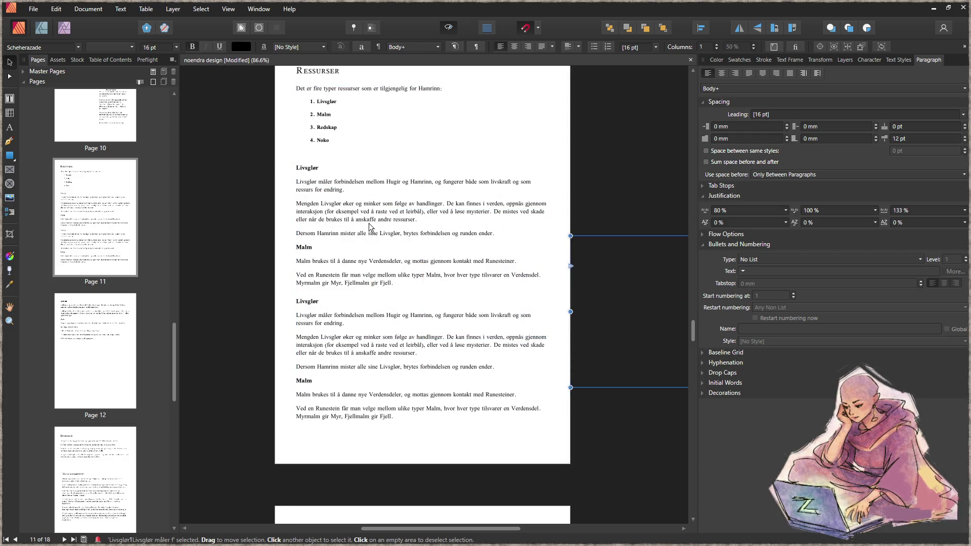
pyautogui.doubleClick(362, 254)
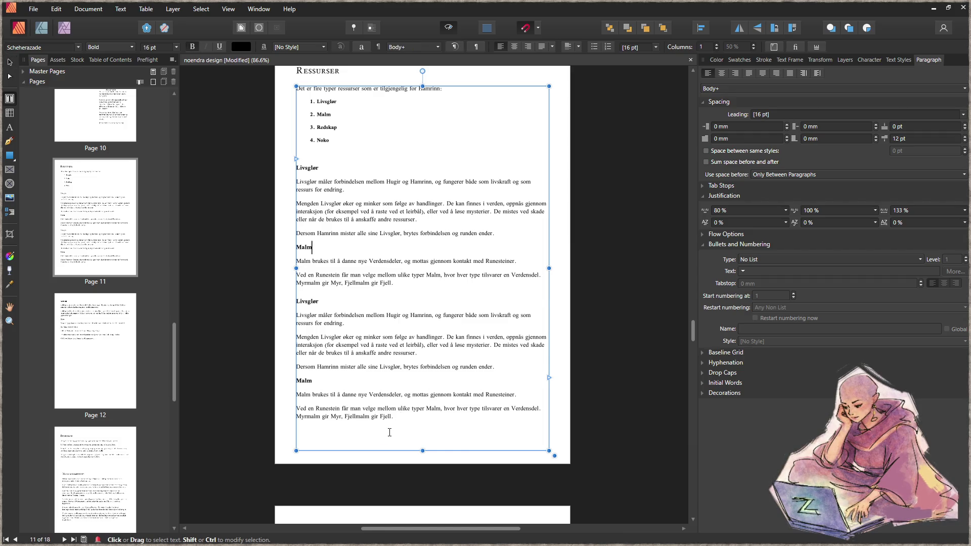
pyautogui.moveTo(390, 432); pyautogui.dragTo(296, 300)
pyautogui.click(405, 259)
pyautogui.moveTo(399, 278)
pyautogui.mouseDown()
pyautogui.moveTo(298, 167)
pyautogui.moveTo(275, 177)
pyautogui.mouseUp()
pyautogui.press('BackSpace')
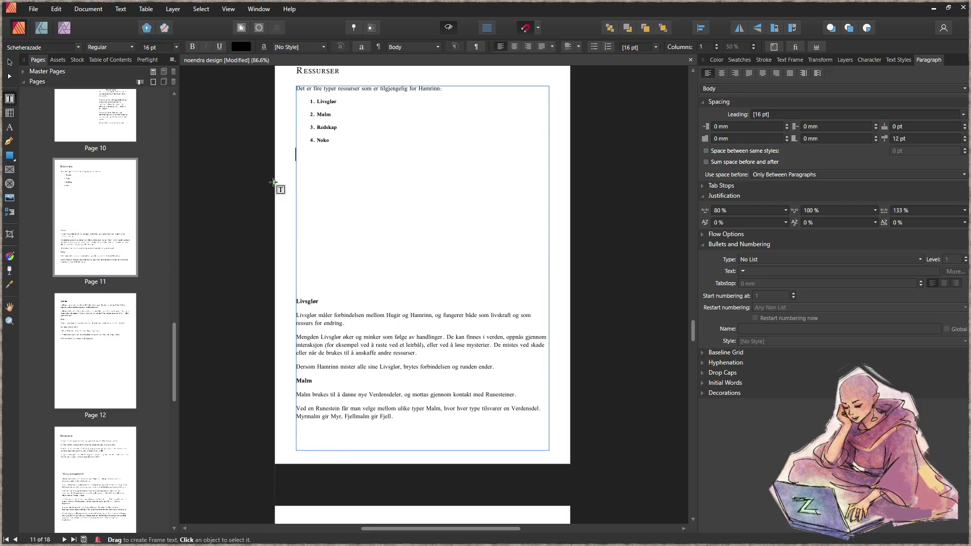
# - Shrink the top frame to fit the intro and list, about 35 mm wide
pyautogui.press('Escape')
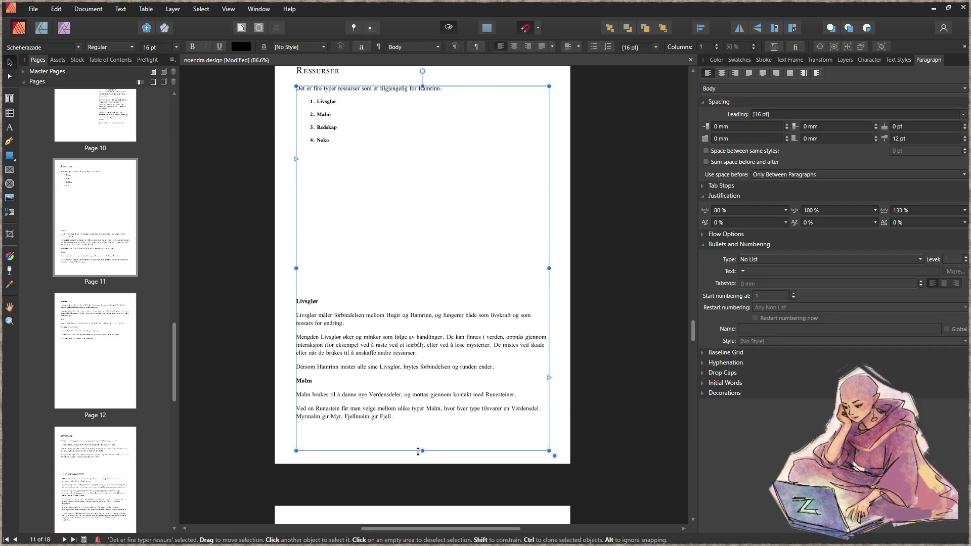
pyautogui.moveTo(420, 450); pyautogui.dragTo(427, 153)
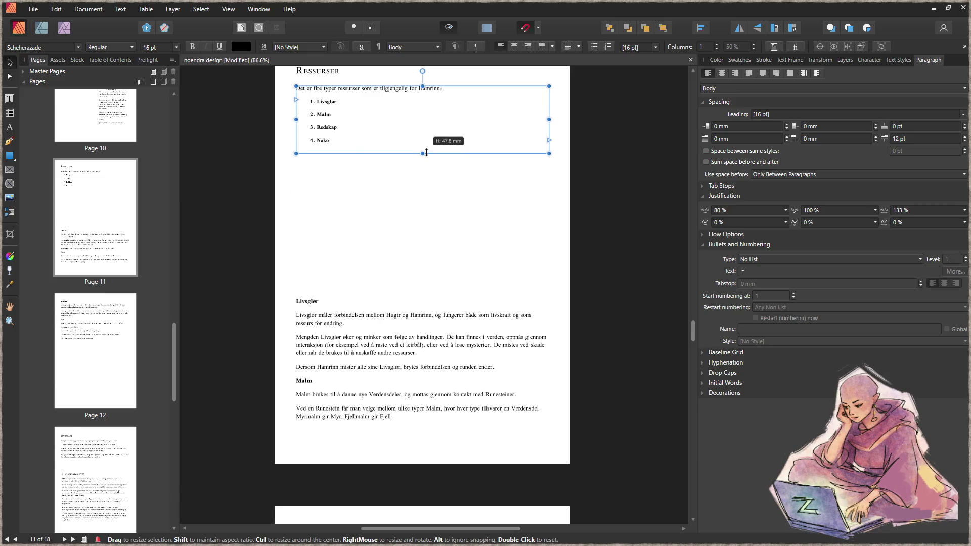
pyautogui.moveTo(549, 120); pyautogui.dragTo(375, 116)
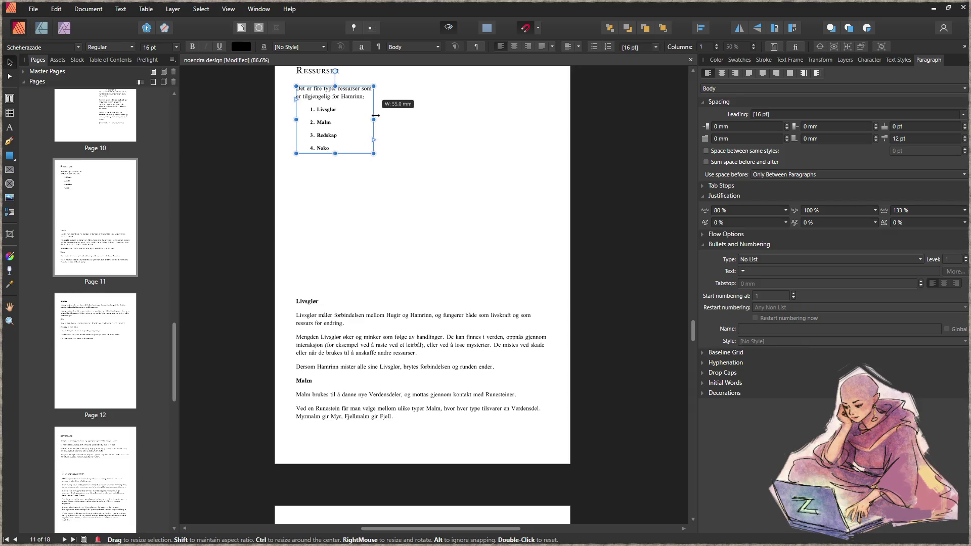
pyautogui.click(421, 132)
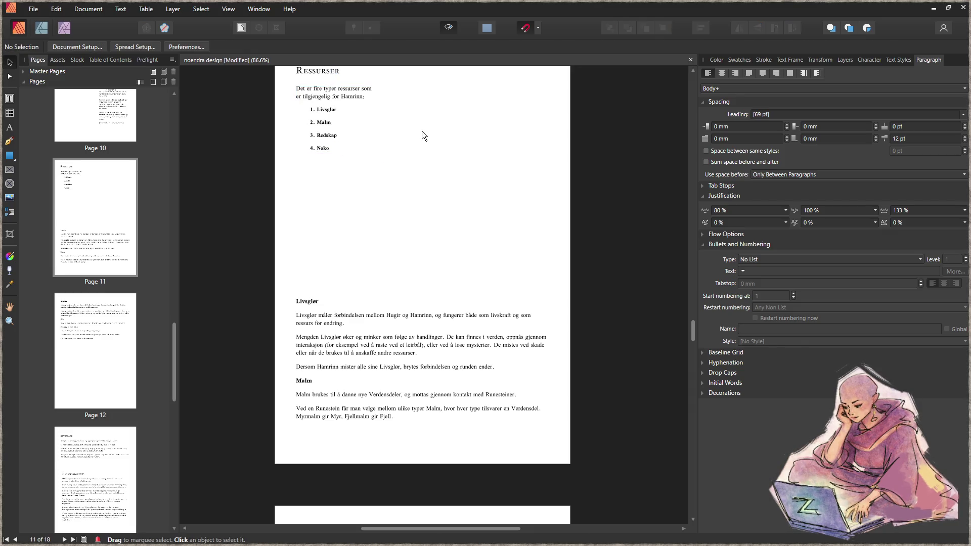
# - Select the Livsglør section frame and drag out a duplicate of it
pyautogui.scroll(1, 418, 219)
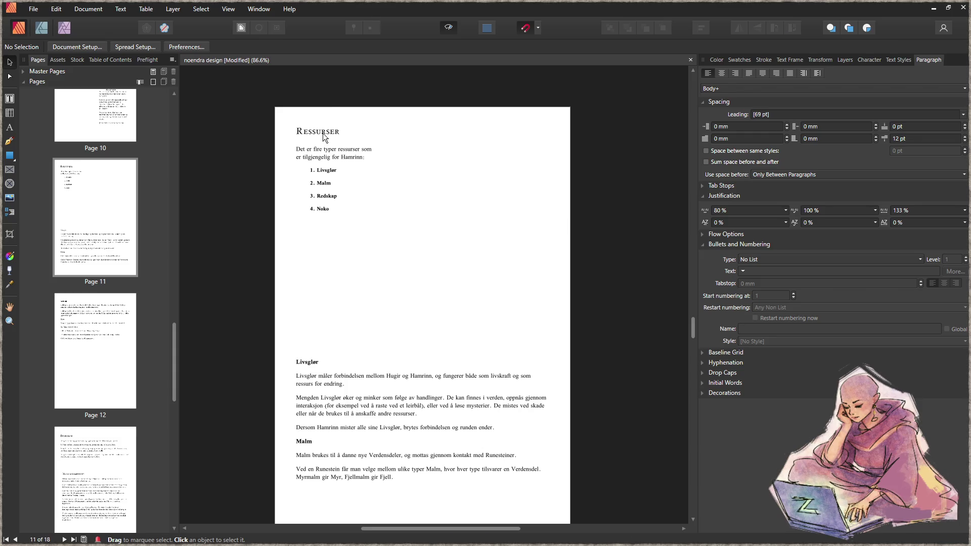
pyautogui.click(328, 132)
pyautogui.click(434, 203)
pyautogui.click(345, 430)
pyautogui.scroll(-2, 491, 387)
pyautogui.moveTo(343, 346)
pyautogui.mouseDown()
pyautogui.moveTo(623, 239)
pyautogui.moveTo(457, 205)
pyautogui.moveTo(388, 205)
pyautogui.mouseUp()
# - Delete the Malm section from the upper frame, then shorten and reposition the Livsglør frame
pyautogui.press('t')
pyautogui.moveTo(438, 260)
pyautogui.mouseDown()
pyautogui.moveTo(339, 252)
pyautogui.moveTo(305, 226)
pyautogui.mouseUp()
pyautogui.press('BackSpace')
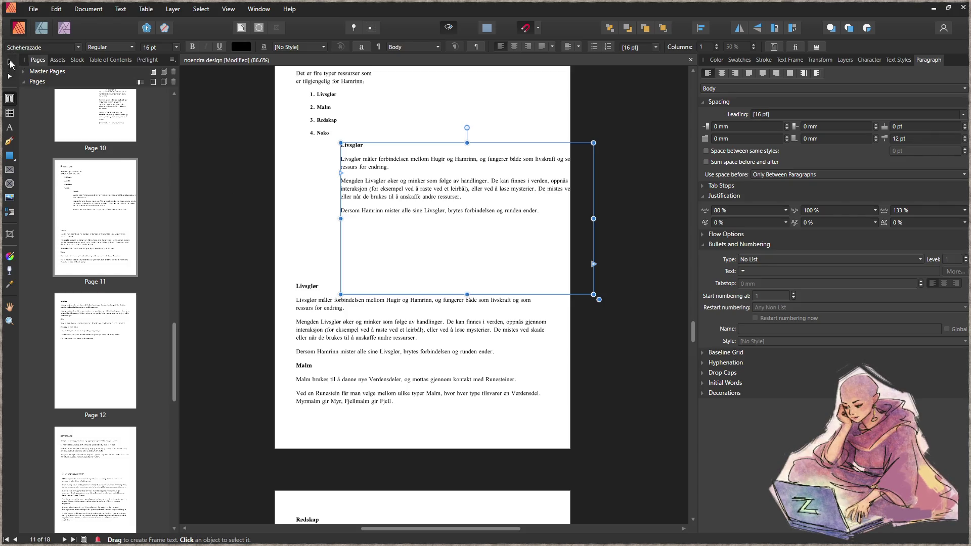
pyautogui.click(9, 63)
pyautogui.moveTo(483, 294); pyautogui.dragTo(483, 232)
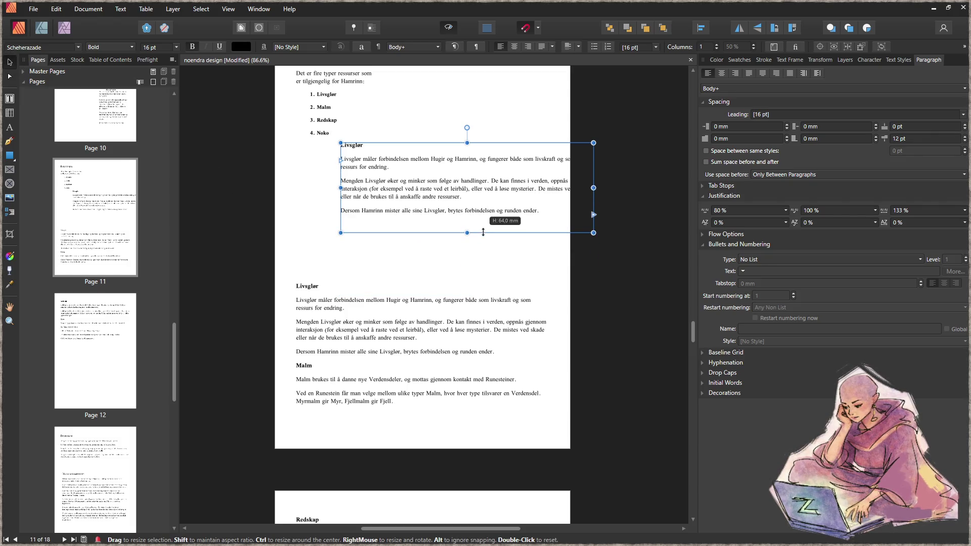
pyautogui.moveTo(478, 193); pyautogui.dragTo(442, 209)
# - Delete the duplicate Livsglør text from the lower frame and resize it into a narrow Malm column
pyautogui.doubleClick(354, 310)
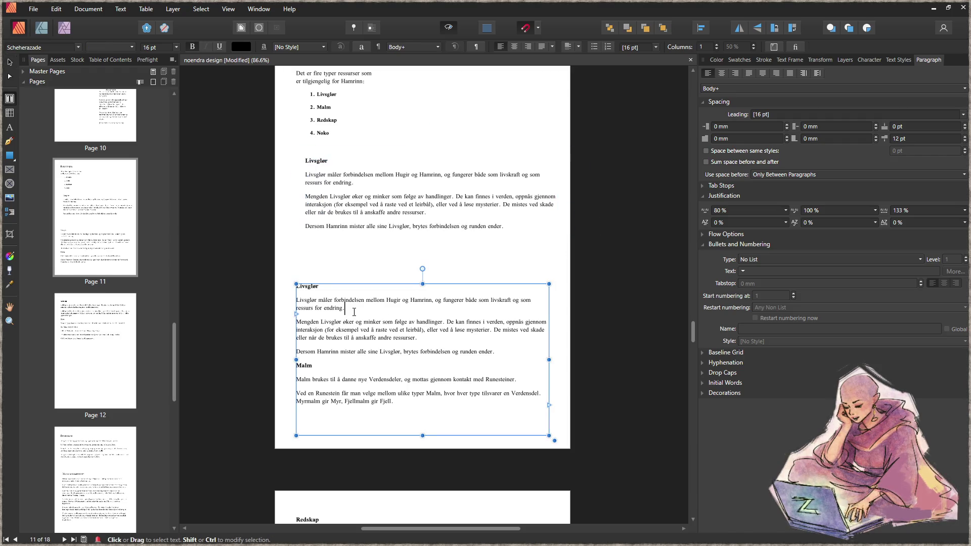
pyautogui.moveTo(516, 354); pyautogui.dragTo(296, 286)
pyautogui.press('Delete')
pyautogui.press('Delete')
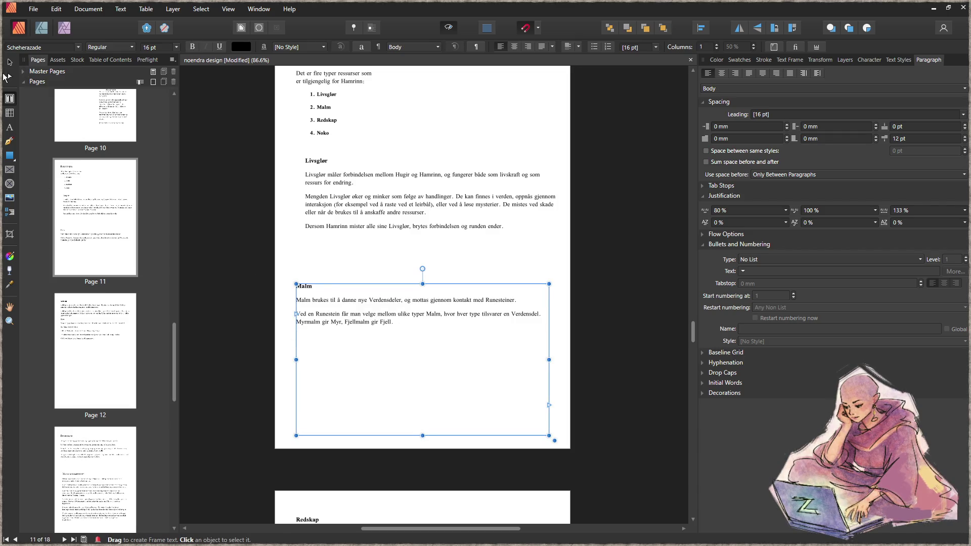
pyautogui.click(9, 61)
pyautogui.moveTo(423, 436); pyautogui.dragTo(433, 356)
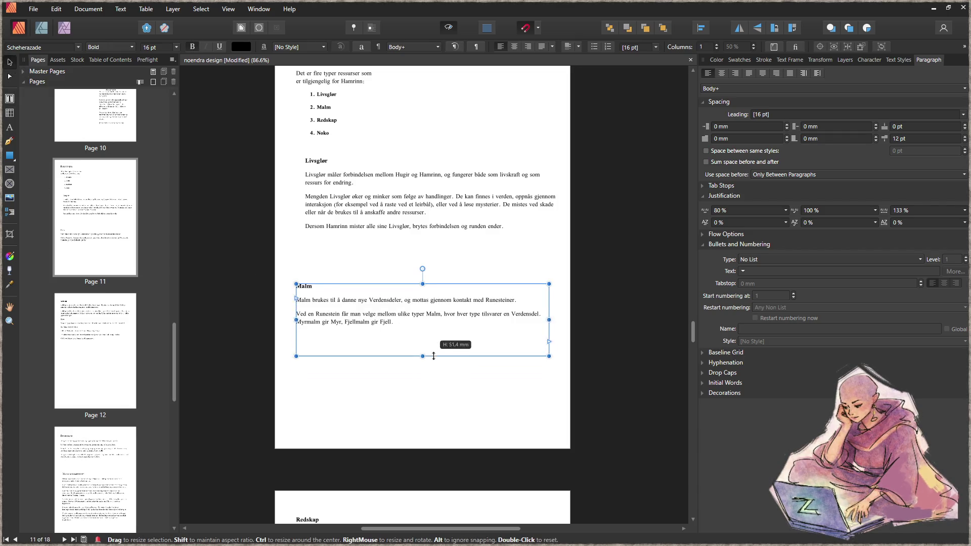
pyautogui.moveTo(296, 284)
pyautogui.mouseDown()
pyautogui.moveTo(458, 248)
pyautogui.moveTo(448, 248)
pyautogui.mouseUp()
pyautogui.moveTo(499, 344); pyautogui.dragTo(502, 407)
pyautogui.moveTo(509, 324)
pyautogui.mouseDown()
pyautogui.moveTo(510, 339)
pyautogui.moveTo(501, 343)
pyautogui.mouseUp()
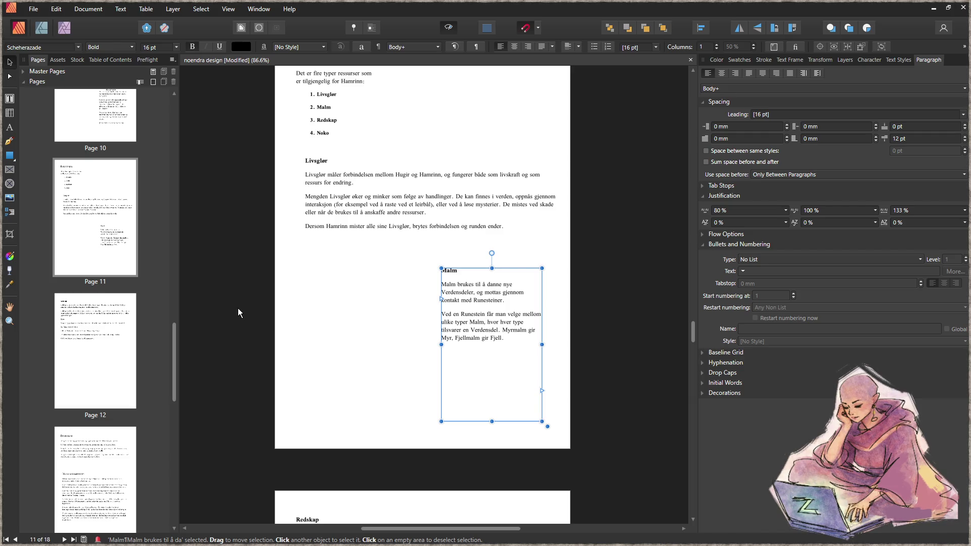
pyautogui.click(9, 170)
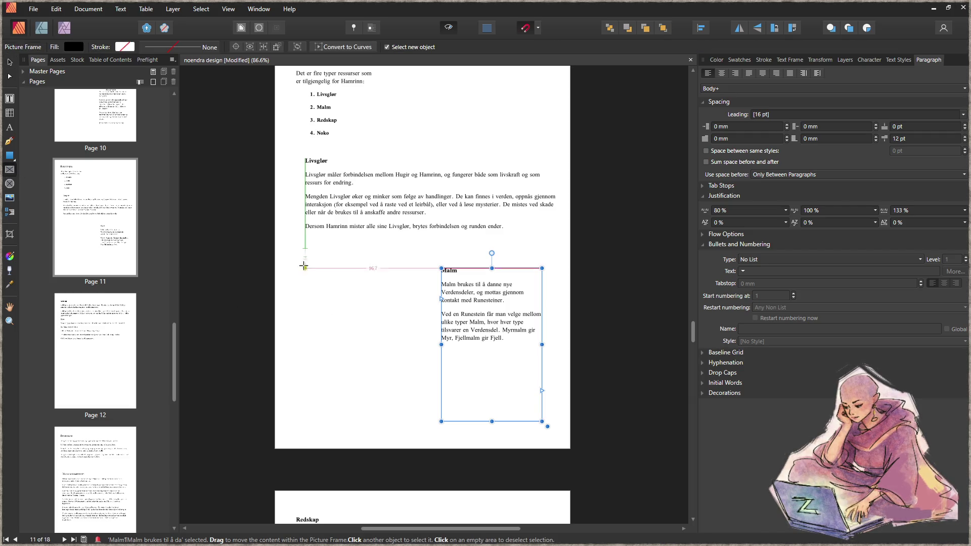
# - Draw a picture frame left of Malm, drop in the GRAN/EIK/FJELL/MYR/HAV sketch, and size the frame to content
pyautogui.moveTo(305, 264)
pyautogui.mouseDown()
pyautogui.moveTo(399, 427)
pyautogui.moveTo(406, 422)
pyautogui.mouseUp()
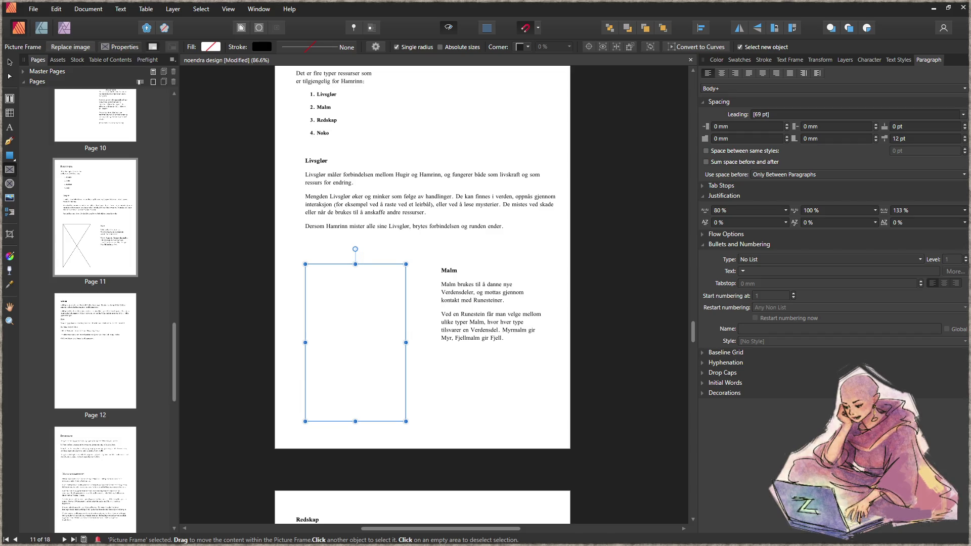
pyautogui.moveTo(487, 358); pyautogui.dragTo(364, 339)
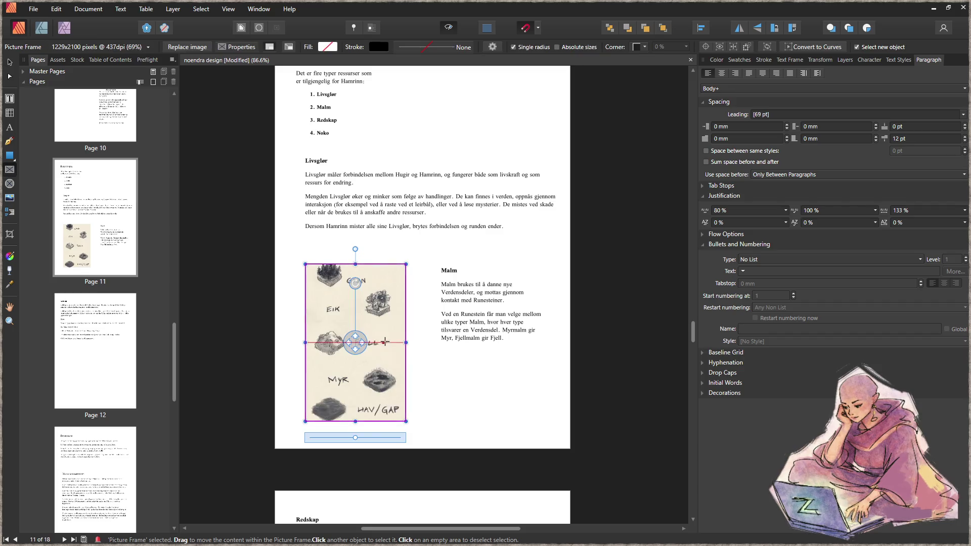
pyautogui.rightClick(357, 353)
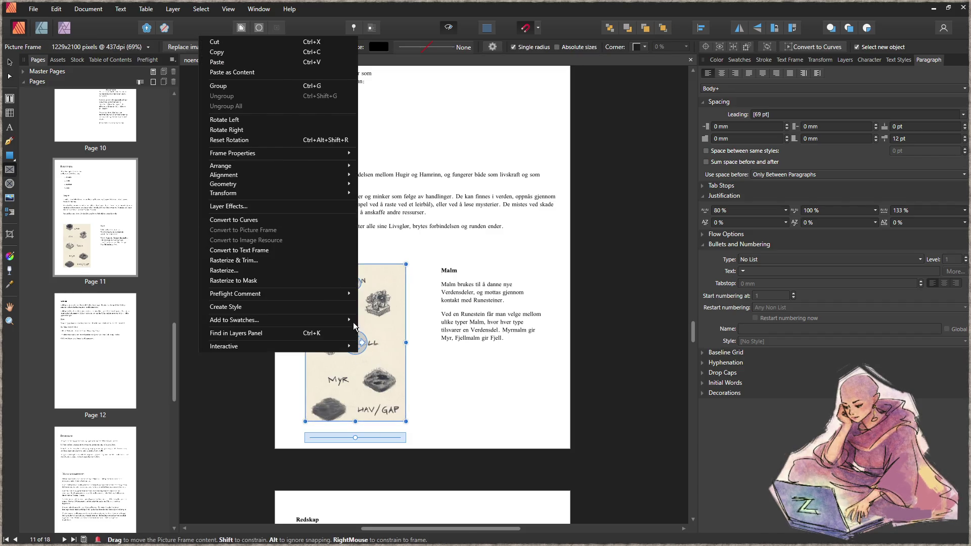
pyautogui.moveTo(254, 151)
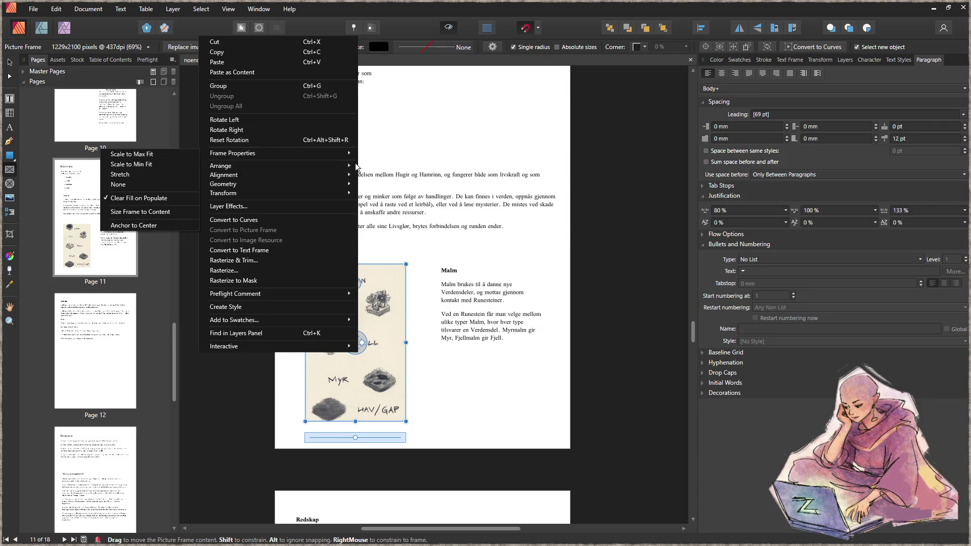
pyautogui.click(178, 211)
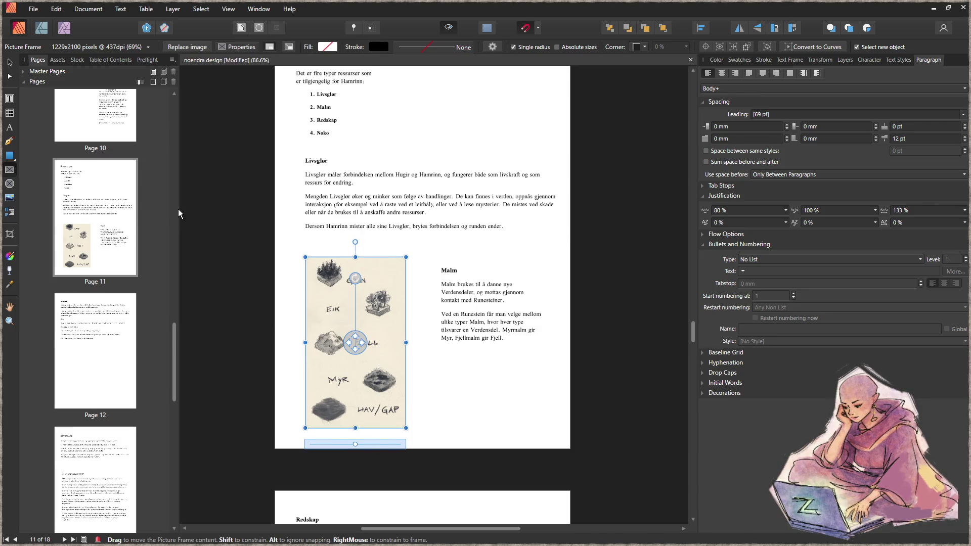
pyautogui.click(10, 62)
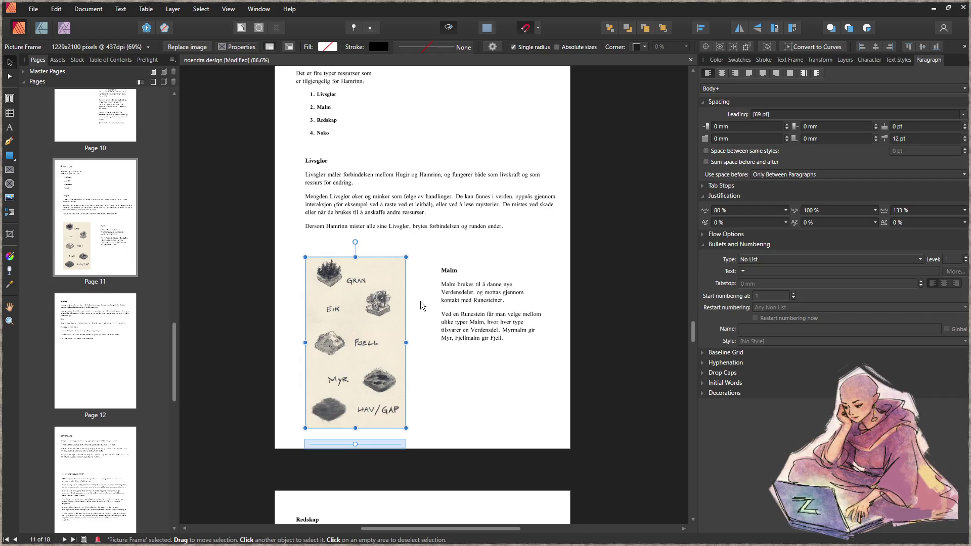
pyautogui.click(504, 382)
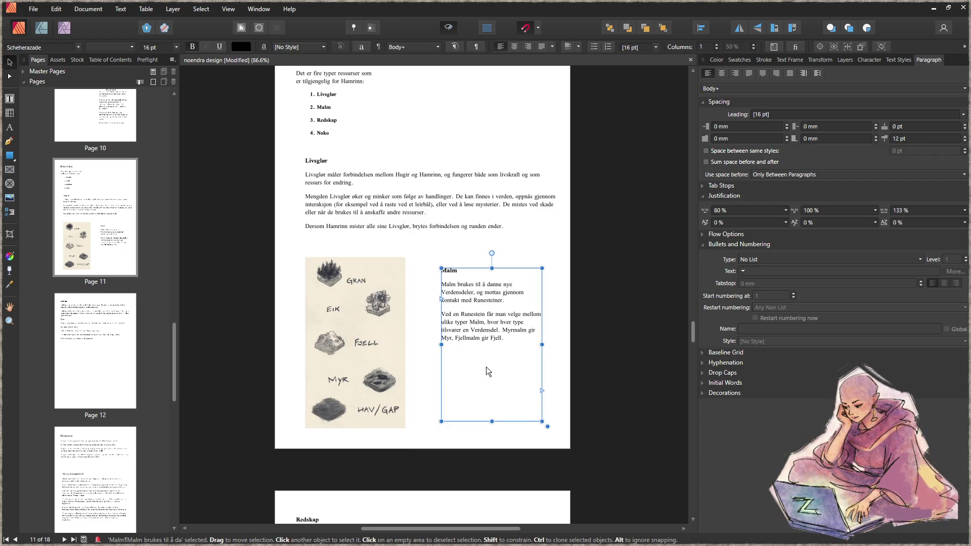
# - Nudge the Malm text level with the sketch image and lengthen its frame downward
pyautogui.moveTo(503, 327); pyautogui.dragTo(495, 321)
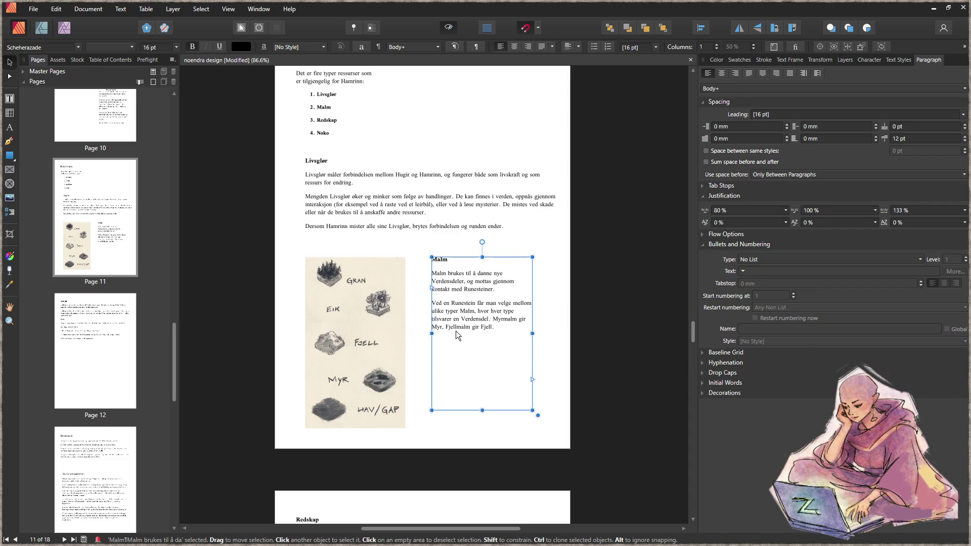
pyautogui.click(384, 336)
pyautogui.moveTo(385, 336); pyautogui.dragTo(387, 340)
pyautogui.moveTo(491, 314)
pyautogui.mouseDown()
pyautogui.moveTo(482, 315)
pyautogui.moveTo(562, 333)
pyautogui.moveTo(527, 332)
pyautogui.mouseUp()
pyautogui.moveTo(475, 410); pyautogui.dragTo(475, 428)
pyautogui.click(558, 387)
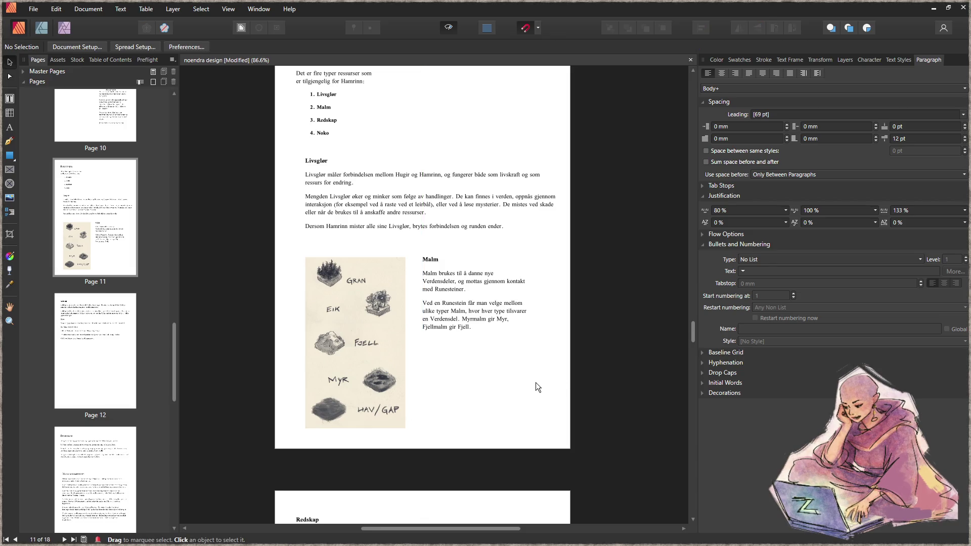
# - Select the Malm text and sketch image together and shift both slightly right
pyautogui.click(470, 296)
pyautogui.keyDown('shift'); pyautogui.click(369, 330); pyautogui.keyUp('shift')
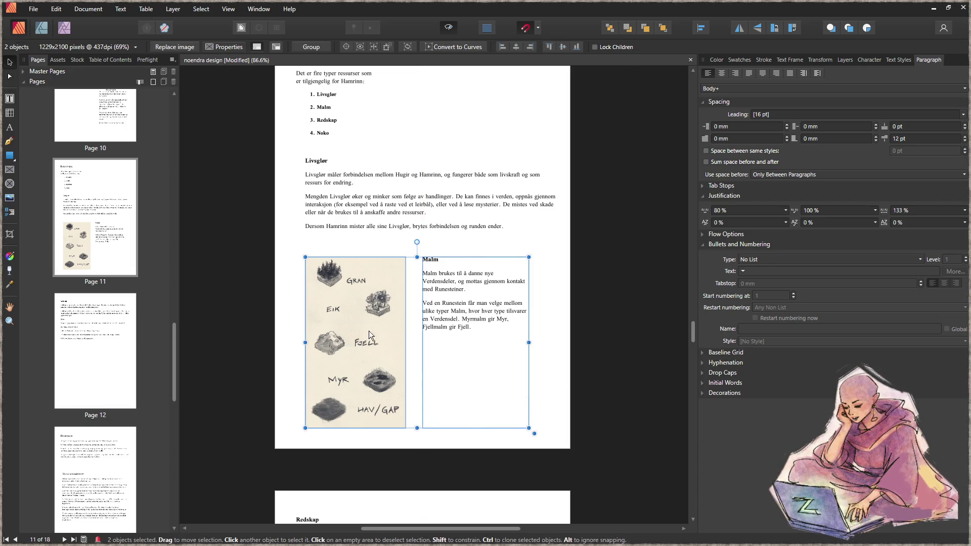
pyautogui.moveTo(359, 328); pyautogui.dragTo(367, 326)
pyautogui.click(296, 311)
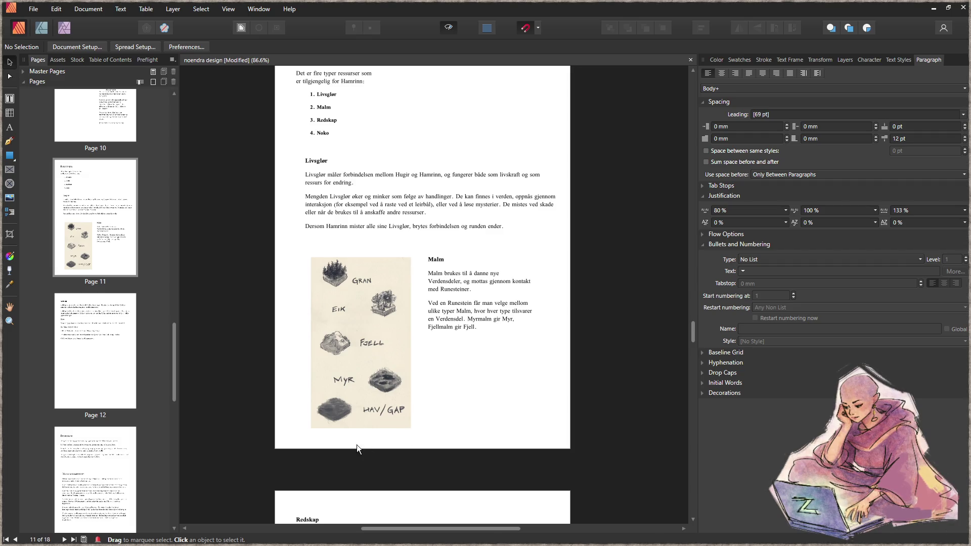
pyautogui.scroll(5, 397, 353)
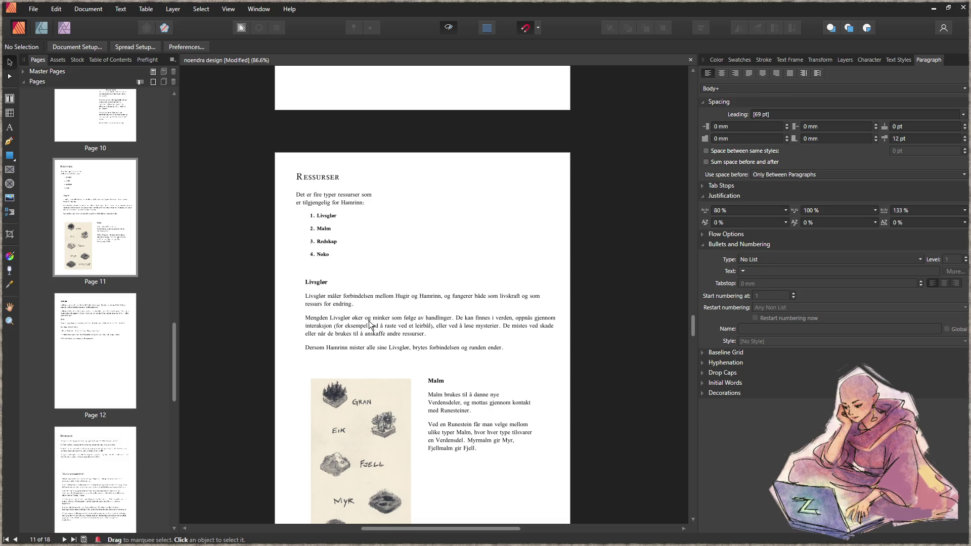
pyautogui.scroll(-2, 421, 388)
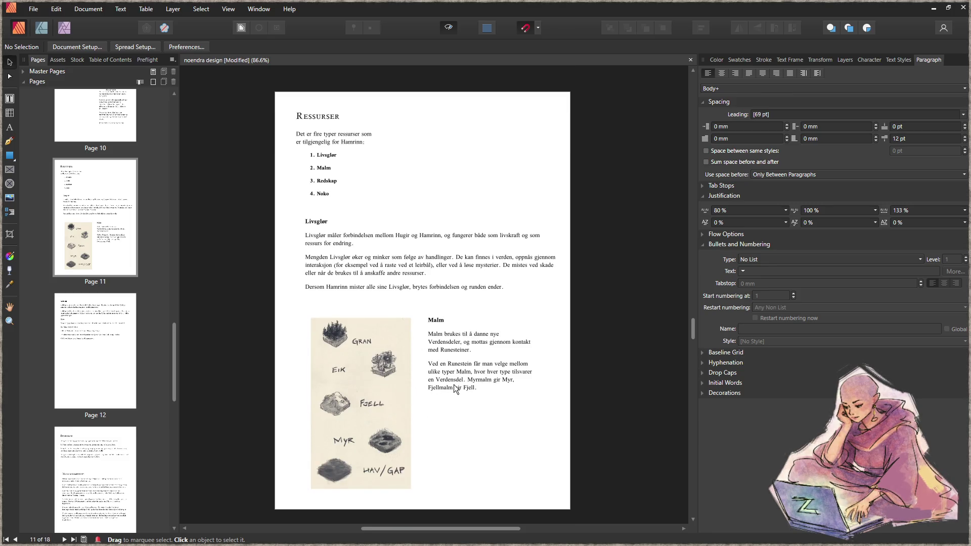
# - Place the Malm text on the left with the map image beside it on the right
pyautogui.moveTo(356, 387); pyautogui.dragTo(503, 387)
pyautogui.moveTo(443, 357); pyautogui.dragTo(320, 354)
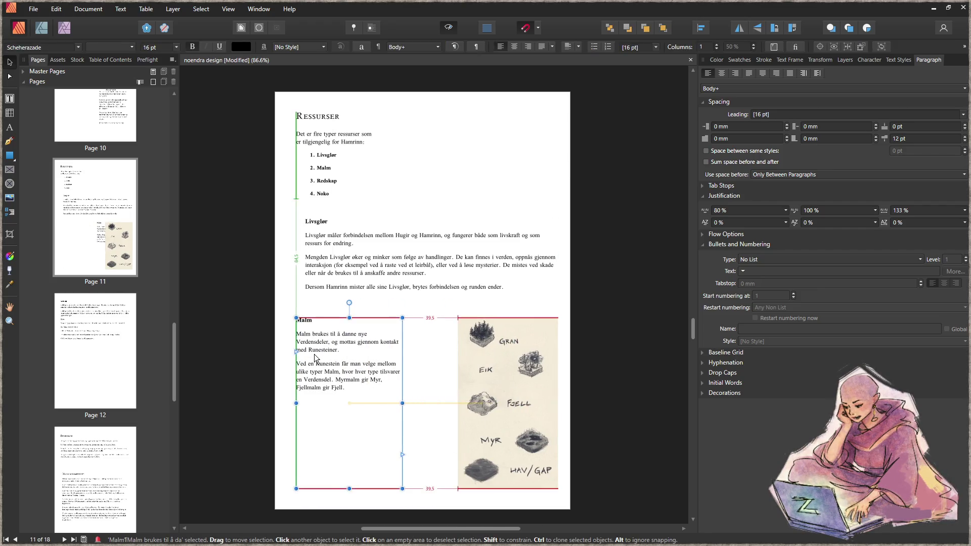
pyautogui.moveTo(496, 375); pyautogui.dragTo(463, 377)
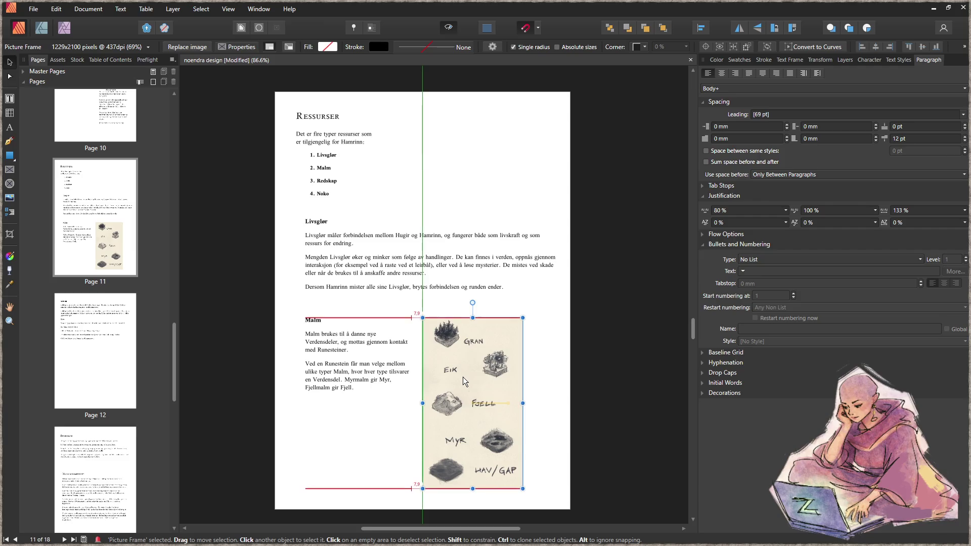
pyautogui.click(341, 447)
# - Narrow the Livsglør text frame to half width, about 80 mm
pyautogui.click(551, 411)
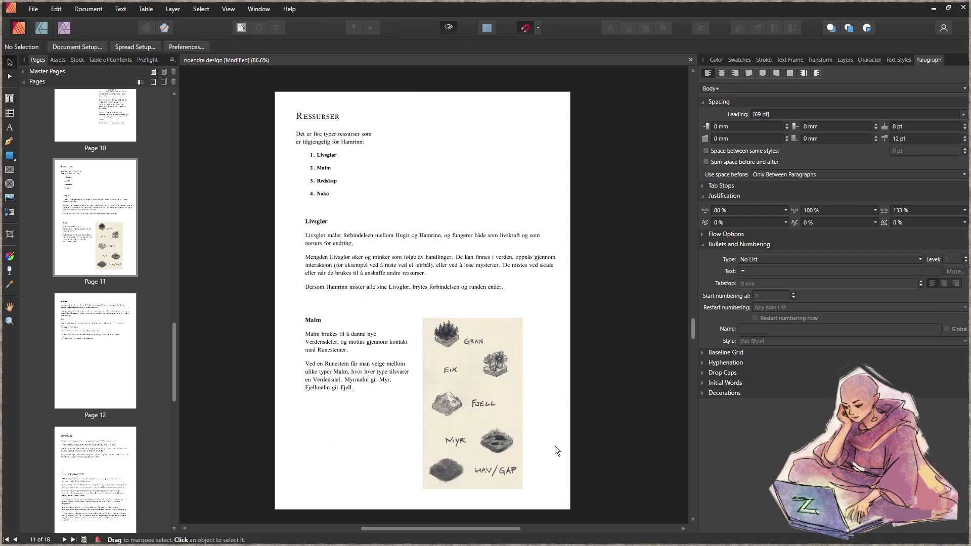
pyautogui.click(506, 284)
pyautogui.moveTo(566, 264); pyautogui.dragTo(420, 271)
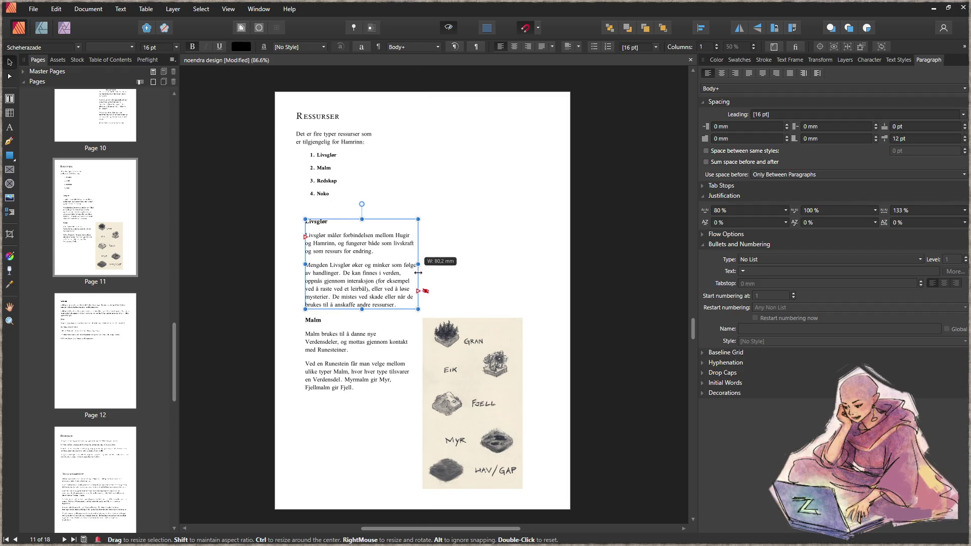
# - Heighten the Livsglør frame and move it into the right column beside the intro list
pyautogui.moveTo(364, 219); pyautogui.dragTo(364, 118)
pyautogui.moveTo(371, 275)
pyautogui.mouseDown()
pyautogui.moveTo(507, 272)
pyautogui.moveTo(487, 272)
pyautogui.mouseUp()
pyautogui.click(411, 280)
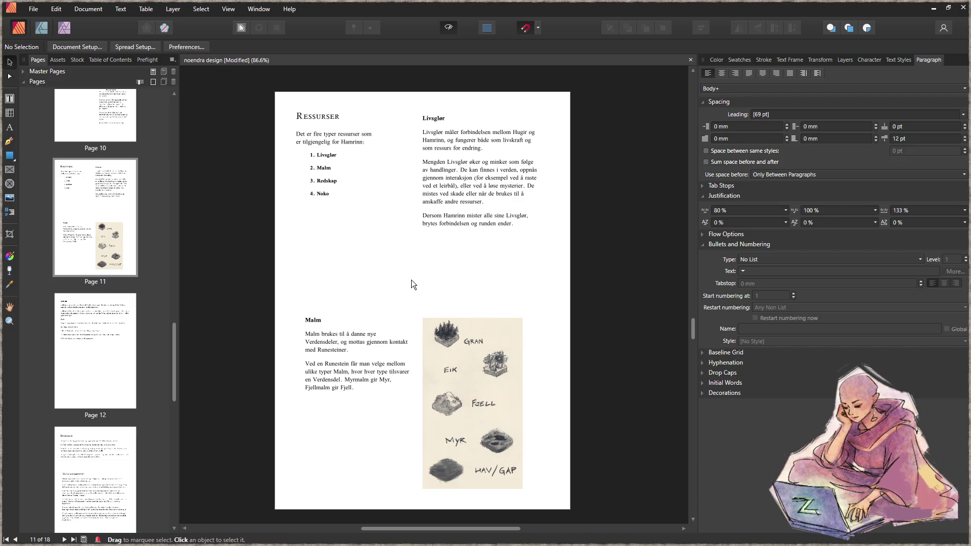
pyautogui.hotkey('ctrl', 'z')
pyautogui.hotkey('ctrl', 'z')
pyautogui.hotkey('ctrl', 'shift', 'z')
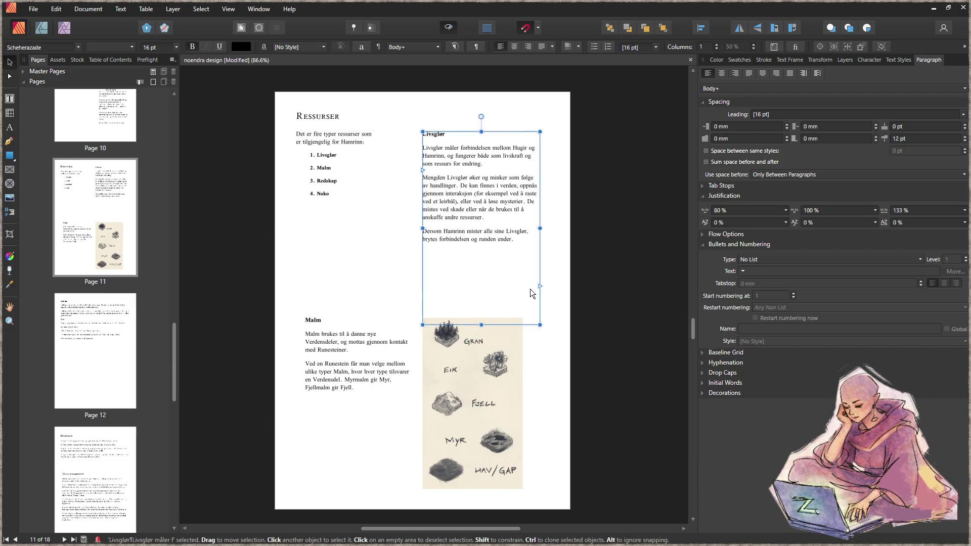
pyautogui.hotkey('ctrl', 'shift', 'z')
pyautogui.click(373, 280)
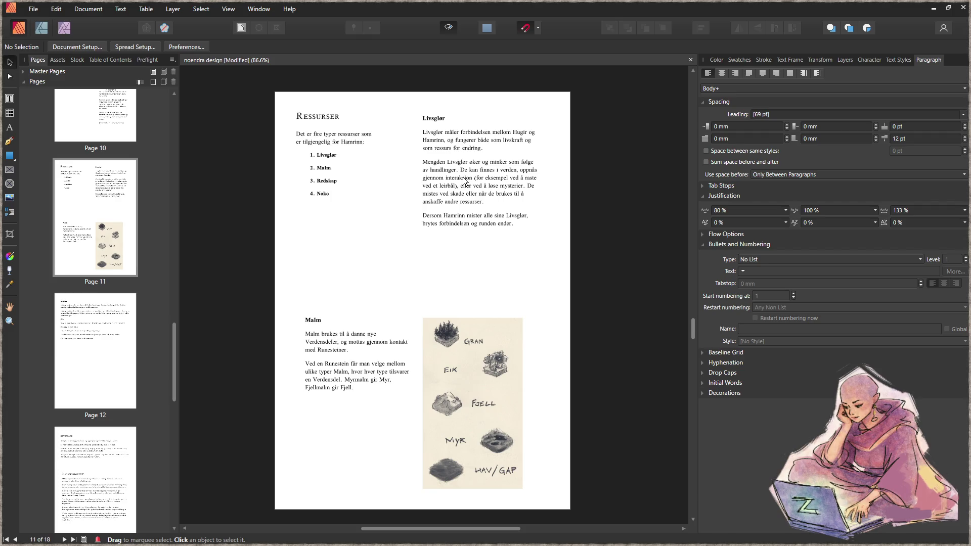
# - Lower the Livsglør text slightly, shorten its frame to fit, and shift the Malm text
pyautogui.moveTo(464, 180); pyautogui.dragTo(463, 218)
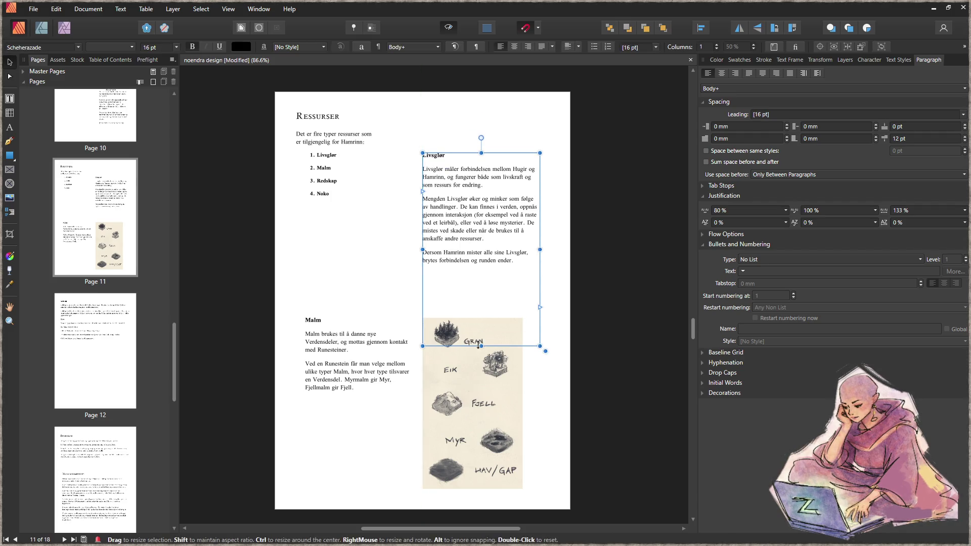
pyautogui.moveTo(478, 345); pyautogui.dragTo(478, 289)
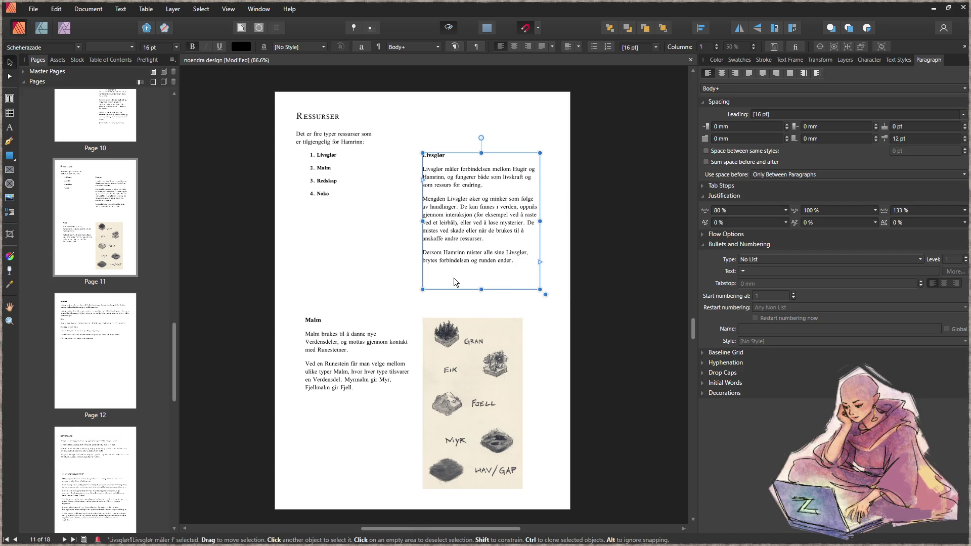
pyautogui.moveTo(362, 374)
pyautogui.mouseDown()
pyautogui.moveTo(374, 265)
pyautogui.moveTo(435, 218)
pyautogui.moveTo(426, 214)
pyautogui.moveTo(300, 392)
pyautogui.mouseUp()
pyautogui.moveTo(480, 381)
pyautogui.mouseDown()
pyautogui.moveTo(457, 186)
pyautogui.moveTo(481, 202)
pyautogui.mouseUp()
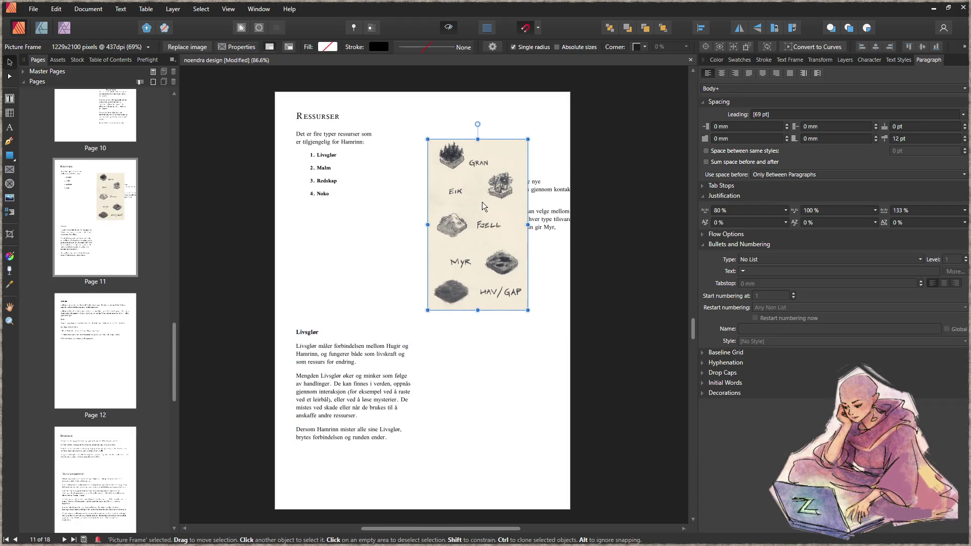
pyautogui.moveTo(546, 217); pyautogui.dragTo(385, 251)
pyautogui.moveTo(388, 273); pyautogui.dragTo(402, 274)
pyautogui.moveTo(374, 395); pyautogui.dragTo(376, 306)
pyautogui.click(512, 368)
pyautogui.moveTo(371, 409)
pyautogui.mouseDown()
pyautogui.moveTo(392, 420)
pyautogui.moveTo(381, 422)
pyautogui.mouseUp()
pyautogui.moveTo(370, 286)
pyautogui.mouseDown()
pyautogui.moveTo(341, 287)
pyautogui.moveTo(357, 286)
pyautogui.mouseUp()
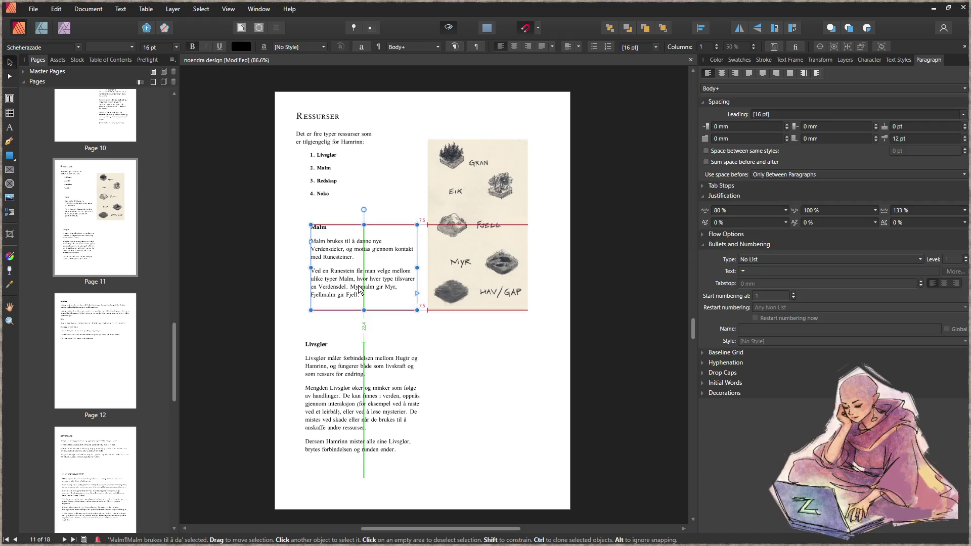
pyautogui.moveTo(343, 388); pyautogui.dragTo(349, 385)
pyautogui.moveTo(328, 146)
pyautogui.mouseDown()
pyautogui.moveTo(343, 146)
pyautogui.moveTo(336, 120)
pyautogui.mouseUp()
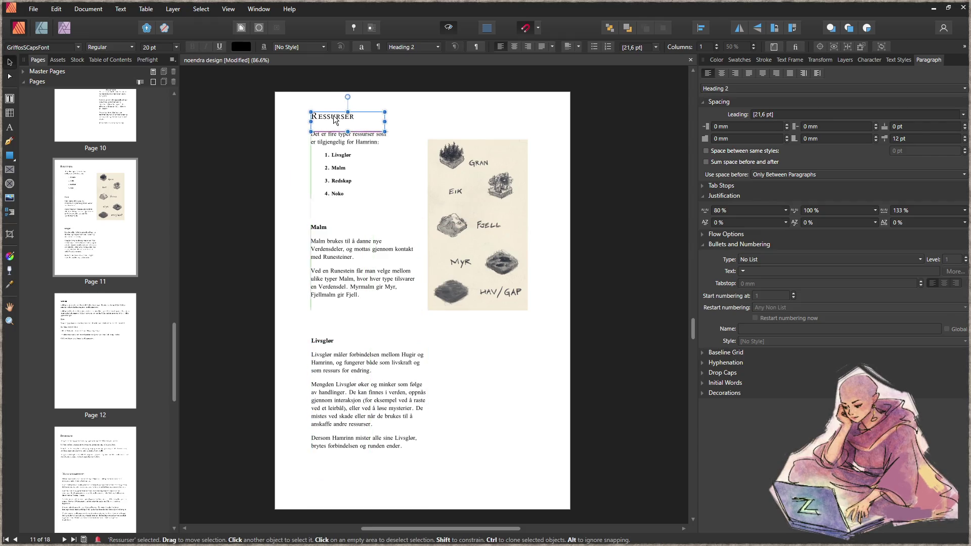
pyautogui.click(466, 126)
pyautogui.moveTo(476, 225); pyautogui.dragTo(492, 235)
pyautogui.click(449, 463)
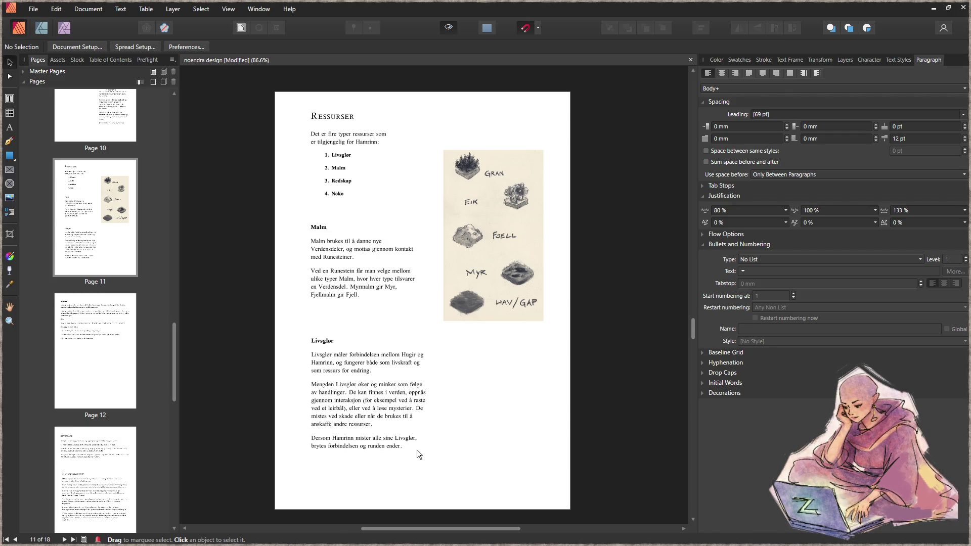
pyautogui.hotkey('ctrl', 'z')
pyautogui.hotkey('ctrl', 'z')
pyautogui.hotkey('ctrl', 'z')
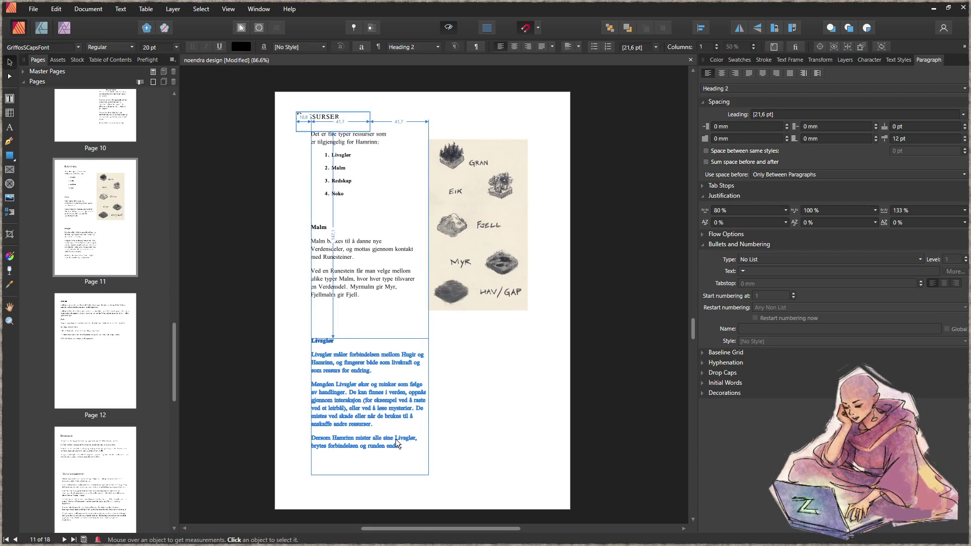
pyautogui.hotkey('ctrl', 'z')
pyautogui.hotkey('ctrl', 'z')
pyautogui.hotkey('ctrl', 'z')
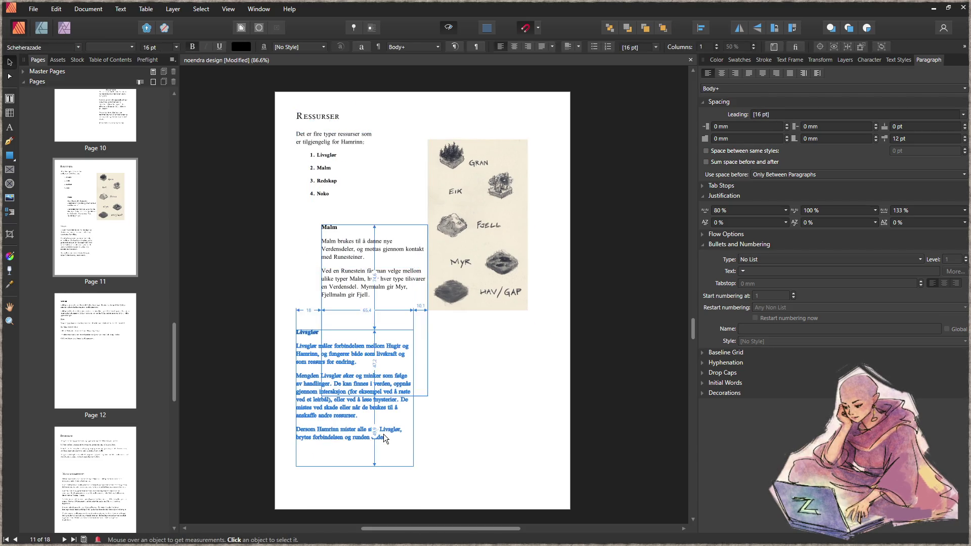
pyautogui.hotkey('ctrl', 'z')
pyautogui.hotkey('ctrl', 'z')
pyautogui.hotkey('ctrl', 'z')
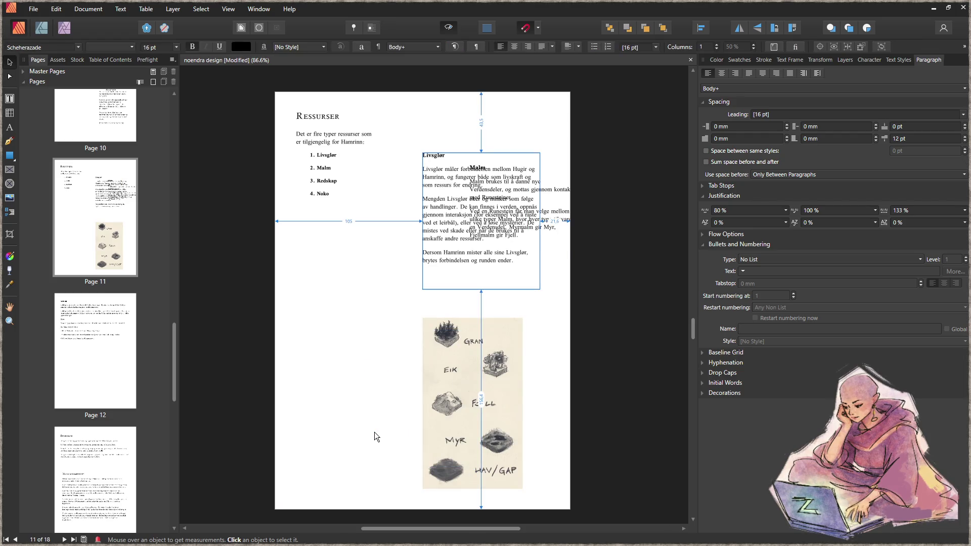
pyautogui.hotkey('ctrl', 'z')
pyautogui.click(479, 288)
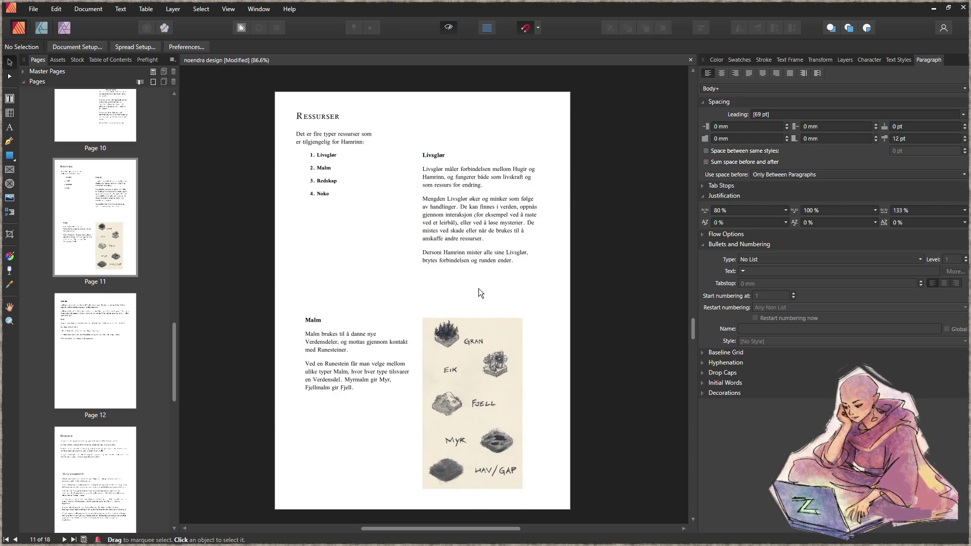
# - Move the intro list top right, Livsglør to the left column, and Malm bottom left beside the map
pyautogui.moveTo(329, 167)
pyautogui.mouseDown()
pyautogui.moveTo(366, 176)
pyautogui.moveTo(431, 149)
pyautogui.moveTo(377, 151)
pyautogui.moveTo(392, 146)
pyautogui.moveTo(487, 153)
pyautogui.mouseUp()
pyautogui.moveTo(431, 227)
pyautogui.mouseDown()
pyautogui.moveTo(365, 227)
pyautogui.moveTo(304, 207)
pyautogui.moveTo(307, 239)
pyautogui.mouseUp()
pyautogui.moveTo(328, 370)
pyautogui.mouseDown()
pyautogui.moveTo(329, 442)
pyautogui.moveTo(323, 364)
pyautogui.mouseUp()
pyautogui.moveTo(353, 483); pyautogui.dragTo(364, 395)
pyautogui.moveTo(364, 357)
pyautogui.mouseDown()
pyautogui.moveTo(364, 453)
pyautogui.moveTo(385, 454)
pyautogui.moveTo(375, 453)
pyautogui.mouseUp()
pyautogui.click(366, 241)
pyautogui.moveTo(366, 242); pyautogui.dragTo(366, 263)
pyautogui.click(511, 334)
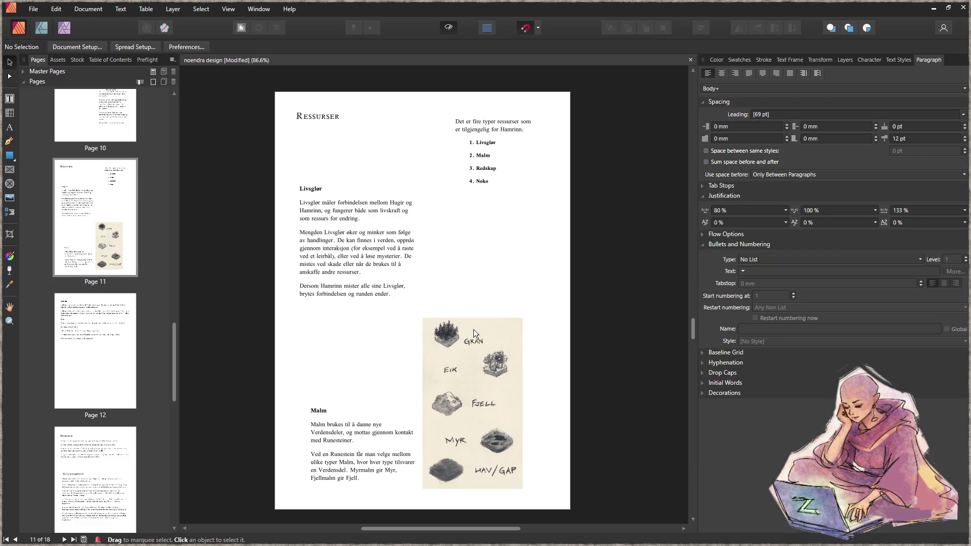
pyautogui.click(475, 337)
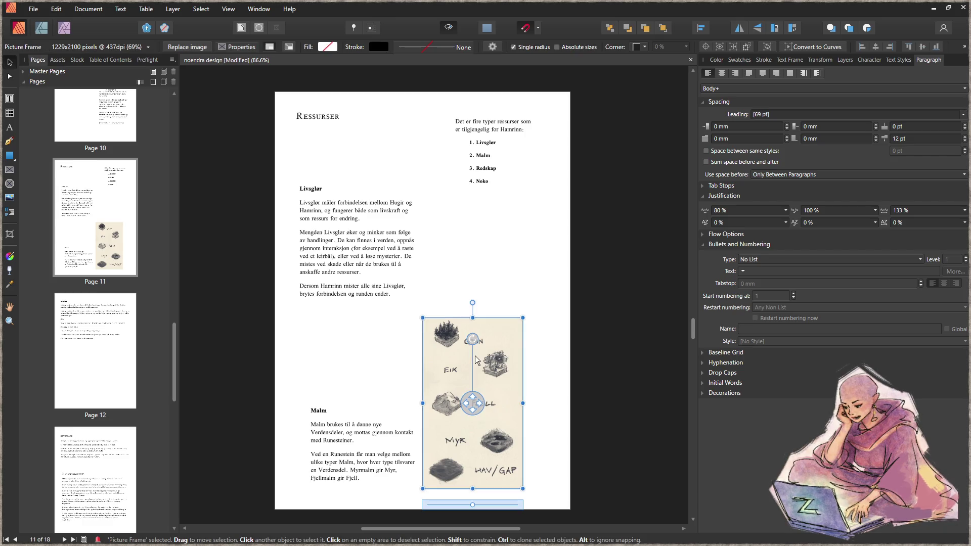
# - Crop the map to a wide Fjell strip and widen the Malm text across the page above it
pyautogui.moveTo(523, 319)
pyautogui.mouseDown()
pyautogui.moveTo(531, 358)
pyautogui.moveTo(650, 405)
pyautogui.moveTo(644, 422)
pyautogui.mouseUp()
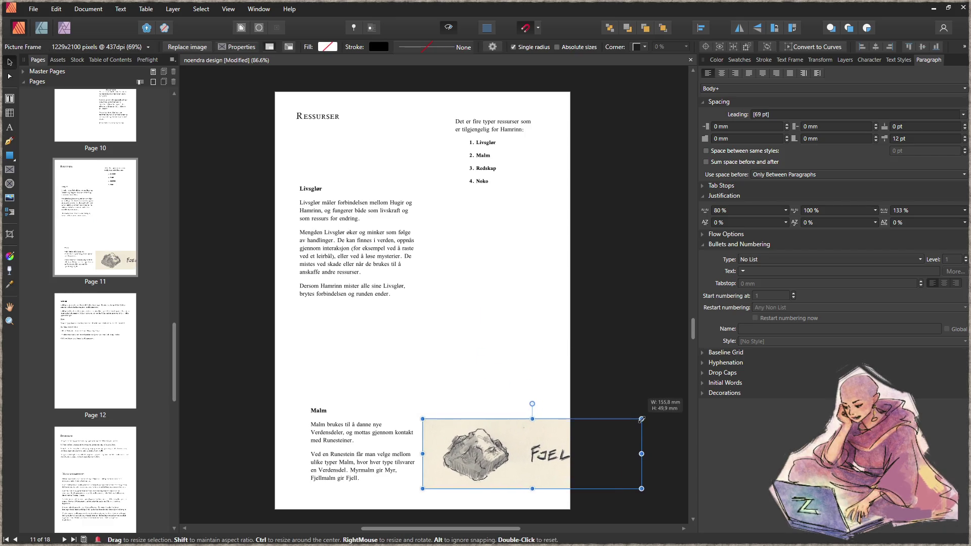
pyautogui.moveTo(522, 456)
pyautogui.mouseDown()
pyautogui.moveTo(396, 445)
pyautogui.moveTo(428, 461)
pyautogui.mouseUp()
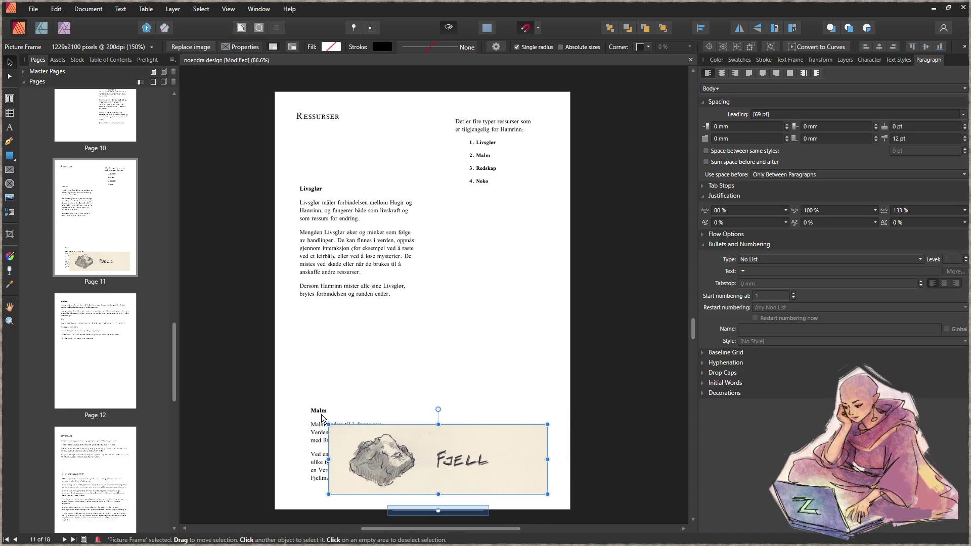
pyautogui.click(325, 353)
pyautogui.moveTo(326, 353); pyautogui.dragTo(345, 363)
pyautogui.moveTo(435, 384); pyautogui.dragTo(548, 386)
pyautogui.moveTo(443, 348); pyautogui.dragTo(441, 373)
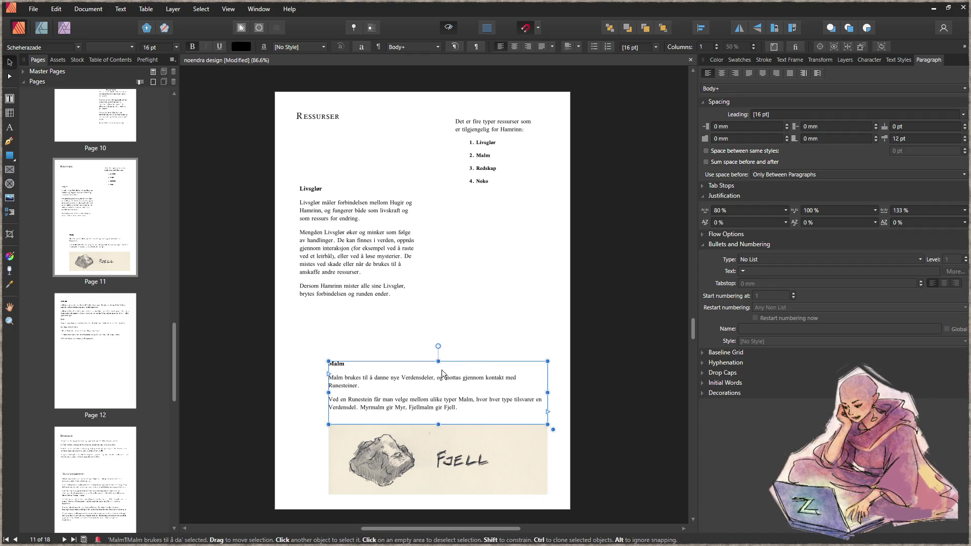
# - Move Malm and the Fjell strip up-left together, then shift the Livsglør text down
pyautogui.keyDown('shift'); pyautogui.click(380, 463); pyautogui.keyUp('shift')
pyautogui.moveTo(380, 463); pyautogui.dragTo(364, 454)
pyautogui.click(492, 286)
pyautogui.moveTo(363, 257); pyautogui.dragTo(376, 288)
pyautogui.moveTo(373, 346); pyautogui.dragTo(374, 343)
pyautogui.moveTo(374, 283); pyautogui.dragTo(374, 295)
# - Move the intro list under the title, nudge the Ressurser heading right, and raise Livsglør slightly
pyautogui.moveTo(473, 139)
pyautogui.mouseDown()
pyautogui.moveTo(345, 158)
pyautogui.moveTo(324, 151)
pyautogui.mouseUp()
pyautogui.click(324, 119)
pyautogui.moveTo(324, 118); pyautogui.dragTo(334, 118)
pyautogui.click(490, 341)
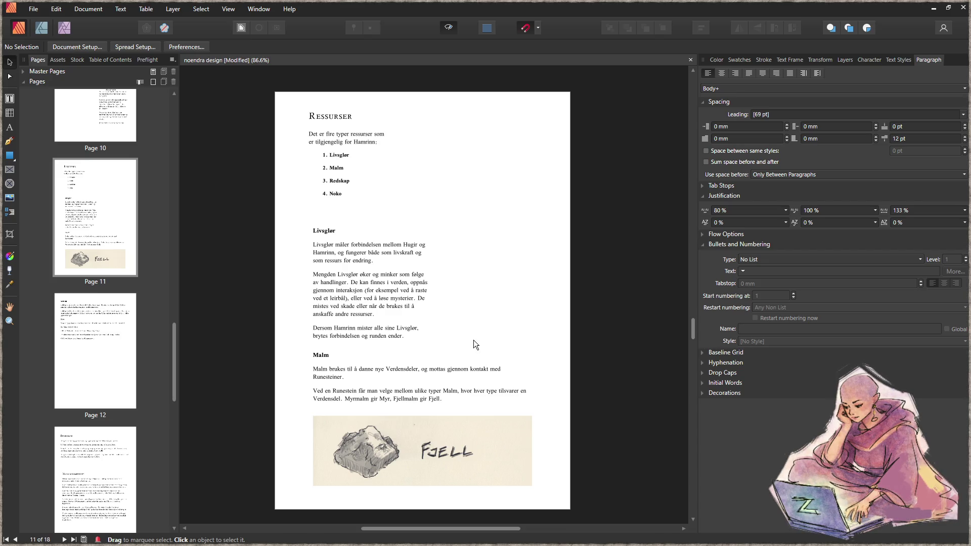
pyautogui.moveTo(420, 329); pyautogui.dragTo(420, 322)
pyautogui.click(495, 306)
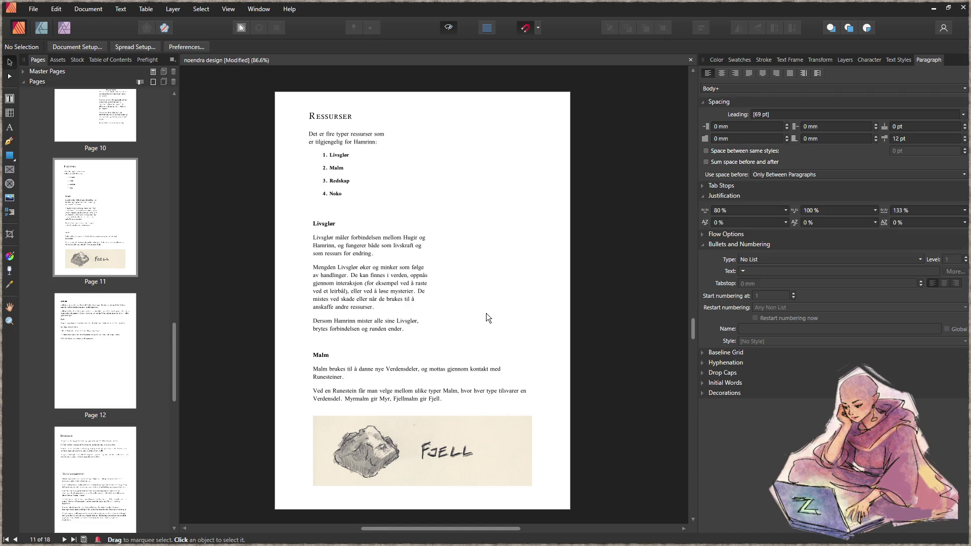
pyautogui.click(372, 436)
# - Enlarge the map frame, move it to the top right, and size the frame to its content
pyautogui.moveTo(313, 416)
pyautogui.mouseDown()
pyautogui.moveTo(380, 386)
pyautogui.moveTo(429, 242)
pyautogui.moveTo(411, 240)
pyautogui.mouseUp()
pyautogui.moveTo(504, 412)
pyautogui.mouseDown()
pyautogui.moveTo(540, 177)
pyautogui.moveTo(533, 284)
pyautogui.mouseUp()
pyautogui.moveTo(438, 110); pyautogui.dragTo(454, 145)
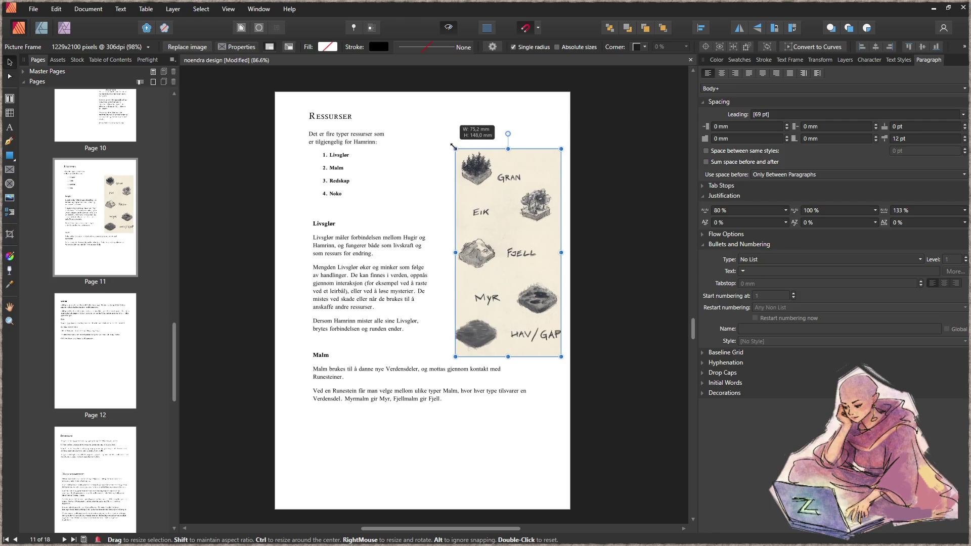
pyautogui.moveTo(541, 325); pyautogui.dragTo(530, 302)
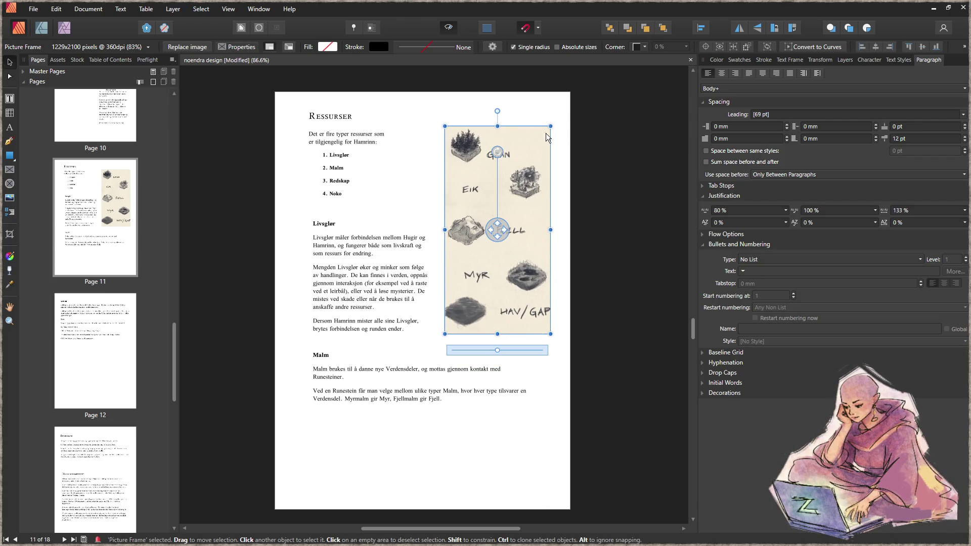
pyautogui.rightClick(365, 174)
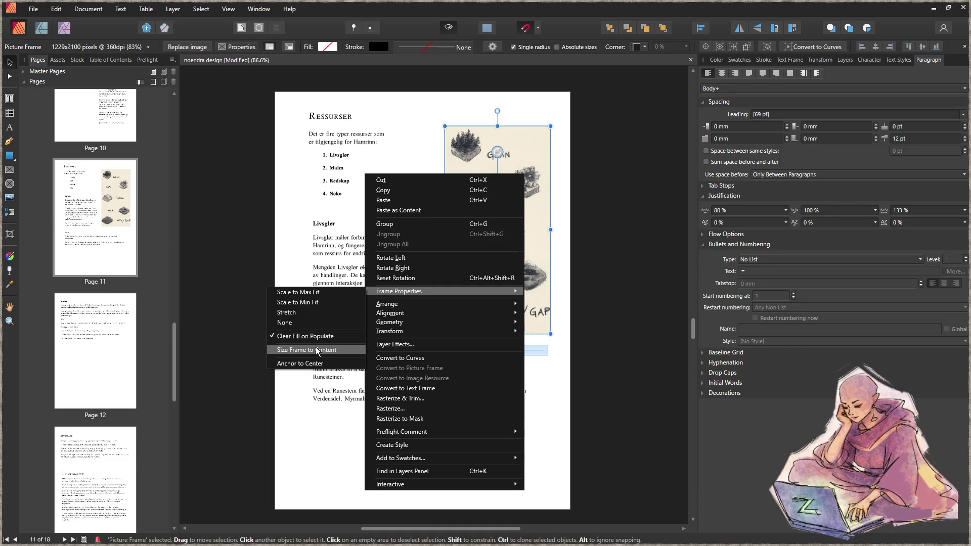
pyautogui.click(323, 351)
pyautogui.moveTo(527, 285); pyautogui.dragTo(527, 291)
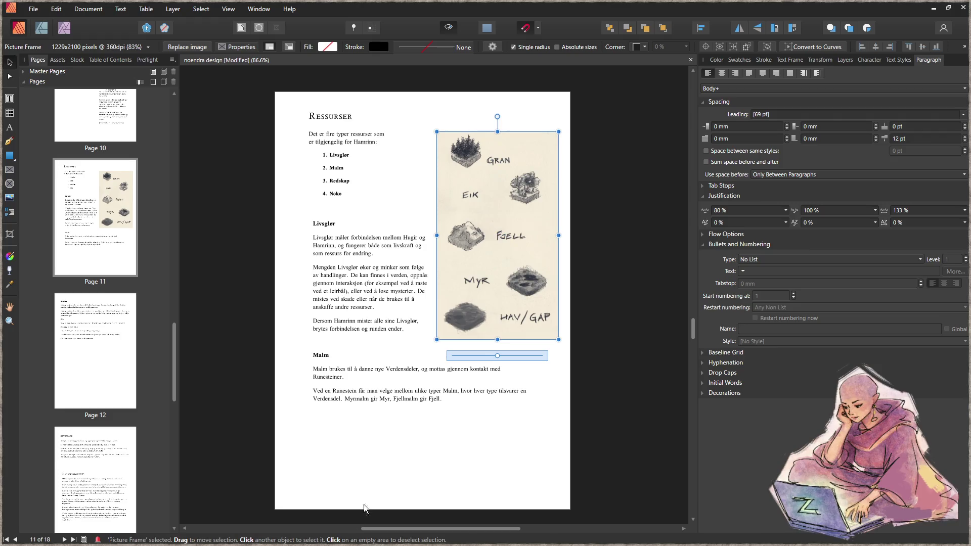
pyautogui.click(404, 460)
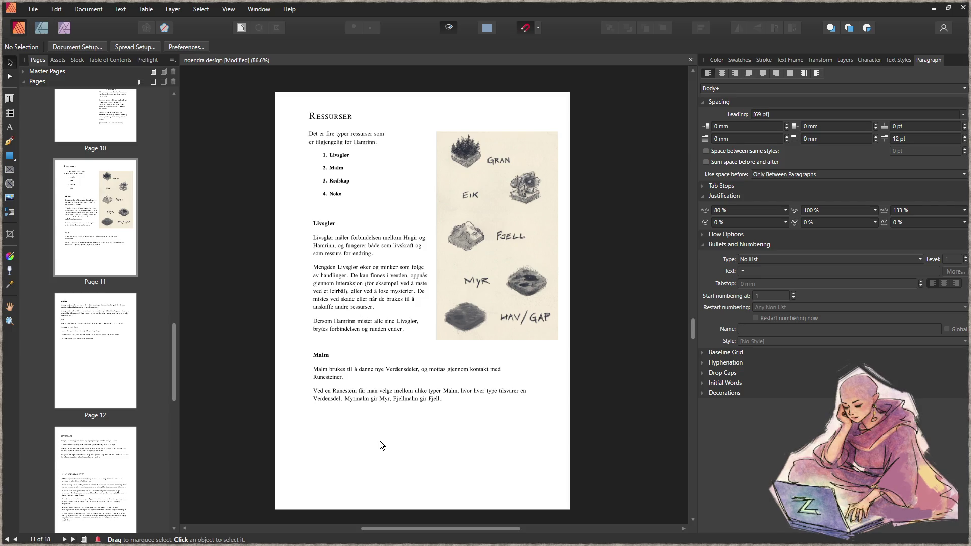
# - Narrow the Malm frame and move and shrink the map down beside it
pyautogui.click(484, 408)
pyautogui.moveTo(538, 424)
pyautogui.mouseDown()
pyautogui.moveTo(383, 459)
pyautogui.moveTo(420, 460)
pyautogui.mouseUp()
pyautogui.click(515, 312)
pyautogui.moveTo(515, 312); pyautogui.dragTo(508, 464)
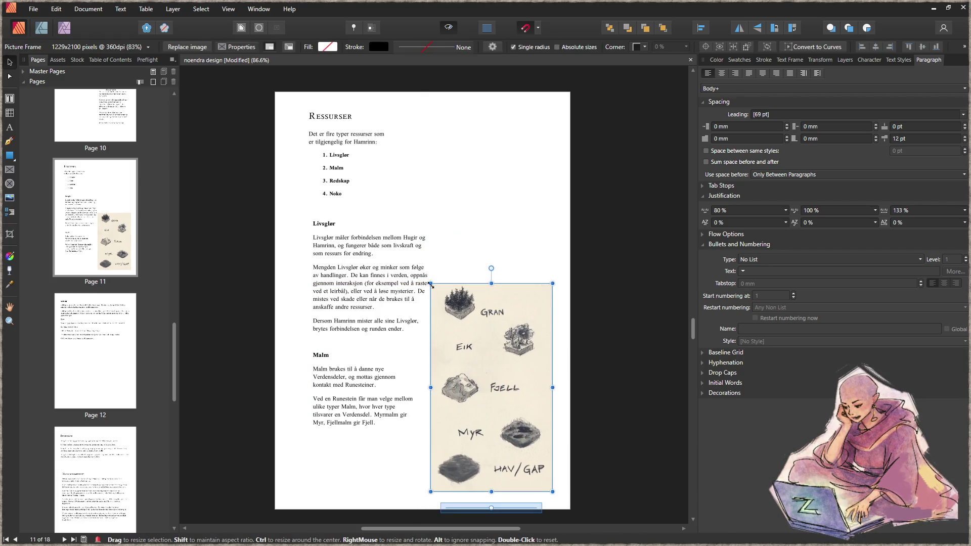
pyautogui.moveTo(430, 283); pyautogui.dragTo(474, 351)
pyautogui.moveTo(537, 389)
pyautogui.moveTo(537, 389); pyautogui.dragTo(503, 389)
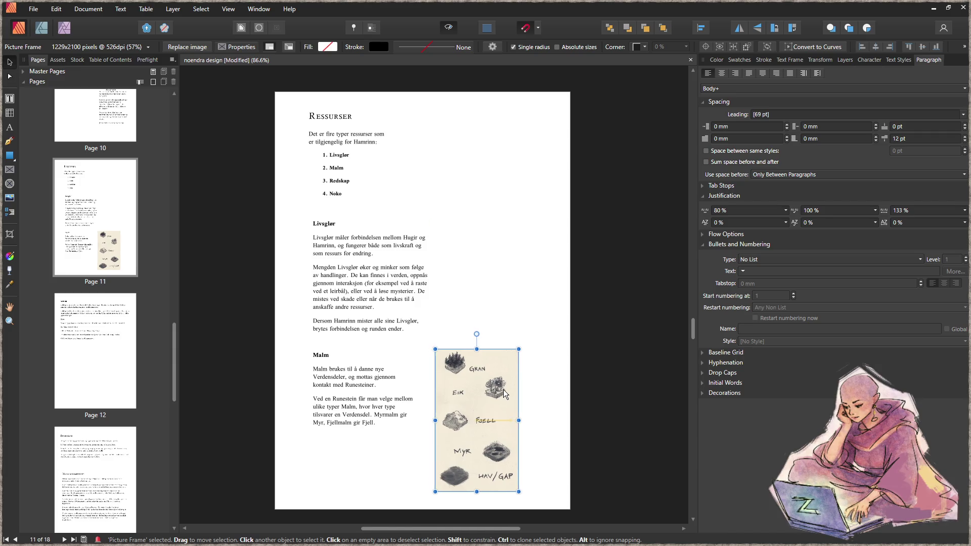
# - Nudge the Livsglør and Malm text frames slightly up and left
pyautogui.click(463, 259)
pyautogui.moveTo(375, 287); pyautogui.dragTo(371, 277)
pyautogui.click(535, 298)
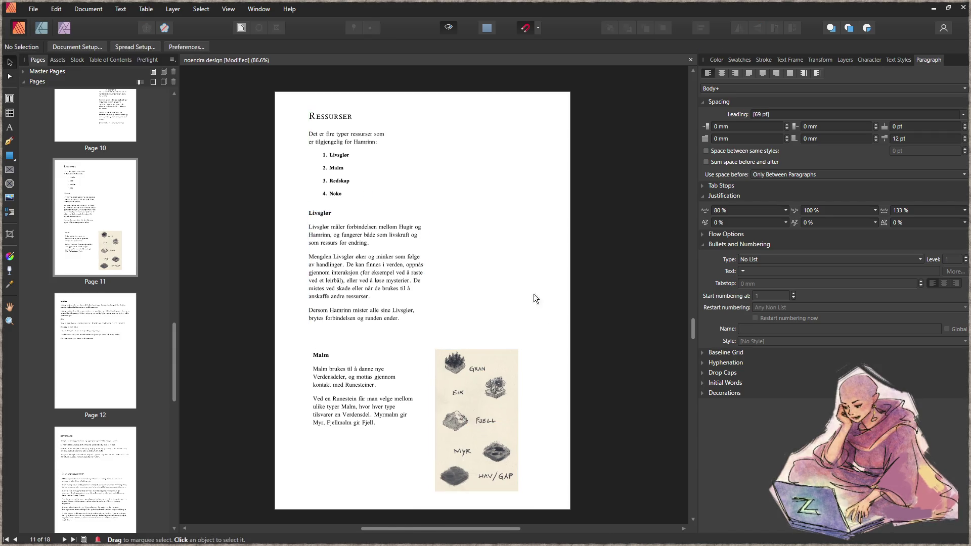
pyautogui.moveTo(341, 407); pyautogui.dragTo(338, 404)
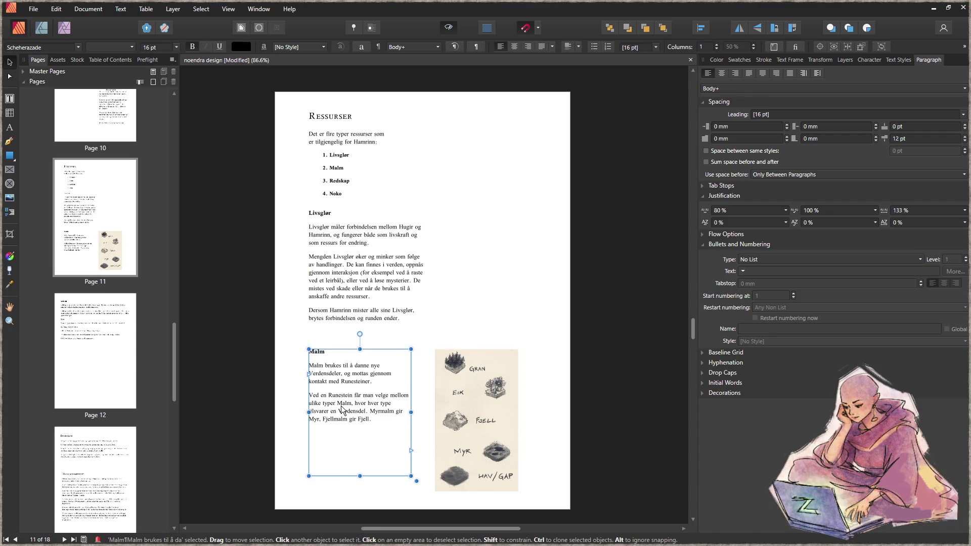
# - Right-align the Malm text and snap its frame against the illustration
pyautogui.click(556, 423)
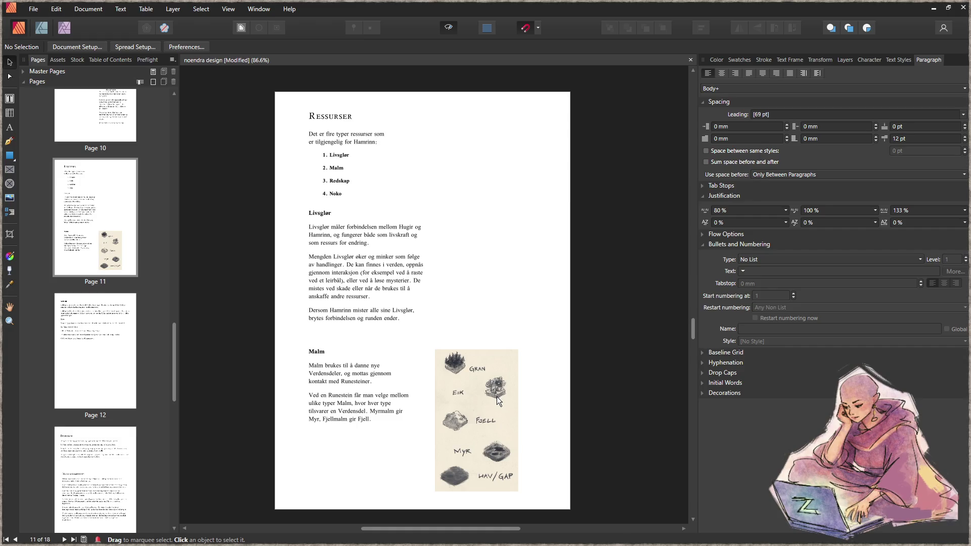
pyautogui.click(388, 407)
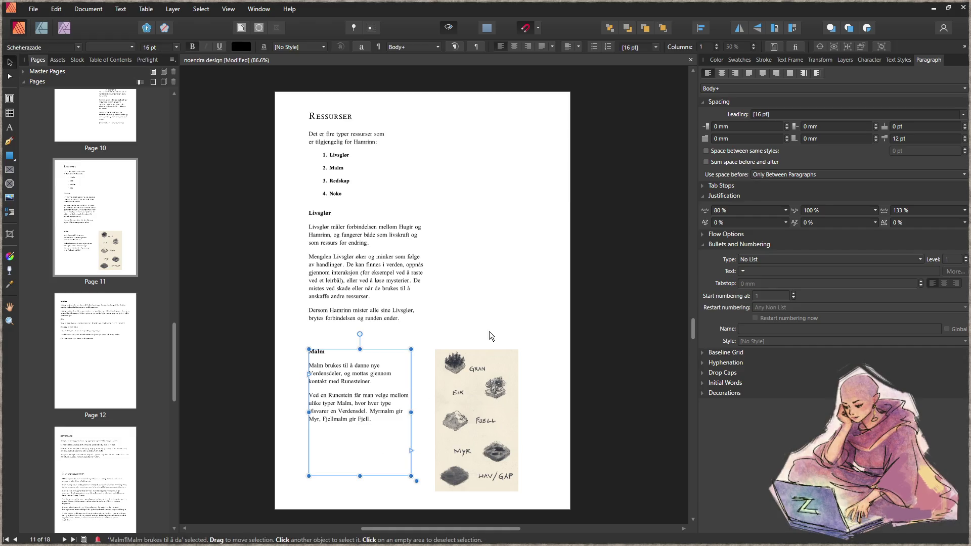
pyautogui.click(525, 50)
pyautogui.moveTo(389, 403); pyautogui.dragTo(404, 403)
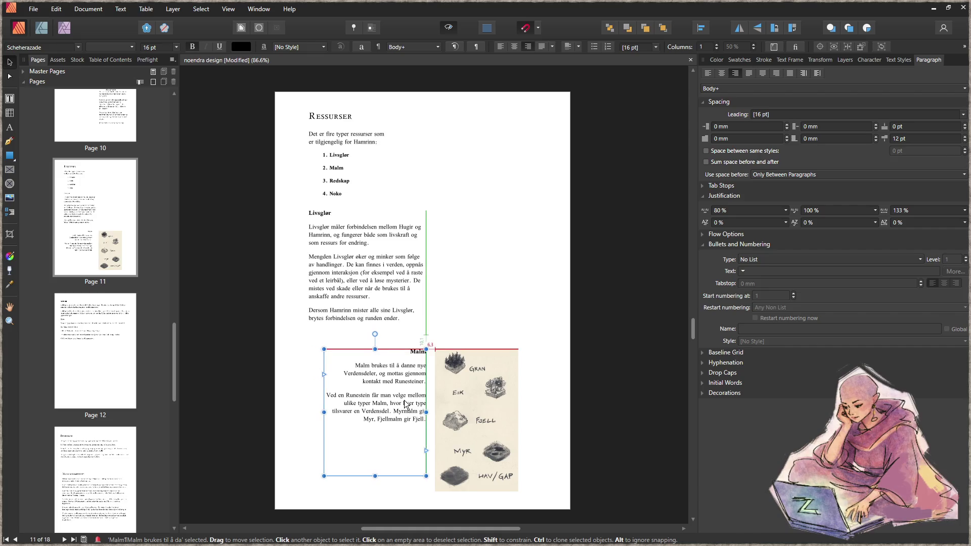
pyautogui.click(506, 293)
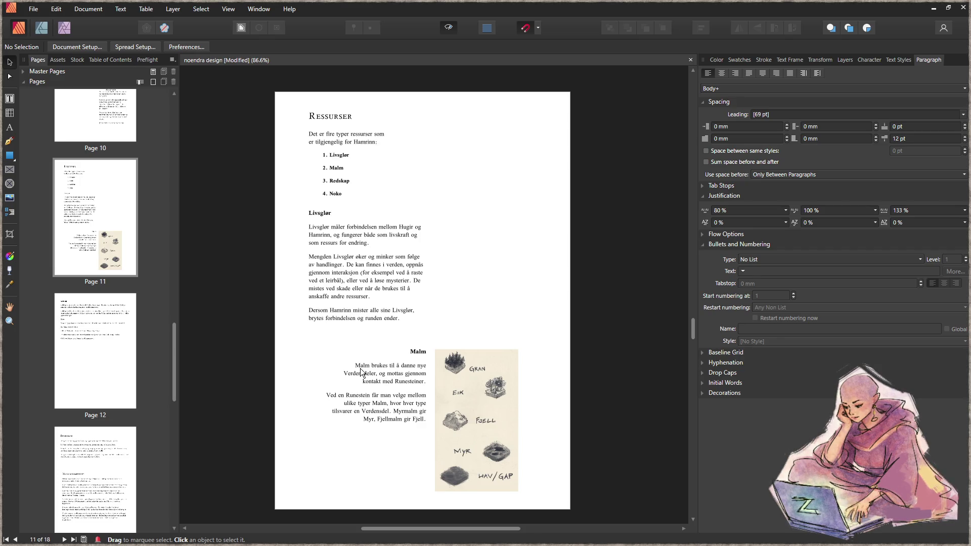
# - Move the Livsglør section to the page's right half and nudge the illustration and Malm text slightly left
pyautogui.moveTo(364, 269); pyautogui.dragTo(478, 269)
pyautogui.click(405, 451)
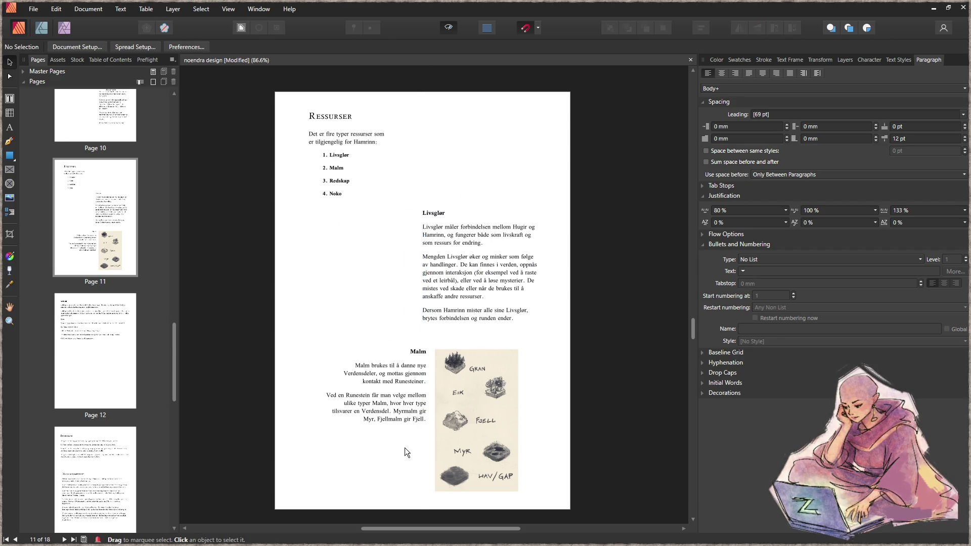
pyautogui.click(490, 397)
pyautogui.keyDown('shift'); pyautogui.click(407, 392); pyautogui.keyUp('shift')
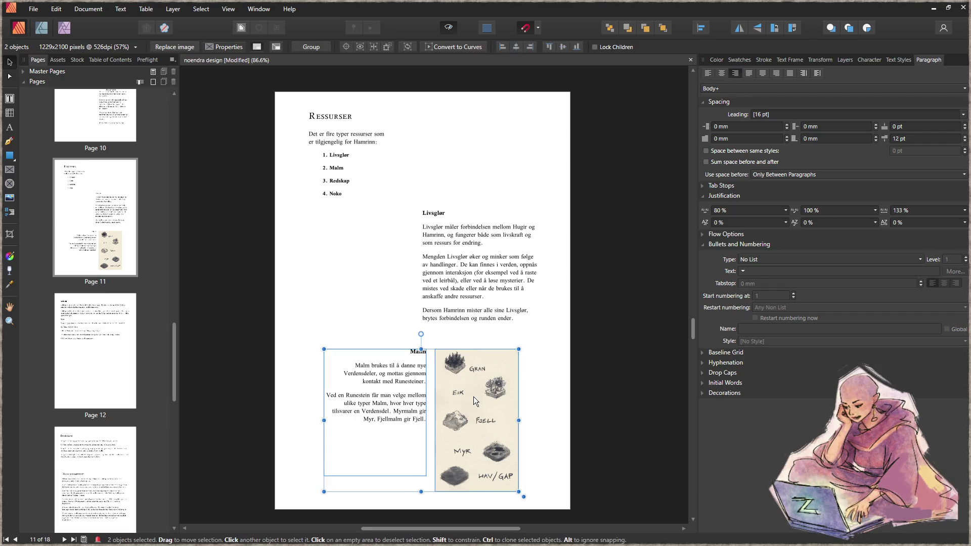
pyautogui.moveTo(474, 397); pyautogui.dragTo(463, 399)
pyautogui.click(565, 458)
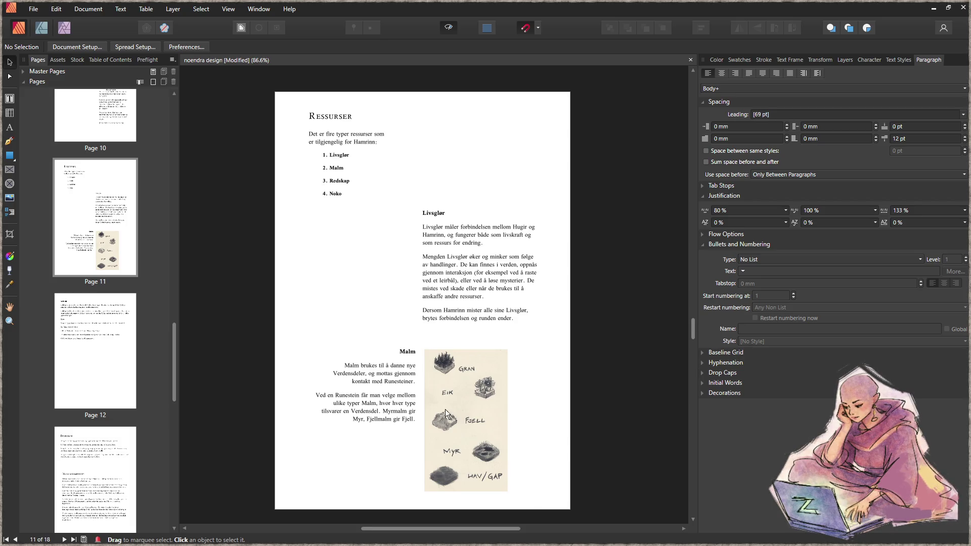
# - Set the Malm text frame back to left alignment after trying centred
pyautogui.click(381, 390)
pyautogui.click(511, 46)
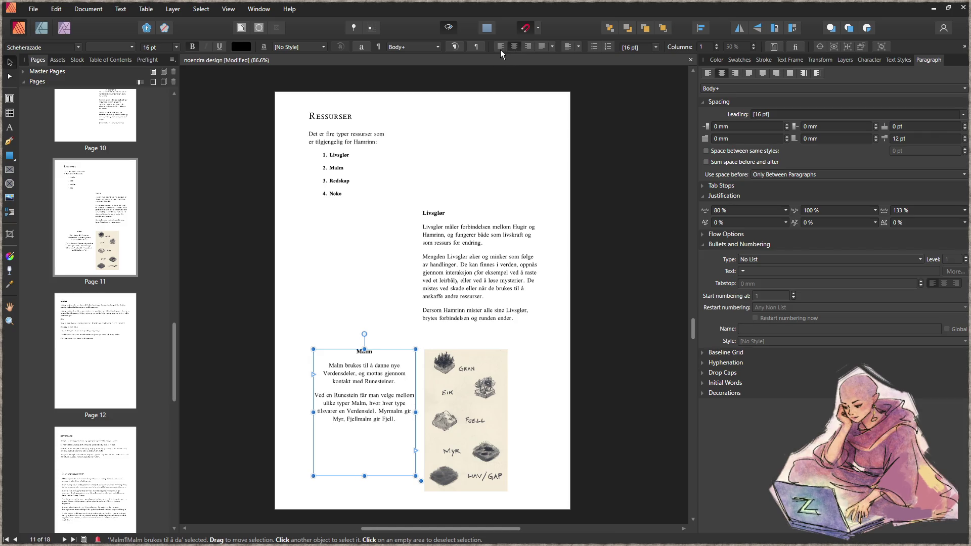
pyautogui.click(501, 48)
pyautogui.click(513, 50)
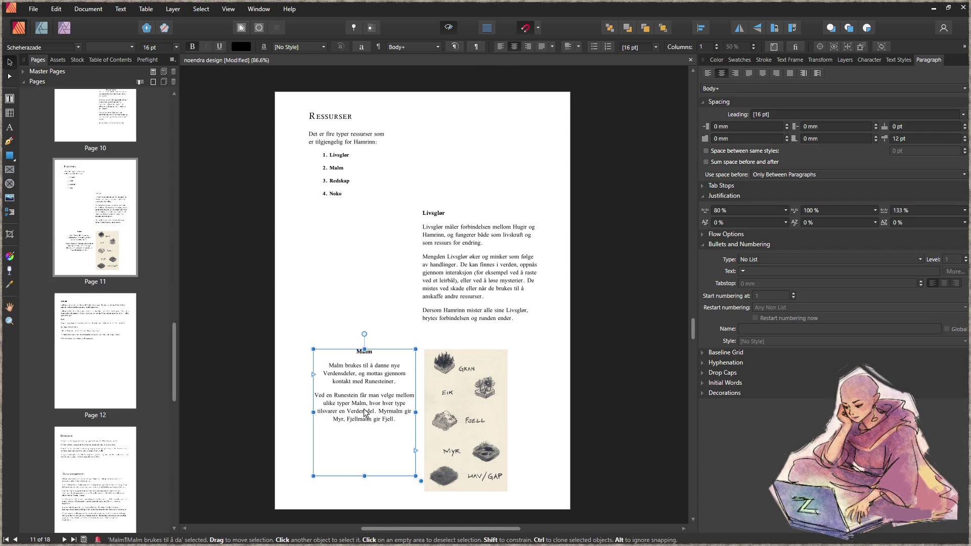
pyautogui.click(501, 48)
pyautogui.click(534, 384)
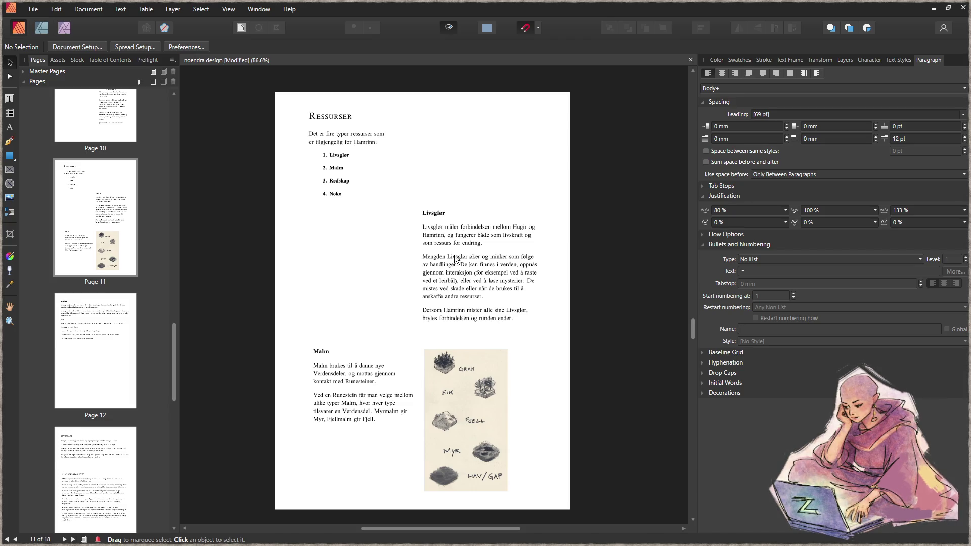
# - Draw empty picture frames left of the Livsglør text and at the top right (about 87.5 × 59.8 mm)
pyautogui.click(9, 169)
pyautogui.moveTo(408, 210)
pyautogui.mouseDown()
pyautogui.moveTo(341, 308)
pyautogui.moveTo(300, 329)
pyautogui.mouseUp()
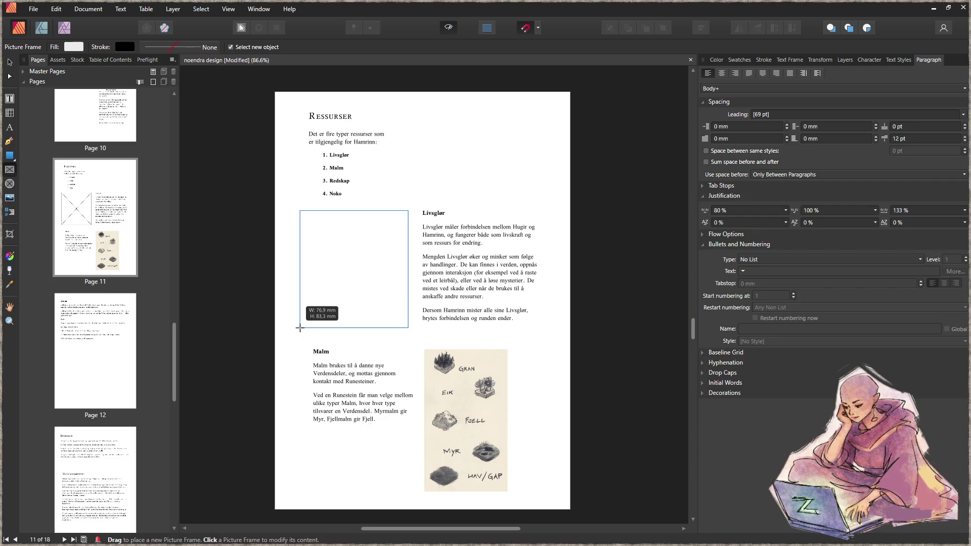
pyautogui.moveTo(299, 328); pyautogui.dragTo(307, 328)
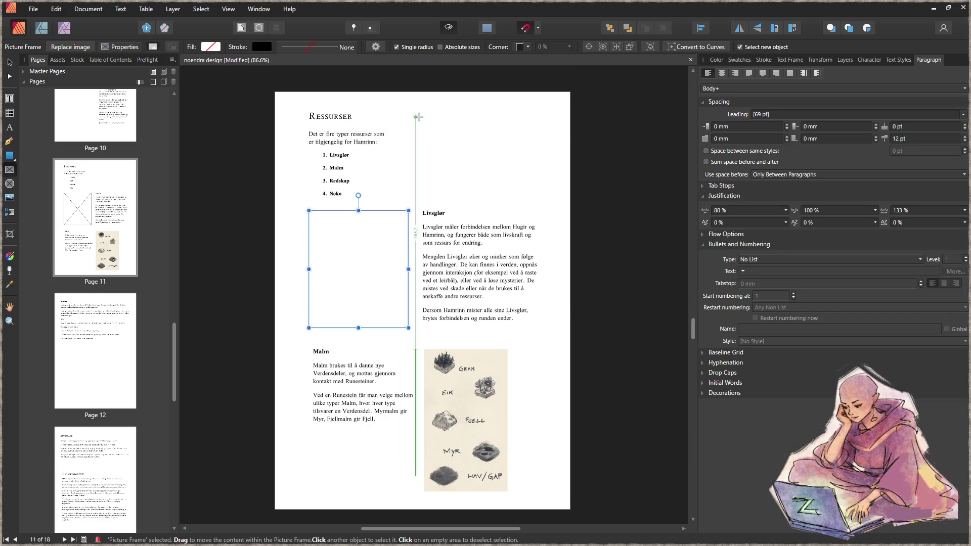
pyautogui.moveTo(422, 112); pyautogui.dragTo(545, 195)
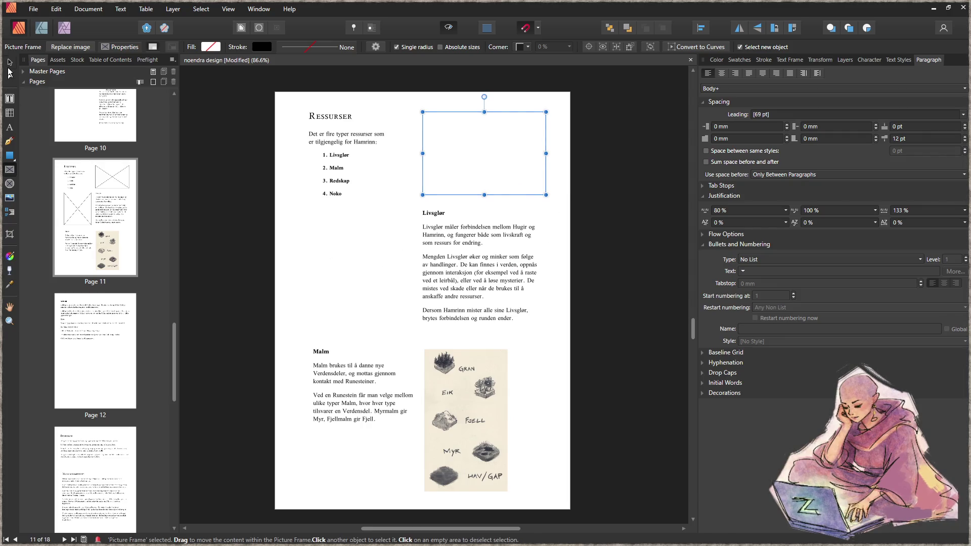
pyautogui.click(10, 62)
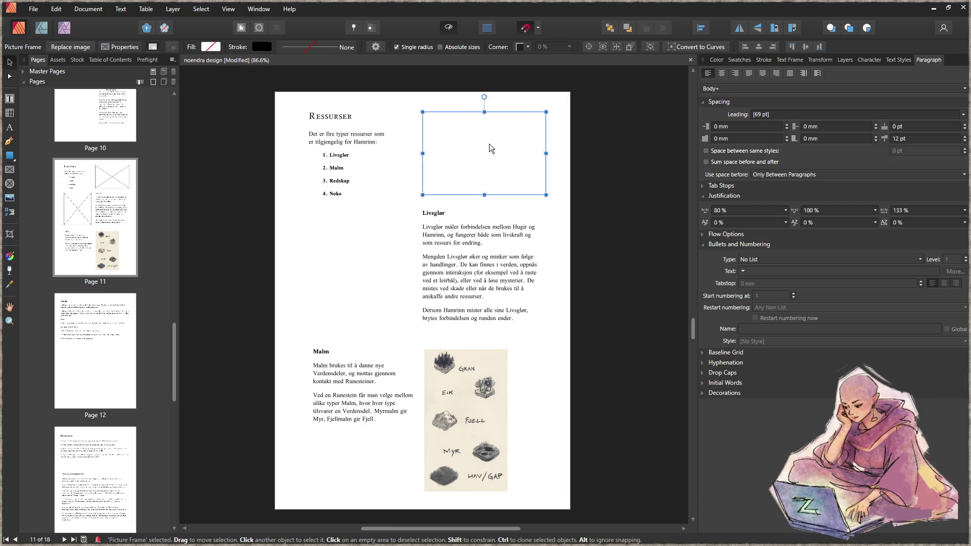
pyautogui.hotkey('ctrl', 'z')
pyautogui.hotkey('ctrl', 'shift', 'z')
pyautogui.click(378, 475)
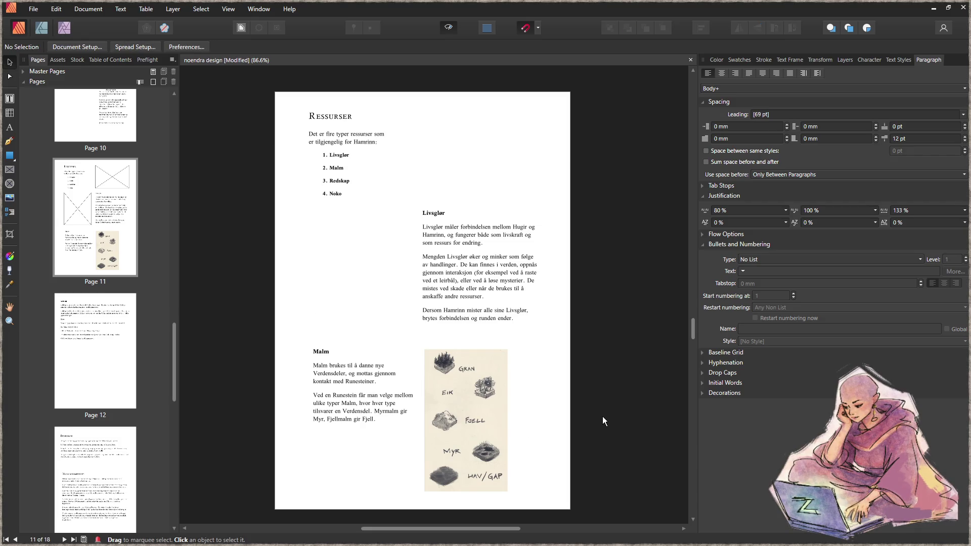
# - Zoom in on the illustration, back out to 86.6%, and scroll down toward the Redskap and Noko page
pyautogui.scroll(-2, 520, 366)
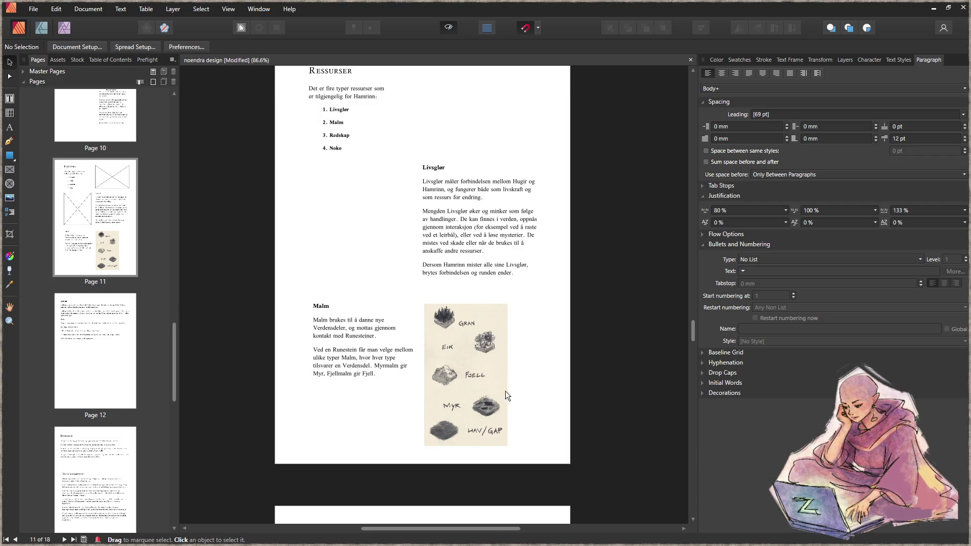
pyautogui.scroll(5, 464, 425)
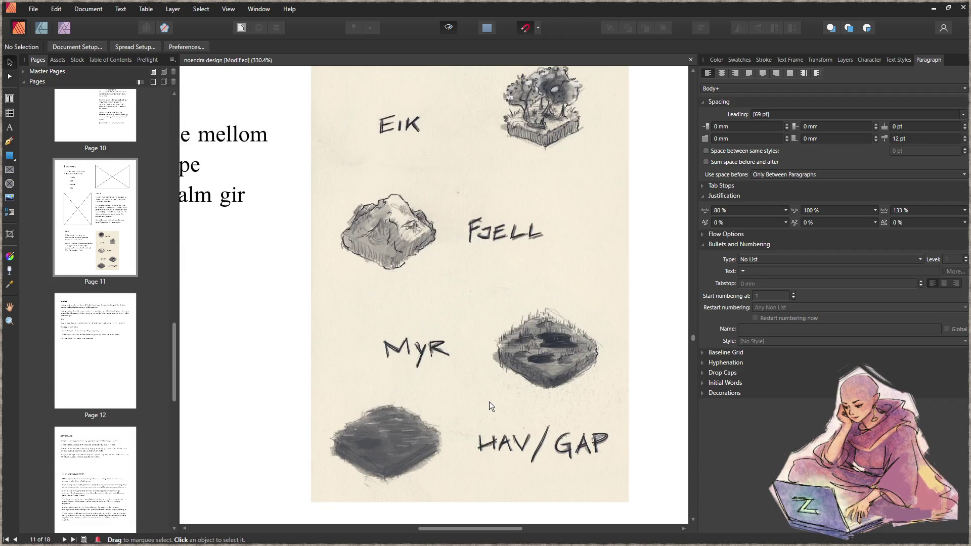
pyautogui.scroll(1, 490, 402)
pyautogui.scroll(-5, 487, 396)
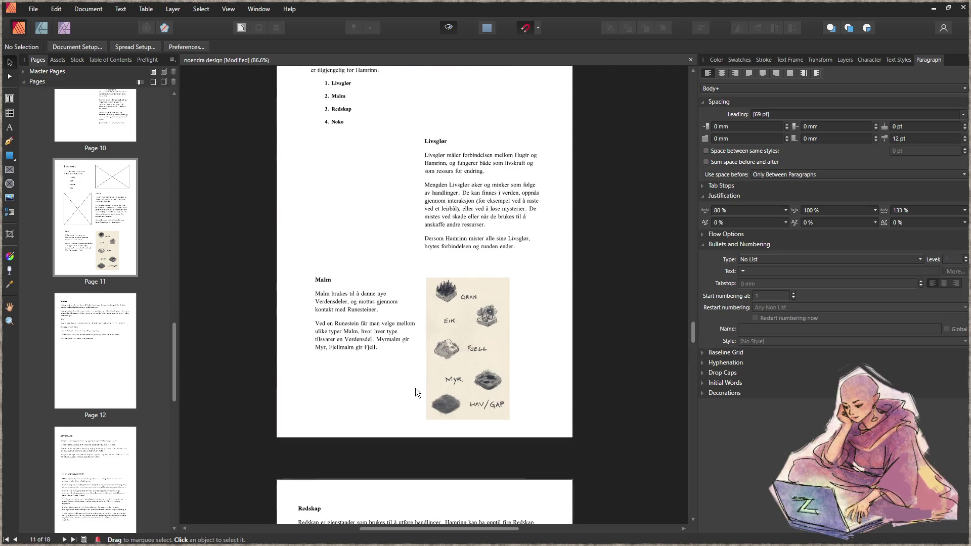
pyautogui.scroll(-4, 415, 387)
pyautogui.scroll(-2, 411, 372)
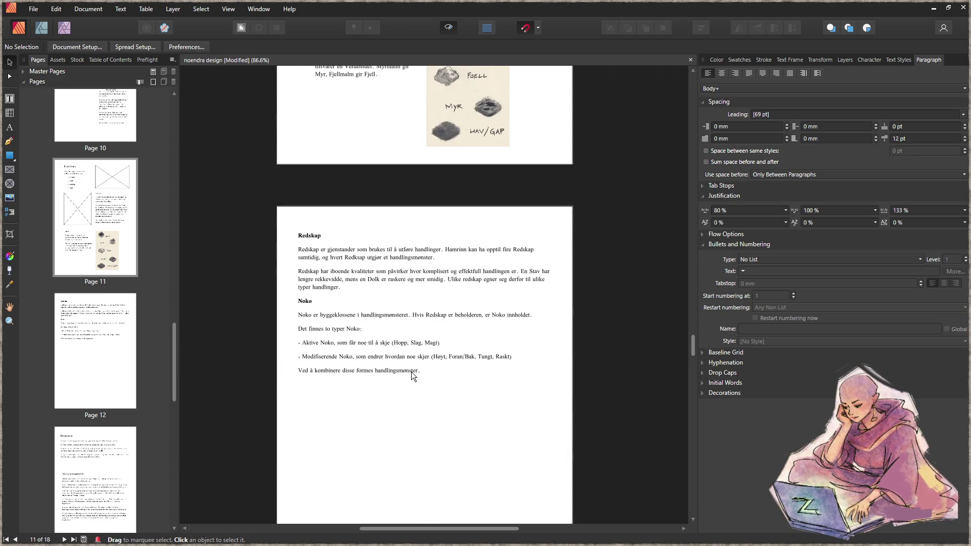
# - Step through the Pages panel thumbnails to page 12 and then page 13
pyautogui.scroll(-2, 415, 371)
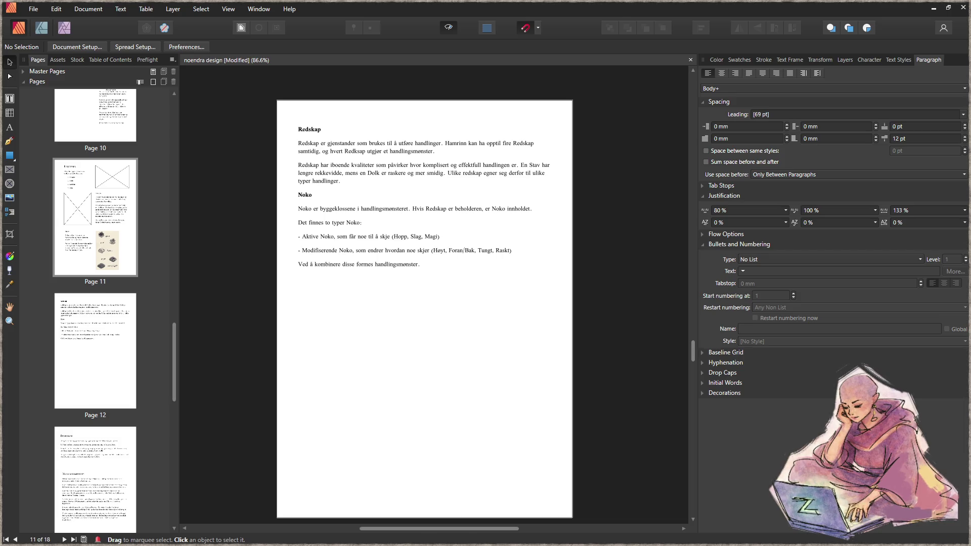
pyautogui.click(102, 350)
pyautogui.scroll(-1, 101, 350)
pyautogui.click(93, 474)
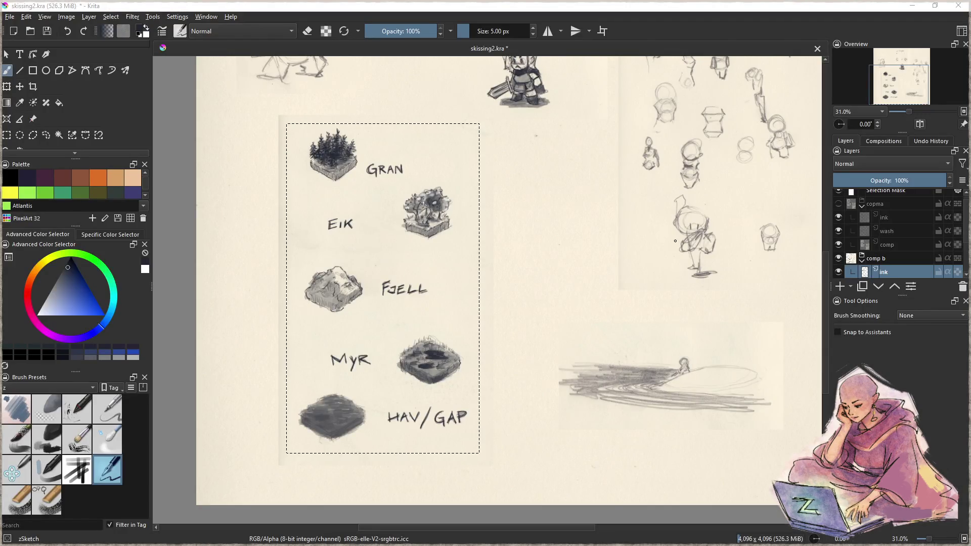
# - Clear the selection around the resource illustration and close the Discord overlay
pyautogui.scroll(3, 675, 241)
pyautogui.hotkey('ctrl', 'shift', 'a')
pyautogui.scroll(2, 556, 246)
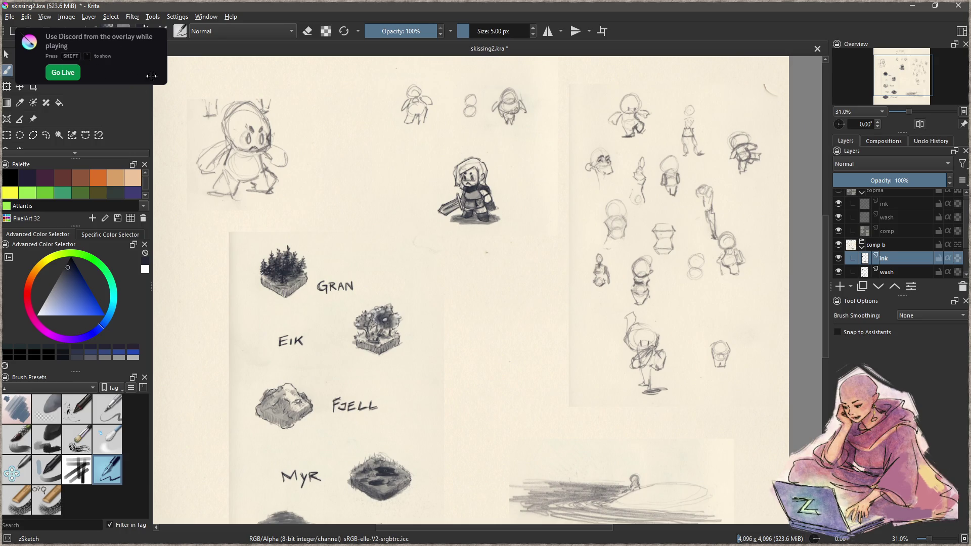
pyautogui.click(62, 72)
pyautogui.press('Escape')
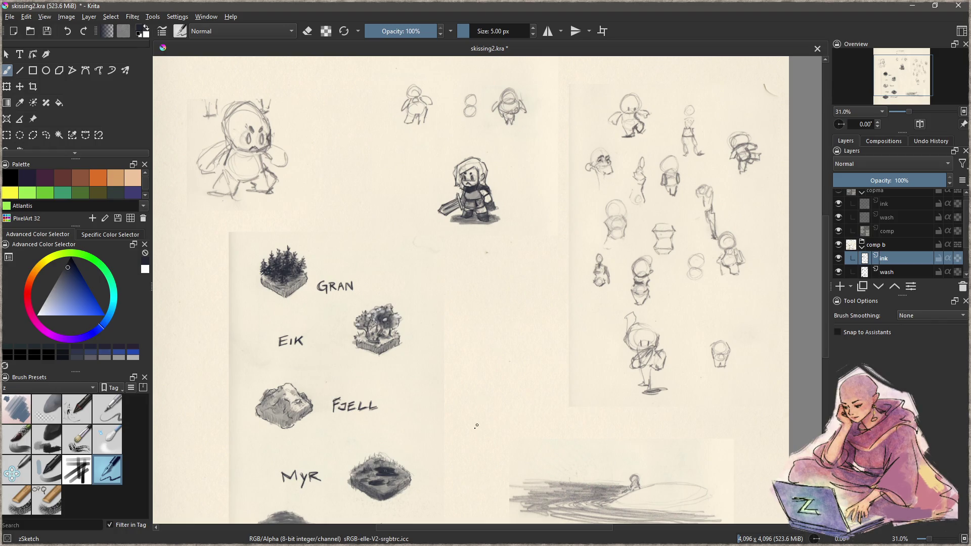
# - Pan across the sketch sheet and zoom to 200% on the small running figure
pyautogui.moveTo(505, 415)
pyautogui.mouseDown()
pyautogui.moveTo(392, 306)
pyautogui.moveTo(346, 461)
pyautogui.mouseUp()
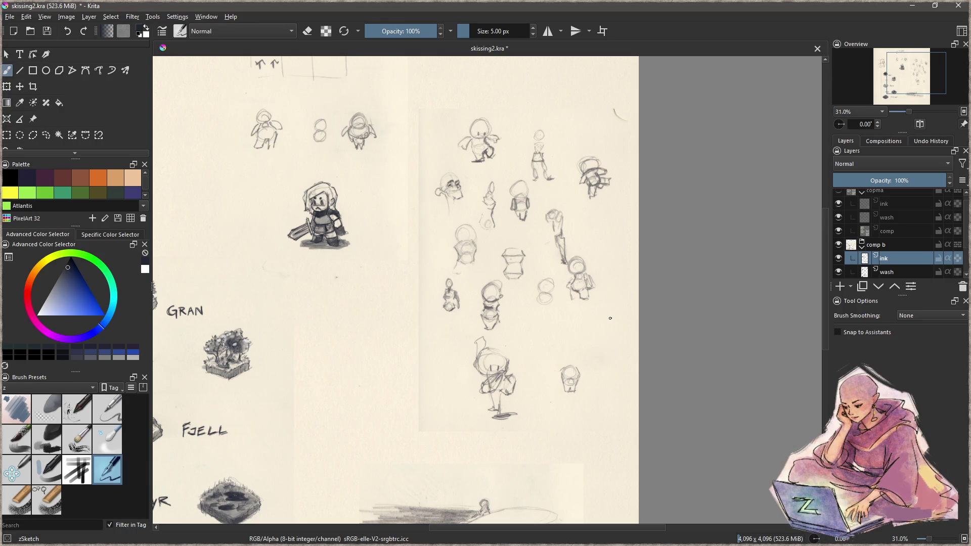
pyautogui.scroll(5, 462, 204)
pyautogui.scroll(2, 542, 310)
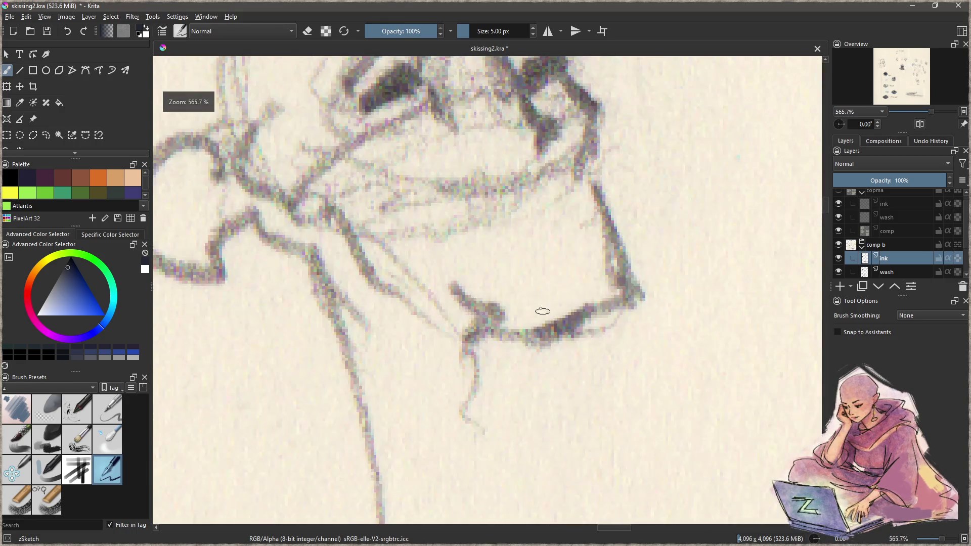
pyautogui.scroll(-6, 537, 322)
pyautogui.scroll(-2, 537, 321)
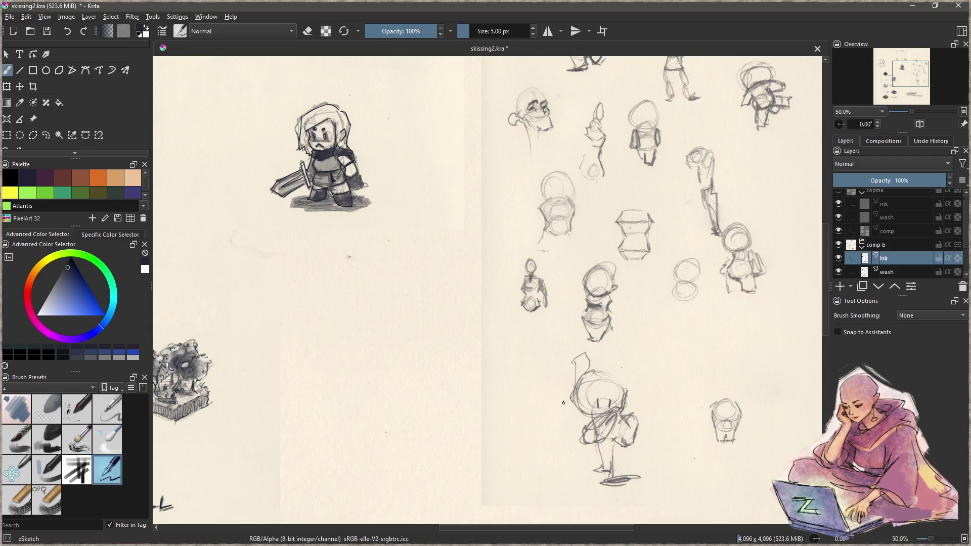
pyautogui.scroll(1, 530, 320)
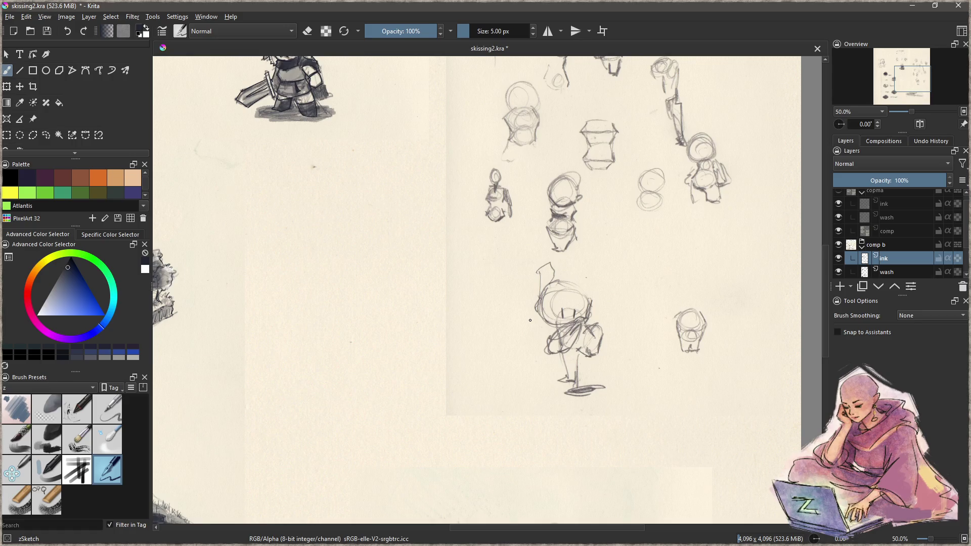
pyautogui.scroll(-2, 530, 320)
pyautogui.scroll(1, 526, 322)
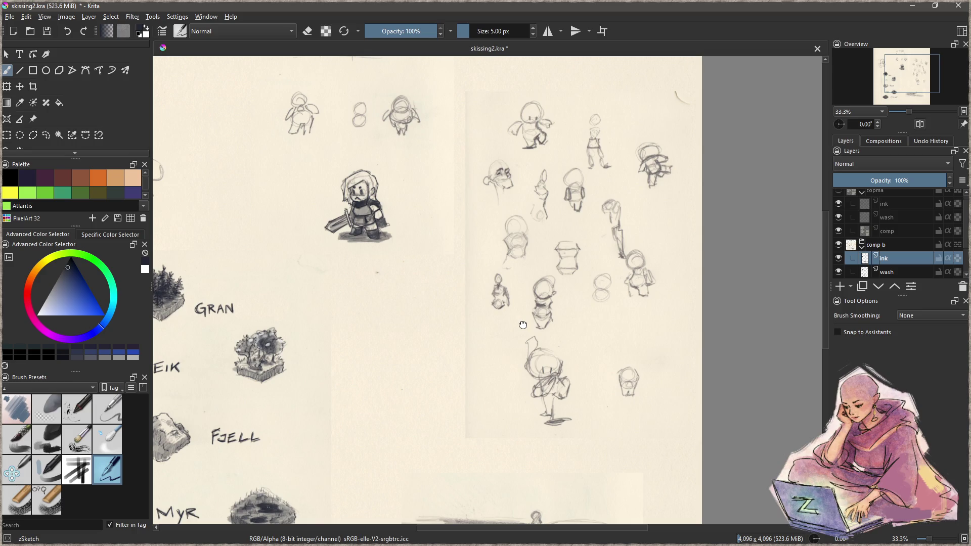
pyautogui.moveTo(523, 324)
pyautogui.mouseDown()
pyautogui.moveTo(464, 401)
pyautogui.moveTo(452, 440)
pyautogui.mouseUp()
pyautogui.scroll(5, 458, 246)
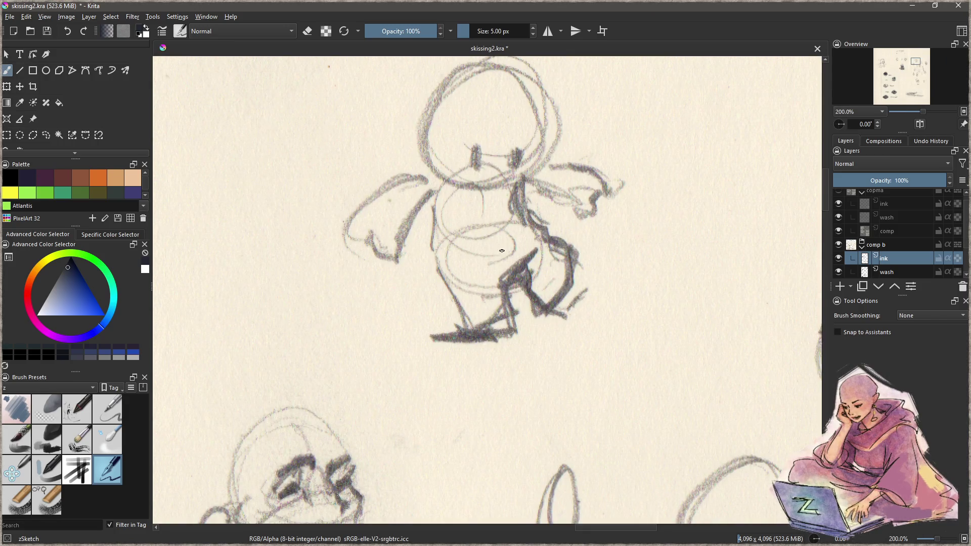
pyautogui.moveTo(530, 245)
pyautogui.mouseDown()
pyautogui.moveTo(499, 305)
pyautogui.moveTo(489, 305)
pyautogui.mouseUp()
# - Ink the figure's leg lines down to the feet, thickening the lower left leg
pyautogui.moveTo(404, 404); pyautogui.dragTo(367, 394)
pyautogui.moveTo(562, 301)
pyautogui.mouseDown()
pyautogui.moveTo(526, 322)
pyautogui.moveTo(556, 445)
pyautogui.mouseUp()
pyautogui.hotkey('ctrl', 'z')
pyautogui.moveTo(419, 334); pyautogui.dragTo(458, 301)
pyautogui.moveTo(429, 338); pyautogui.dragTo(441, 389)
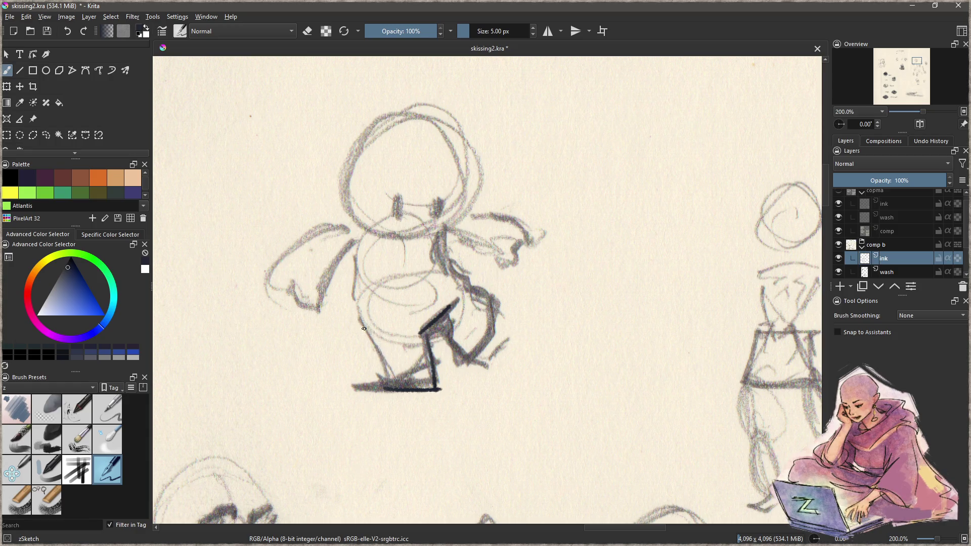
pyautogui.moveTo(359, 317); pyautogui.dragTo(383, 390)
pyautogui.moveTo(380, 351); pyautogui.dragTo(387, 388)
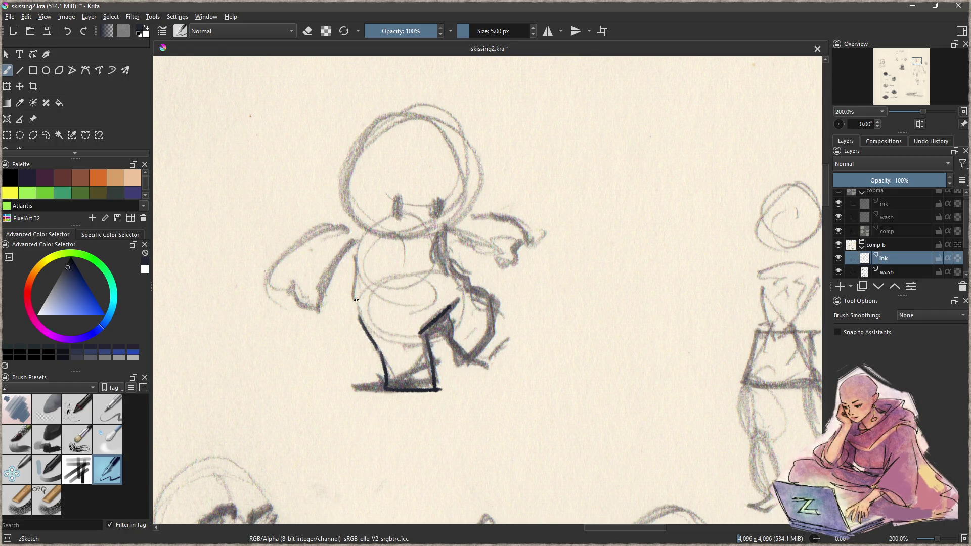
# - Ink the left edge of the body, keeping the longer stroke
pyautogui.moveTo(354, 256); pyautogui.dragTo(357, 303)
pyautogui.hotkey('ctrl', 'z')
pyautogui.hotkey('ctrl', 'shift', 'z')
pyautogui.hotkey('ctrl', 'z')
pyautogui.hotkey('ctrl', 'shift', 'z')
pyautogui.hotkey('ctrl', 'z')
pyautogui.hotkey('ctrl', 'shift', 'z')
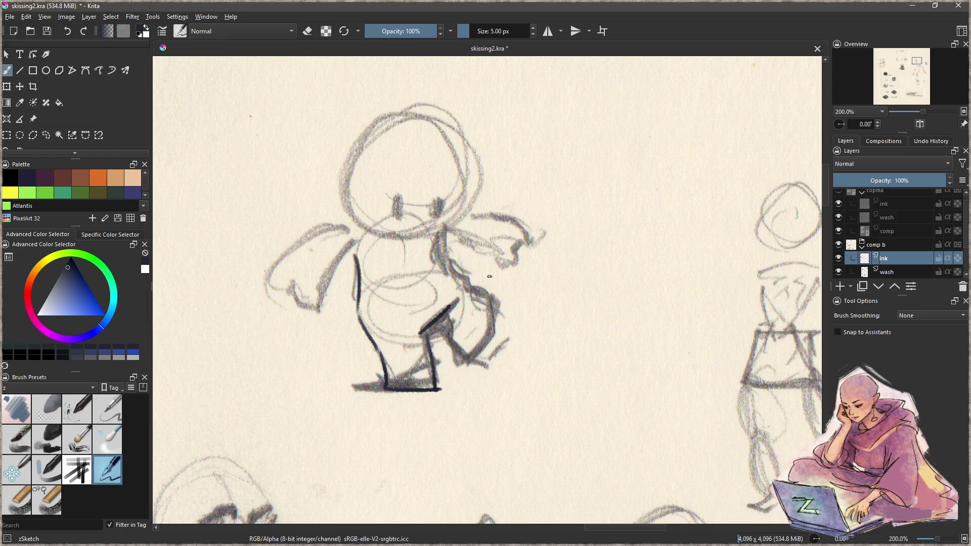
# - Ink the neck and chest line, the front leg outline and a knee mark
pyautogui.moveTo(446, 240); pyautogui.dragTo(440, 269)
pyautogui.hotkey('ctrl', 'z')
pyautogui.hotkey('ctrl', 'shift', 'z')
pyautogui.hotkey('ctrl', 'z')
pyautogui.hotkey('ctrl', 'shift', 'z')
pyautogui.moveTo(454, 270)
pyautogui.mouseDown()
pyautogui.moveTo(477, 286)
pyautogui.moveTo(497, 338)
pyautogui.moveTo(472, 367)
pyautogui.mouseUp()
pyautogui.moveTo(441, 332); pyautogui.dragTo(472, 371)
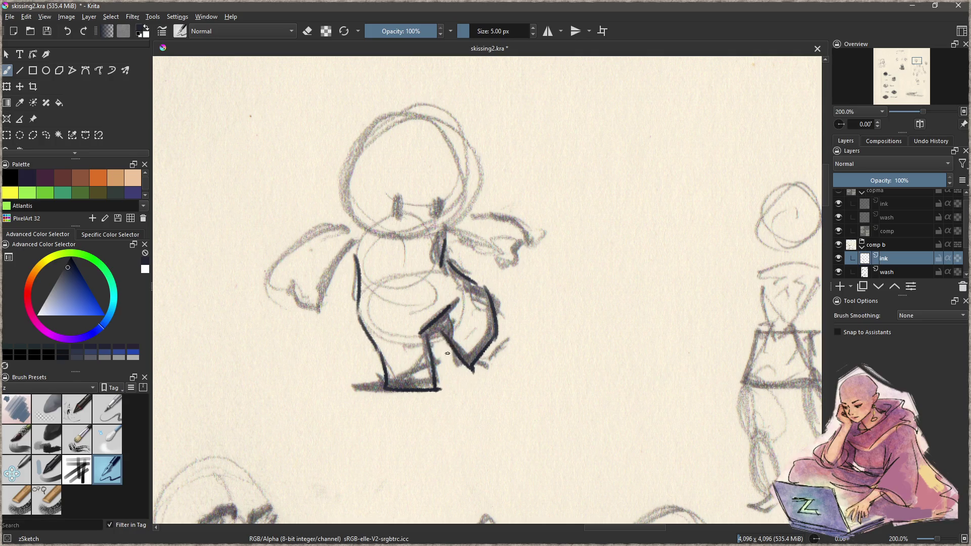
pyautogui.moveTo(445, 315); pyautogui.dragTo(442, 334)
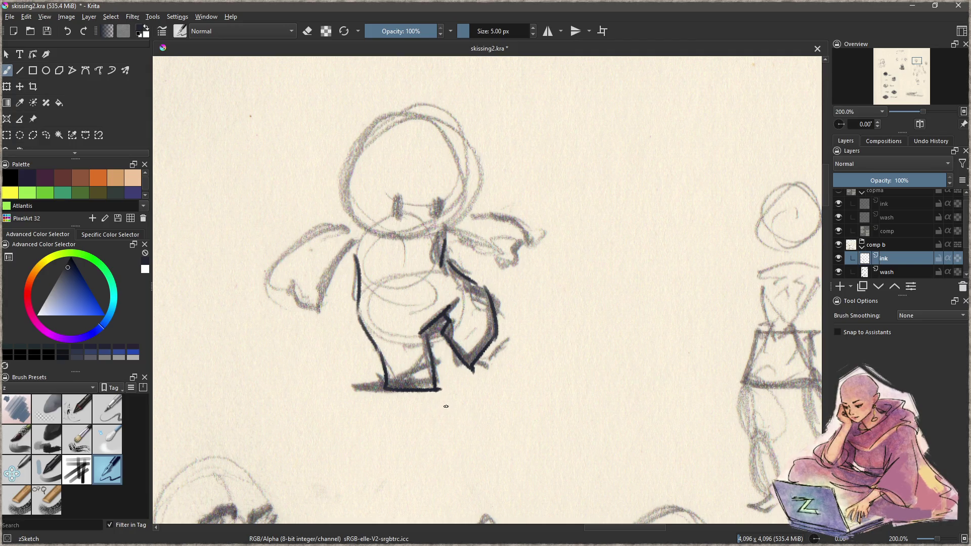
# - Draw several heavy straight ground lines under the feet with the Line tool
pyautogui.press('v')
pyautogui.moveTo(383, 389); pyautogui.dragTo(321, 389)
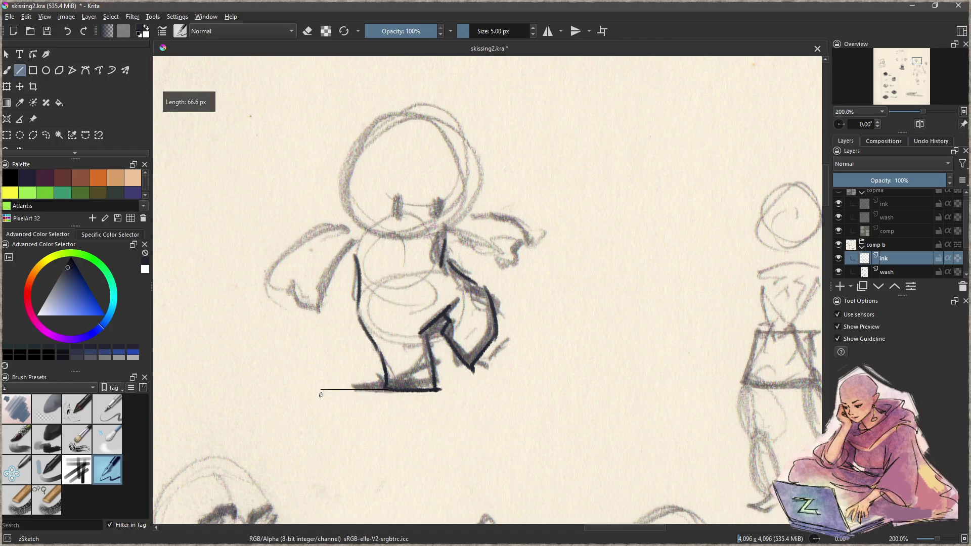
pyautogui.click(434, 390)
pyautogui.moveTo(434, 391); pyautogui.dragTo(316, 392)
pyautogui.press('b')
pyautogui.press('v')
pyautogui.moveTo(435, 393); pyautogui.dragTo(316, 389)
pyautogui.press('b')
pyautogui.press('v')
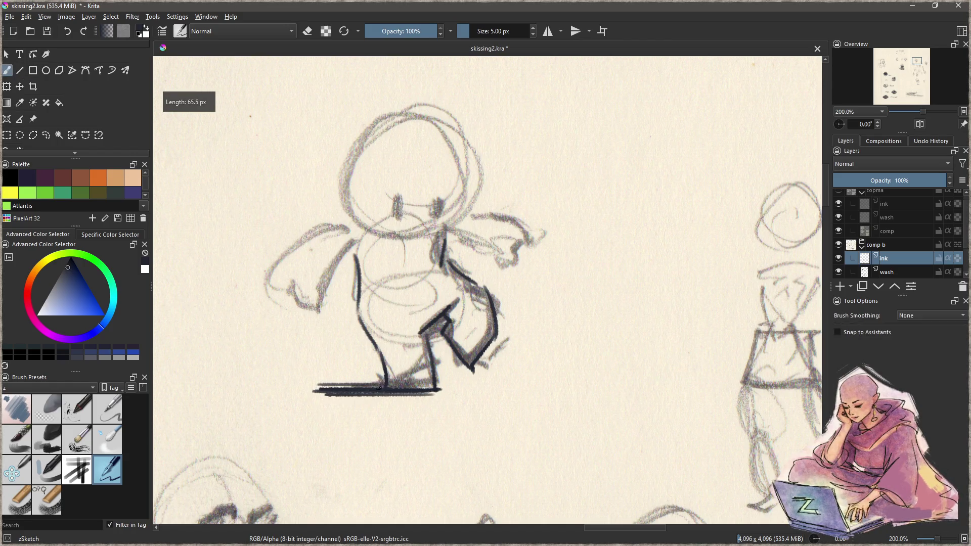
pyautogui.moveTo(390, 380); pyautogui.dragTo(335, 380)
pyautogui.press('v')
pyautogui.moveTo(436, 383)
pyautogui.mouseDown()
pyautogui.moveTo(471, 383)
pyautogui.moveTo(462, 388)
pyautogui.mouseUp()
pyautogui.press('b')
pyautogui.press('v')
pyautogui.click(437, 387)
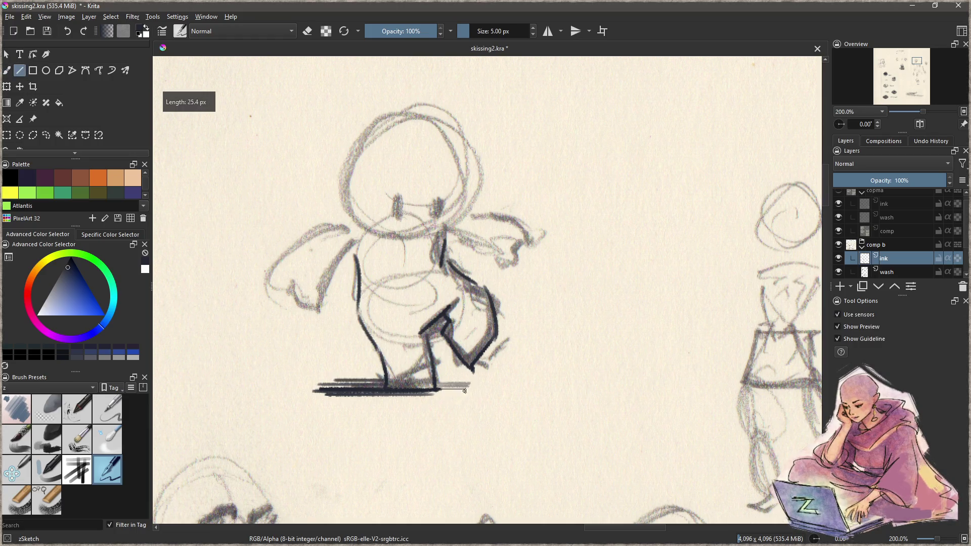
pyautogui.press('b')
# - Ink the upper and lower edges of the right arm and the left arm outline
pyautogui.moveTo(472, 216)
pyautogui.mouseDown()
pyautogui.moveTo(525, 228)
pyautogui.moveTo(516, 266)
pyautogui.mouseUp()
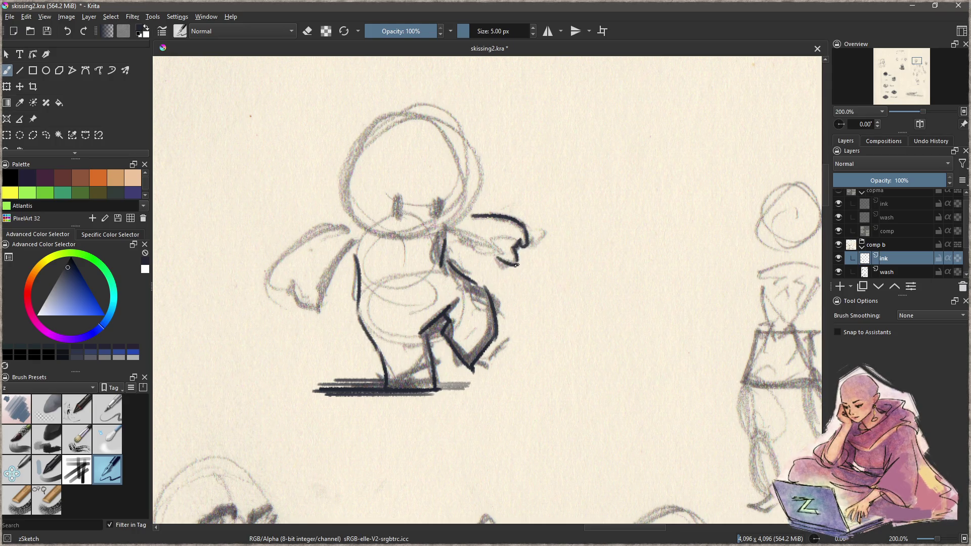
pyautogui.moveTo(458, 236); pyautogui.dragTo(491, 256)
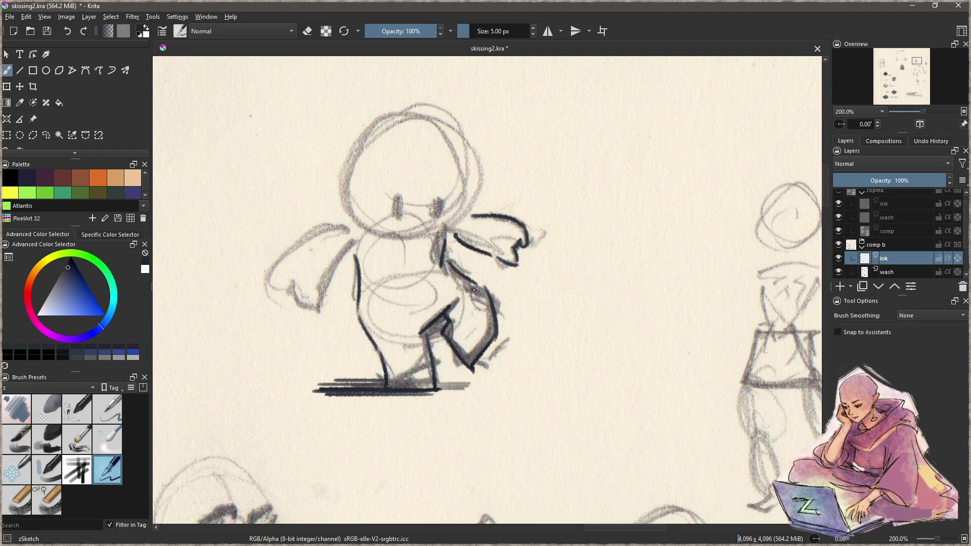
pyautogui.moveTo(414, 262); pyautogui.dragTo(436, 286)
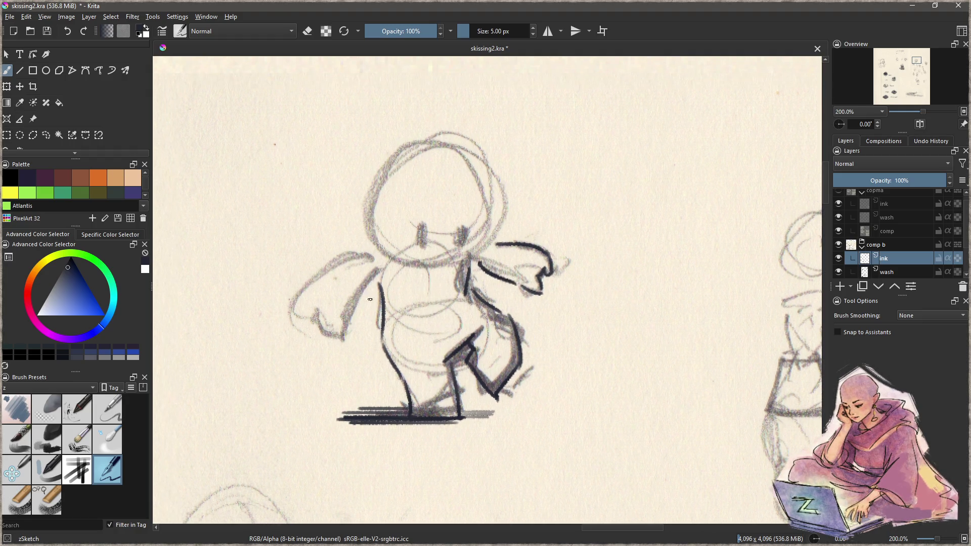
pyautogui.moveTo(372, 251)
pyautogui.mouseDown()
pyautogui.moveTo(303, 311)
pyautogui.moveTo(301, 327)
pyautogui.moveTo(346, 322)
pyautogui.moveTo(329, 318)
pyautogui.moveTo(315, 331)
pyautogui.moveTo(382, 283)
pyautogui.mouseUp()
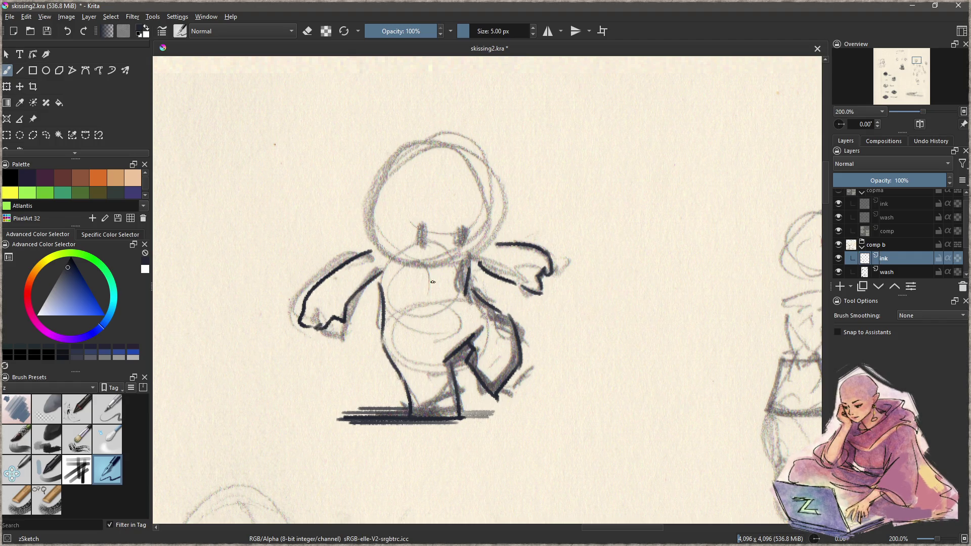
pyautogui.scroll(1, 419, 313)
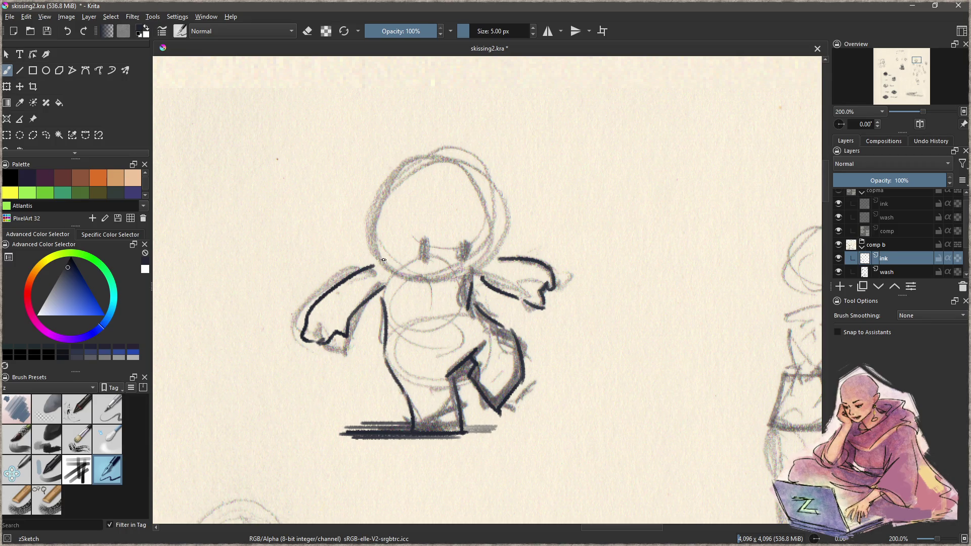
# - Ink the chin line across the head, redrawing it until it sits right
pyautogui.moveTo(374, 264); pyautogui.dragTo(469, 279)
pyautogui.hotkey('ctrl', 'z')
pyautogui.moveTo(375, 264); pyautogui.dragTo(500, 258)
pyautogui.hotkey('ctrl', 'z')
pyautogui.moveTo(377, 259); pyautogui.dragTo(498, 249)
# - Ink the right side and top curve of the head outline
pyautogui.moveTo(500, 213)
pyautogui.mouseDown()
pyautogui.moveTo(494, 259)
pyautogui.moveTo(427, 261)
pyautogui.moveTo(428, 228)
pyautogui.moveTo(460, 234)
pyautogui.moveTo(448, 281)
pyautogui.mouseUp()
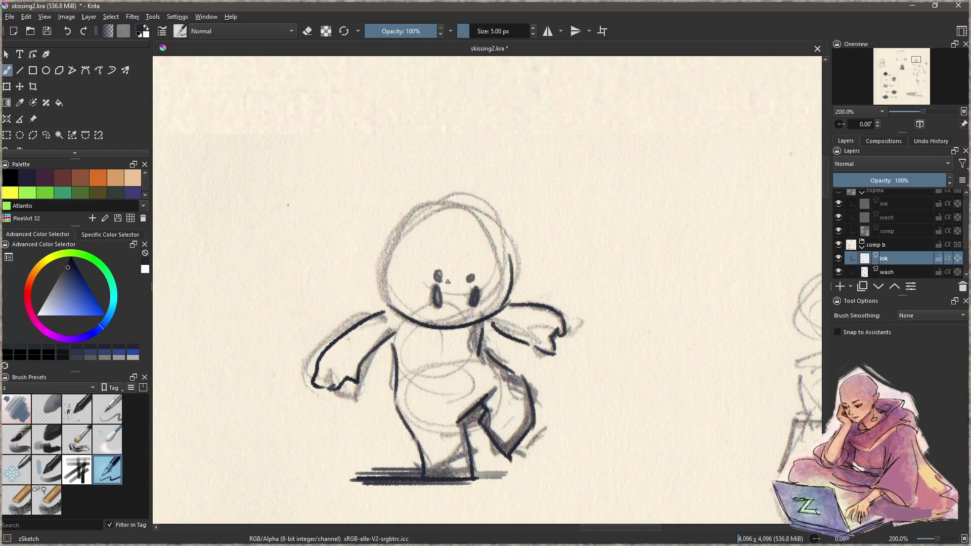
pyautogui.moveTo(434, 236)
pyautogui.mouseDown()
pyautogui.moveTo(488, 244)
pyautogui.moveTo(430, 235)
pyautogui.moveTo(407, 253)
pyautogui.mouseUp()
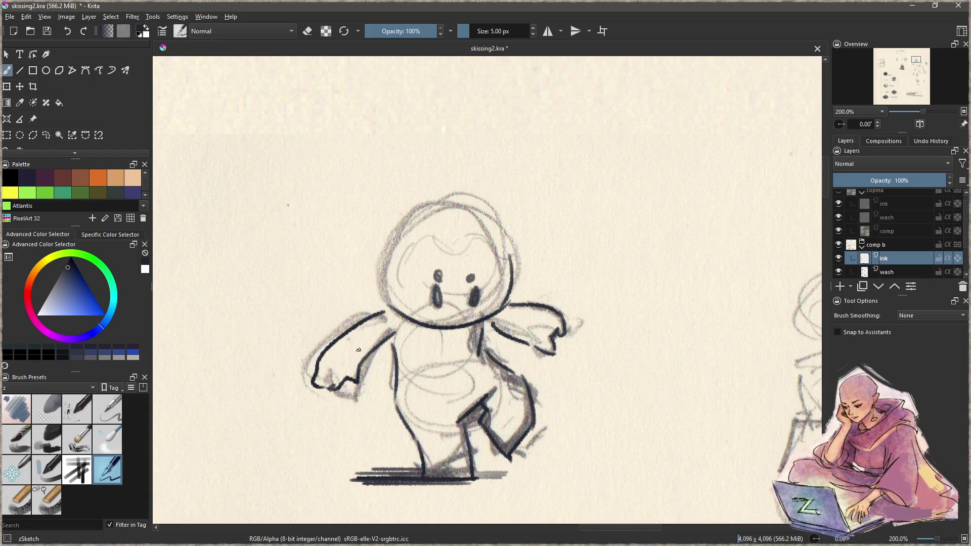
pyautogui.hotkey('ctrl', 'z')
pyautogui.hotkey('ctrl', 'z')
pyautogui.hotkey('ctrl', 'z')
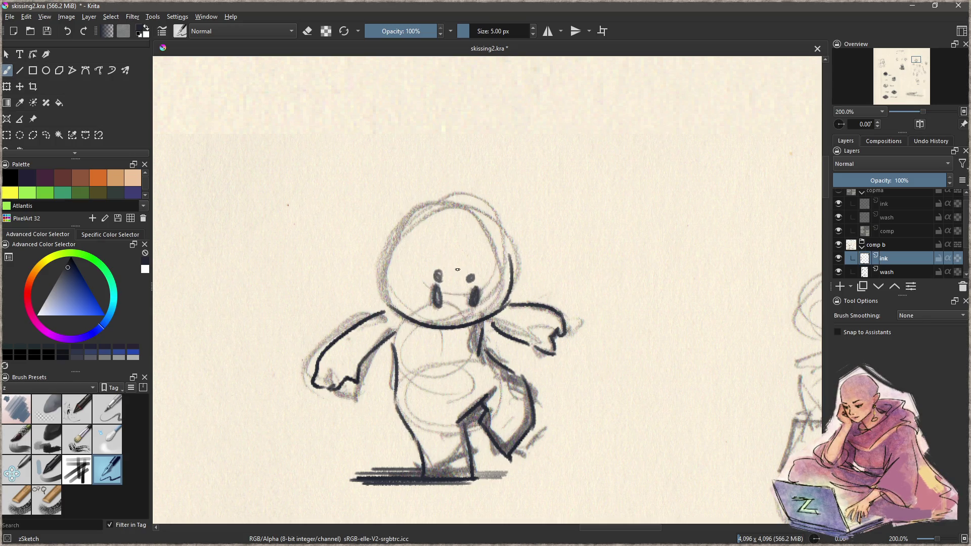
pyautogui.moveTo(453, 242)
pyautogui.mouseDown()
pyautogui.moveTo(497, 237)
pyautogui.moveTo(502, 328)
pyautogui.mouseUp()
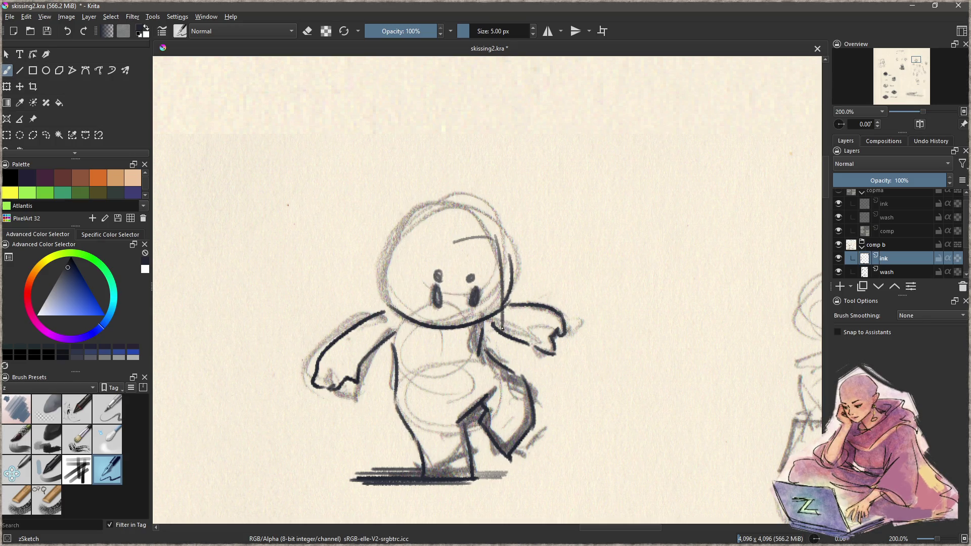
pyautogui.moveTo(498, 247); pyautogui.dragTo(500, 327)
pyautogui.moveTo(450, 245)
pyautogui.mouseDown()
pyautogui.moveTo(405, 244)
pyautogui.moveTo(436, 233)
pyautogui.moveTo(422, 237)
pyautogui.moveTo(419, 343)
pyautogui.moveTo(408, 250)
pyautogui.mouseUp()
pyautogui.hotkey('ctrl', 'z')
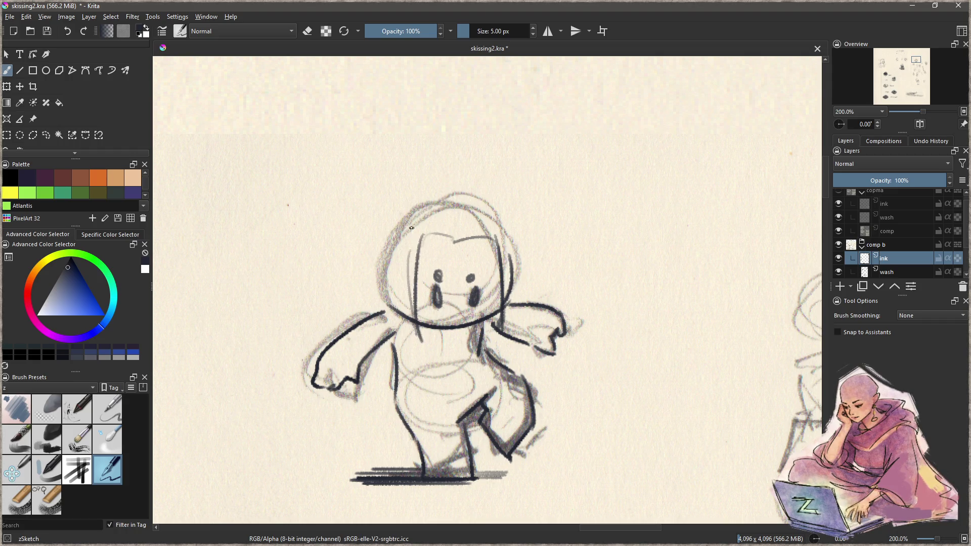
# - Ink the long hair down the left side, the ear and the right side of the face
pyautogui.moveTo(422, 194)
pyautogui.mouseDown()
pyautogui.moveTo(399, 202)
pyautogui.moveTo(407, 173)
pyautogui.moveTo(355, 217)
pyautogui.moveTo(329, 311)
pyautogui.moveTo(346, 319)
pyautogui.mouseUp()
pyautogui.moveTo(398, 214); pyautogui.dragTo(438, 191)
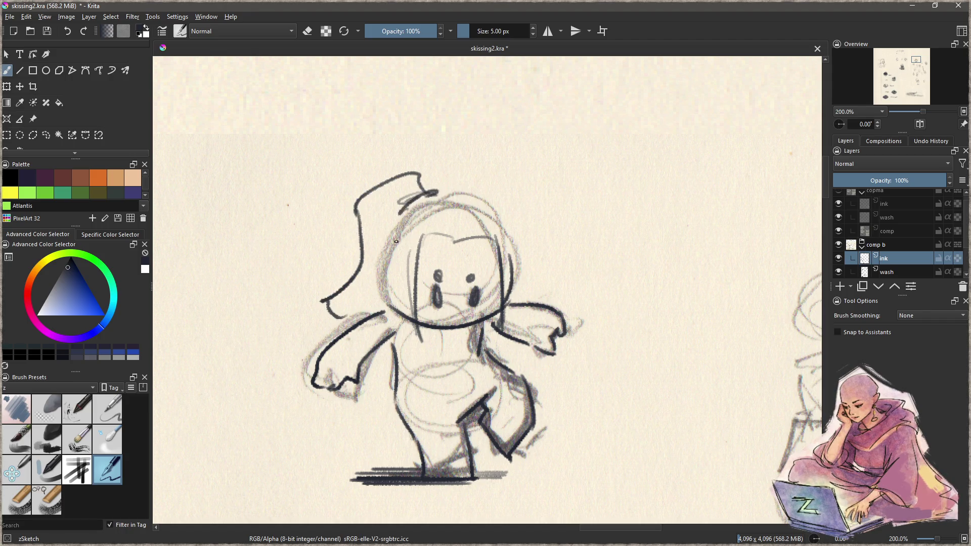
pyautogui.moveTo(387, 260)
pyautogui.mouseDown()
pyautogui.moveTo(375, 257)
pyautogui.moveTo(377, 287)
pyautogui.moveTo(387, 292)
pyautogui.mouseUp()
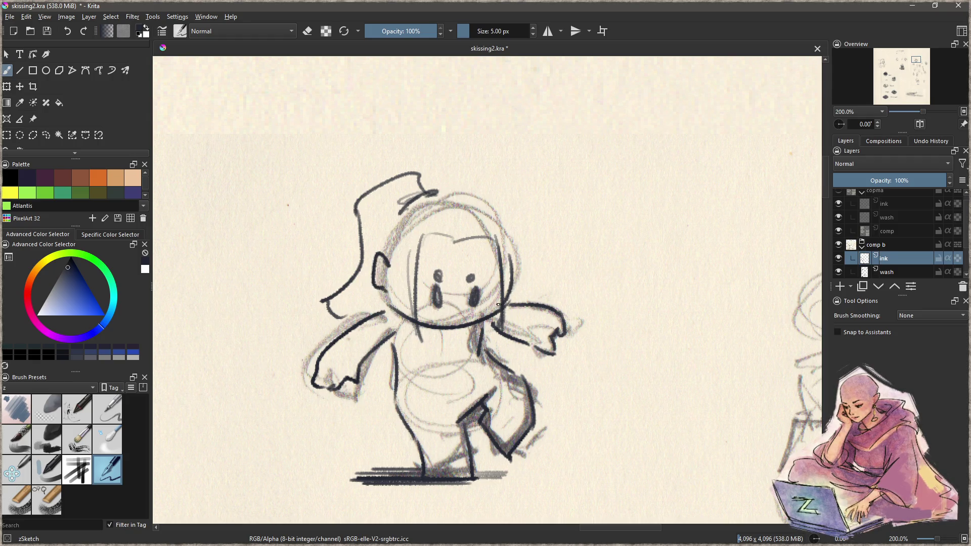
pyautogui.moveTo(496, 299)
pyautogui.mouseDown()
pyautogui.moveTo(497, 273)
pyautogui.moveTo(501, 290)
pyautogui.mouseUp()
pyautogui.moveTo(392, 290); pyautogui.dragTo(410, 319)
pyautogui.hotkey('ctrl', 'z')
# - Sample the ink colour, redraw the face's right-side line and erase it tidy
pyautogui.keyDown('ctrl'); pyautogui.click(501, 314); pyautogui.keyUp('ctrl')
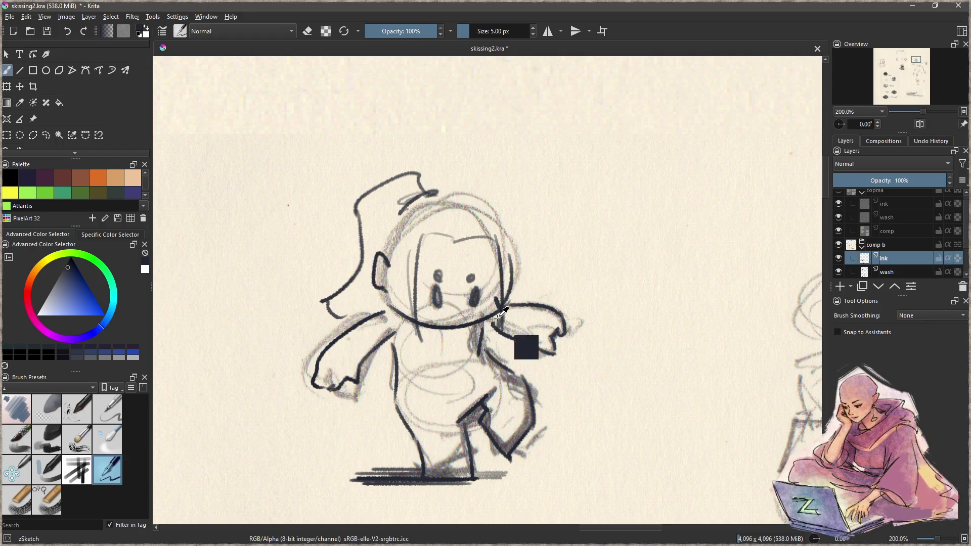
pyautogui.moveTo(495, 299)
pyautogui.mouseDown()
pyautogui.moveTo(485, 322)
pyautogui.moveTo(498, 274)
pyautogui.mouseUp()
pyautogui.hotkey('ctrl', 'z')
pyautogui.hotkey('ctrl', 'z')
pyautogui.press('e')
pyautogui.press('e')
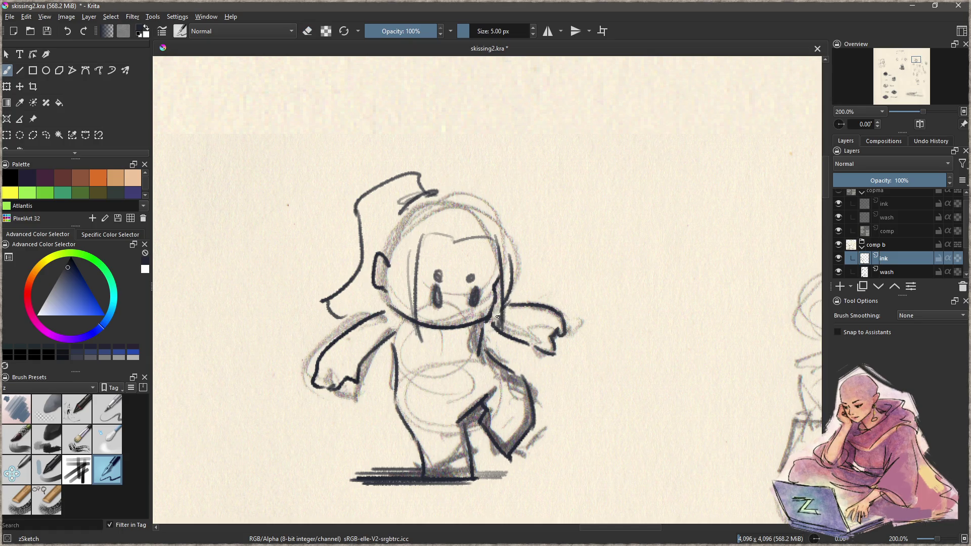
pyautogui.moveTo(500, 288); pyautogui.dragTo(491, 336)
pyautogui.hotkey('ctrl', 'z')
pyautogui.moveTo(498, 238); pyautogui.dragTo(485, 333)
pyautogui.moveTo(515, 273); pyautogui.dragTo(507, 307)
pyautogui.press('e')
pyautogui.moveTo(499, 255)
pyautogui.mouseDown()
pyautogui.moveTo(498, 311)
pyautogui.moveTo(507, 273)
pyautogui.mouseUp()
pyautogui.press('e')
# - Ink the left face contours, top-left head outline, hair strands and hatched cheek blush
pyautogui.moveTo(397, 262)
pyautogui.mouseDown()
pyautogui.moveTo(422, 335)
pyautogui.moveTo(389, 277)
pyautogui.mouseUp()
pyautogui.moveTo(454, 235)
pyautogui.mouseDown()
pyautogui.moveTo(423, 252)
pyautogui.moveTo(429, 232)
pyautogui.moveTo(471, 233)
pyautogui.moveTo(494, 251)
pyautogui.moveTo(490, 234)
pyautogui.mouseUp()
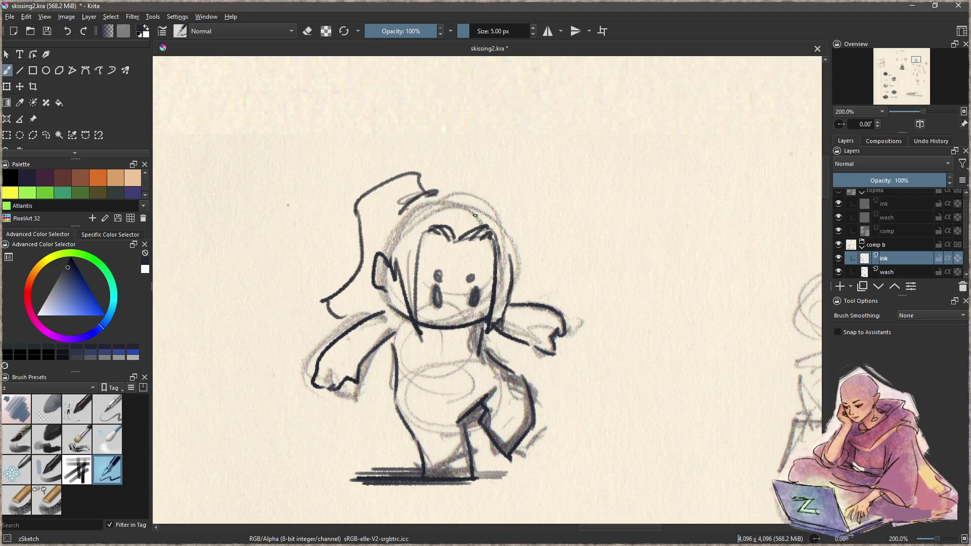
pyautogui.moveTo(453, 210)
pyautogui.mouseDown()
pyautogui.moveTo(422, 203)
pyautogui.moveTo(425, 195)
pyautogui.moveTo(473, 199)
pyautogui.moveTo(510, 288)
pyautogui.mouseUp()
pyautogui.moveTo(394, 292); pyautogui.dragTo(415, 322)
pyautogui.moveTo(484, 353); pyautogui.dragTo(471, 310)
pyautogui.moveTo(436, 260); pyautogui.dragTo(470, 261)
# - Try a hip-to-leg stroke, undo it, and zoom out to view the whole sheet
pyautogui.scroll(-2, 475, 332)
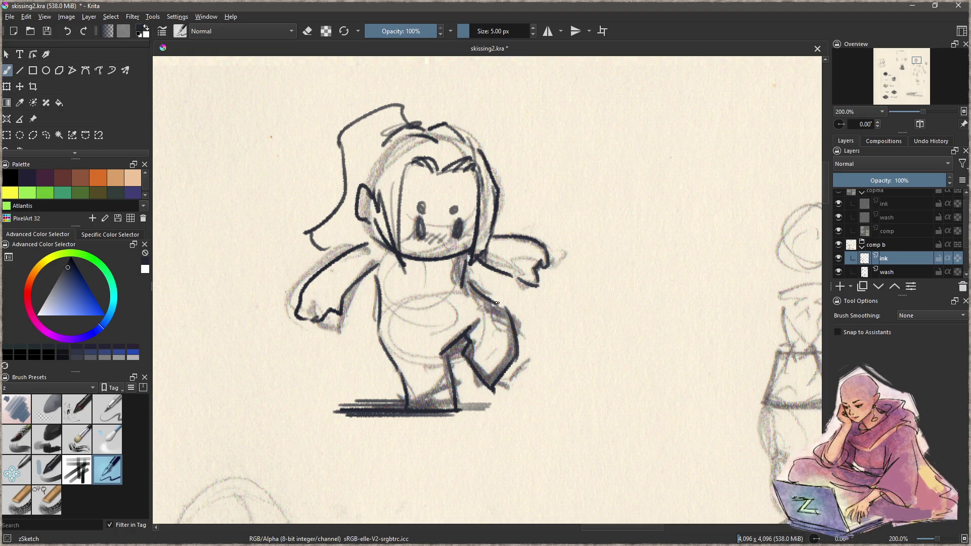
pyautogui.moveTo(492, 301); pyautogui.dragTo(367, 383)
pyautogui.hotkey('ctrl', 'z')
pyautogui.moveTo(496, 303); pyautogui.dragTo(381, 385)
pyautogui.hotkey('ctrl', 'z')
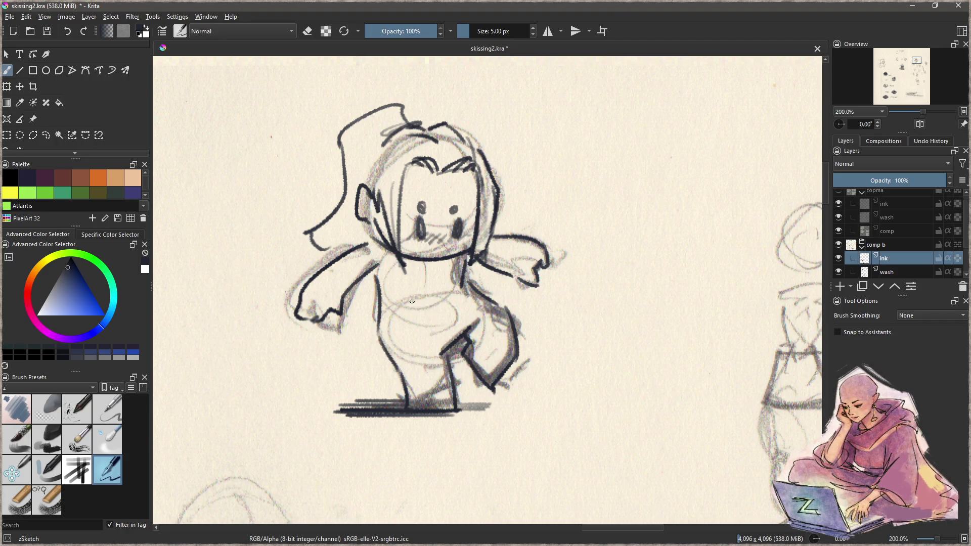
pyautogui.moveTo(420, 308)
pyautogui.mouseDown()
pyautogui.moveTo(397, 392)
pyautogui.moveTo(293, 263)
pyautogui.moveTo(401, 260)
pyautogui.moveTo(492, 302)
pyautogui.moveTo(510, 360)
pyautogui.moveTo(499, 336)
pyautogui.moveTo(585, 427)
pyautogui.moveTo(498, 321)
pyautogui.moveTo(527, 312)
pyautogui.mouseUp()
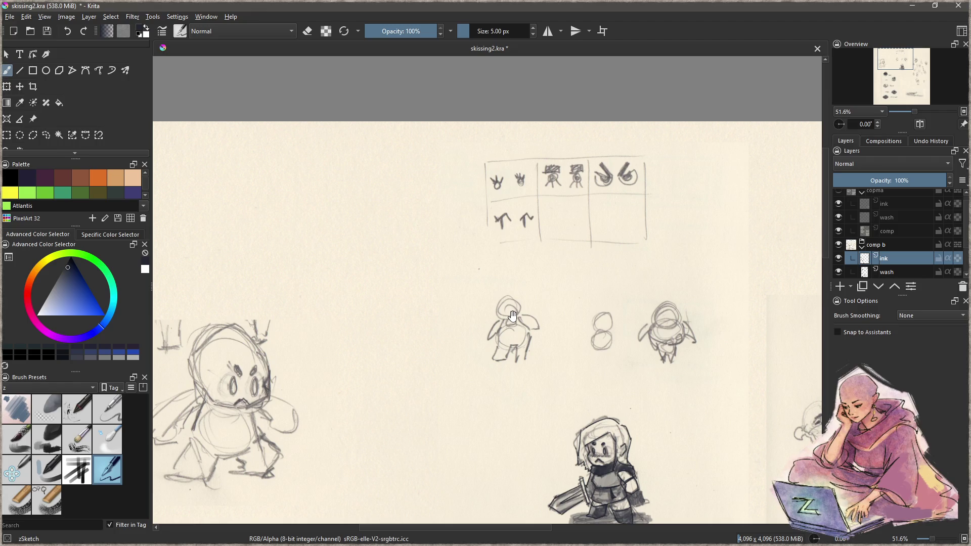
# - Zoom in beside the expression table and ink a round head outline
pyautogui.moveTo(461, 238)
pyautogui.mouseDown()
pyautogui.moveTo(466, 290)
pyautogui.moveTo(474, 277)
pyautogui.moveTo(486, 327)
pyautogui.moveTo(499, 314)
pyautogui.moveTo(437, 311)
pyautogui.mouseUp()
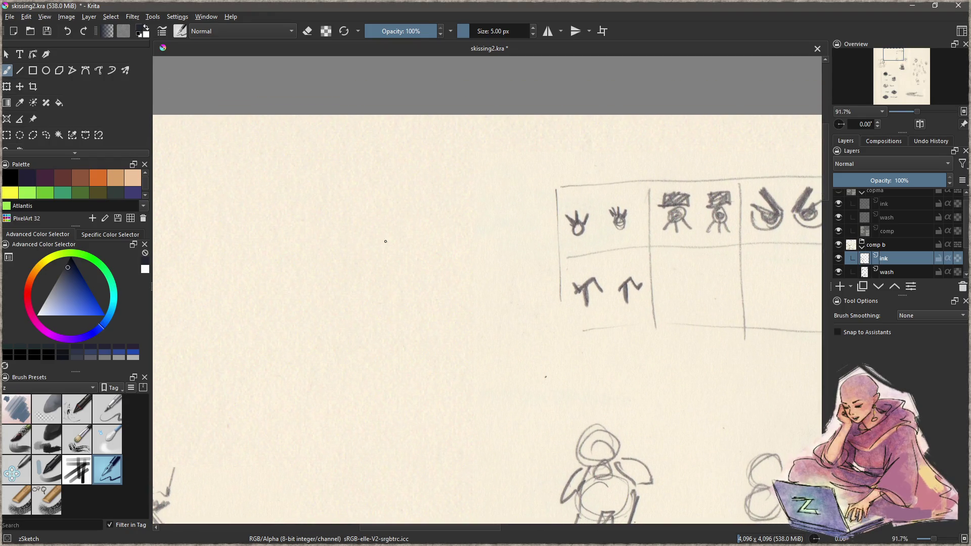
pyautogui.moveTo(422, 178)
pyautogui.mouseDown()
pyautogui.moveTo(385, 167)
pyautogui.moveTo(423, 178)
pyautogui.moveTo(321, 238)
pyautogui.mouseUp()
pyautogui.hotkey('ctrl', 'z')
pyautogui.moveTo(319, 205)
pyautogui.mouseDown()
pyautogui.moveTo(322, 304)
pyautogui.moveTo(396, 337)
pyautogui.moveTo(470, 272)
pyautogui.moveTo(465, 212)
pyautogui.mouseUp()
pyautogui.moveTo(310, 207)
pyautogui.mouseDown()
pyautogui.moveTo(394, 148)
pyautogui.moveTo(483, 207)
pyautogui.mouseUp()
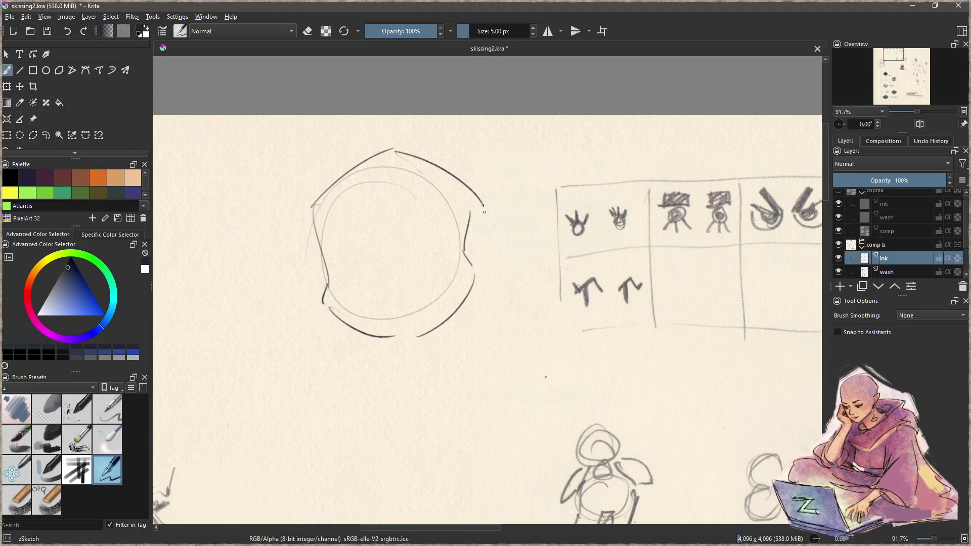
pyautogui.hotkey('ctrl', 'z')
pyautogui.moveTo(397, 152)
pyautogui.mouseDown()
pyautogui.moveTo(476, 212)
pyautogui.moveTo(468, 308)
pyautogui.moveTo(420, 338)
pyautogui.moveTo(394, 340)
pyautogui.mouseUp()
# - Ink a small caret-shaped mouth and a clean round right eye
pyautogui.moveTo(390, 276); pyautogui.dragTo(405, 275)
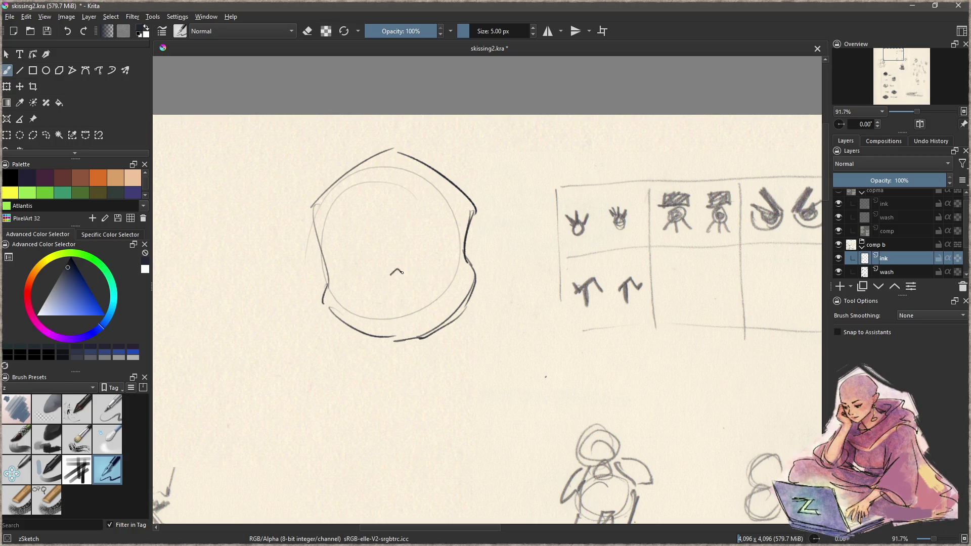
pyautogui.moveTo(464, 274)
pyautogui.mouseDown()
pyautogui.moveTo(435, 292)
pyautogui.moveTo(422, 263)
pyautogui.moveTo(392, 288)
pyautogui.mouseUp()
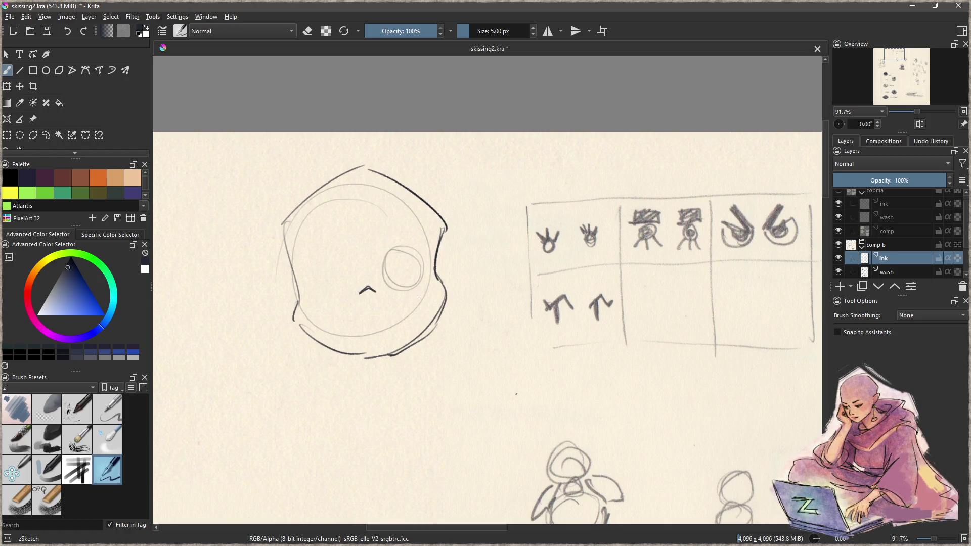
pyautogui.hotkey('ctrl', 'z')
pyautogui.moveTo(402, 249)
pyautogui.mouseDown()
pyautogui.moveTo(387, 275)
pyautogui.moveTo(412, 263)
pyautogui.moveTo(382, 255)
pyautogui.moveTo(415, 268)
pyautogui.moveTo(391, 279)
pyautogui.moveTo(404, 281)
pyautogui.mouseUp()
pyautogui.hotkey('ctrl', 'z')
pyautogui.hotkey('ctrl', 'z')
pyautogui.moveTo(387, 247)
pyautogui.mouseDown()
pyautogui.moveTo(410, 279)
pyautogui.moveTo(397, 280)
pyautogui.mouseUp()
pyautogui.hotkey('ctrl', 'z')
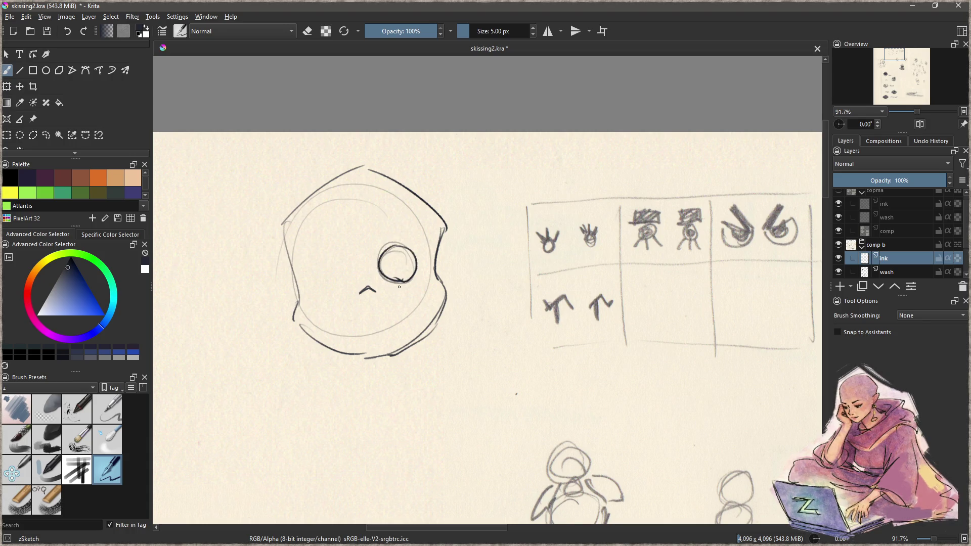
pyautogui.hotkey('ctrl', 'z')
pyautogui.moveTo(398, 245)
pyautogui.mouseDown()
pyautogui.moveTo(411, 251)
pyautogui.moveTo(397, 281)
pyautogui.mouseUp()
# - Ink the round left eye and add lash strokes beneath the eyes
pyautogui.moveTo(324, 255)
pyautogui.mouseDown()
pyautogui.moveTo(337, 290)
pyautogui.moveTo(349, 261)
pyautogui.moveTo(336, 291)
pyautogui.mouseUp()
pyautogui.hotkey('ctrl', 'z')
pyautogui.moveTo(326, 254); pyautogui.dragTo(338, 289)
pyautogui.hotkey('ctrl', 'z')
pyautogui.moveTo(326, 255)
pyautogui.mouseDown()
pyautogui.moveTo(323, 293)
pyautogui.moveTo(311, 300)
pyautogui.moveTo(332, 297)
pyautogui.mouseUp()
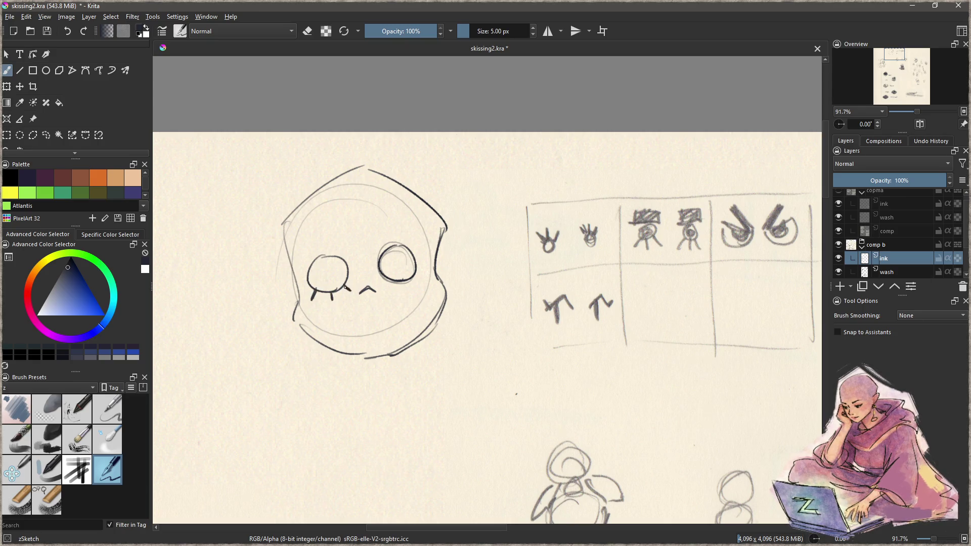
pyautogui.moveTo(383, 280)
pyautogui.mouseDown()
pyautogui.moveTo(402, 289)
pyautogui.moveTo(421, 280)
pyautogui.moveTo(390, 264)
pyautogui.moveTo(404, 257)
pyautogui.moveTo(392, 269)
pyautogui.moveTo(402, 271)
pyautogui.moveTo(397, 258)
pyautogui.moveTo(392, 266)
pyautogui.moveTo(408, 263)
pyautogui.mouseUp()
pyautogui.moveTo(331, 271)
pyautogui.mouseDown()
pyautogui.moveTo(324, 277)
pyautogui.moveTo(326, 265)
pyautogui.moveTo(325, 284)
pyautogui.moveTo(321, 267)
pyautogui.moveTo(338, 276)
pyautogui.moveTo(326, 263)
pyautogui.moveTo(327, 280)
pyautogui.moveTo(318, 271)
pyautogui.moveTo(326, 263)
pyautogui.moveTo(328, 282)
pyautogui.moveTo(340, 269)
pyautogui.mouseUp()
pyautogui.hotkey('ctrl', 'z')
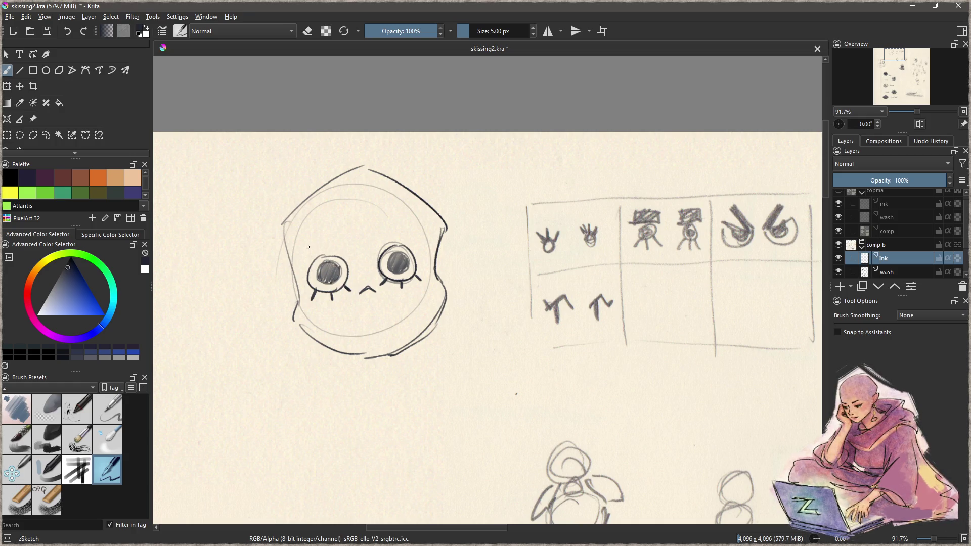
# - Hatch an eyebrow above the left eye
pyautogui.moveTo(312, 241)
pyautogui.mouseDown()
pyautogui.moveTo(312, 253)
pyautogui.moveTo(340, 239)
pyautogui.moveTo(345, 252)
pyautogui.moveTo(303, 237)
pyautogui.moveTo(338, 252)
pyautogui.moveTo(324, 243)
pyautogui.moveTo(322, 254)
pyautogui.mouseUp()
pyautogui.hotkey('ctrl', 'z')
pyautogui.hotkey('ctrl', 'z')
pyautogui.hotkey('ctrl', 'z')
pyautogui.moveTo(319, 237); pyautogui.dragTo(312, 257)
pyautogui.moveTo(310, 239); pyautogui.dragTo(308, 247)
# - Hatch the right eyebrow and draw a curve along the bottom of the face
pyautogui.moveTo(377, 233)
pyautogui.mouseDown()
pyautogui.moveTo(379, 244)
pyautogui.moveTo(412, 232)
pyautogui.moveTo(411, 221)
pyautogui.moveTo(414, 233)
pyautogui.moveTo(380, 246)
pyautogui.mouseUp()
pyautogui.moveTo(383, 231); pyautogui.dragTo(384, 244)
pyautogui.moveTo(388, 228); pyautogui.dragTo(390, 243)
pyautogui.moveTo(394, 226); pyautogui.dragTo(395, 242)
pyautogui.moveTo(400, 223); pyautogui.dragTo(400, 240)
pyautogui.moveTo(405, 221); pyautogui.dragTo(406, 236)
pyautogui.moveTo(410, 220); pyautogui.dragTo(411, 235)
pyautogui.moveTo(415, 223); pyautogui.dragTo(414, 234)
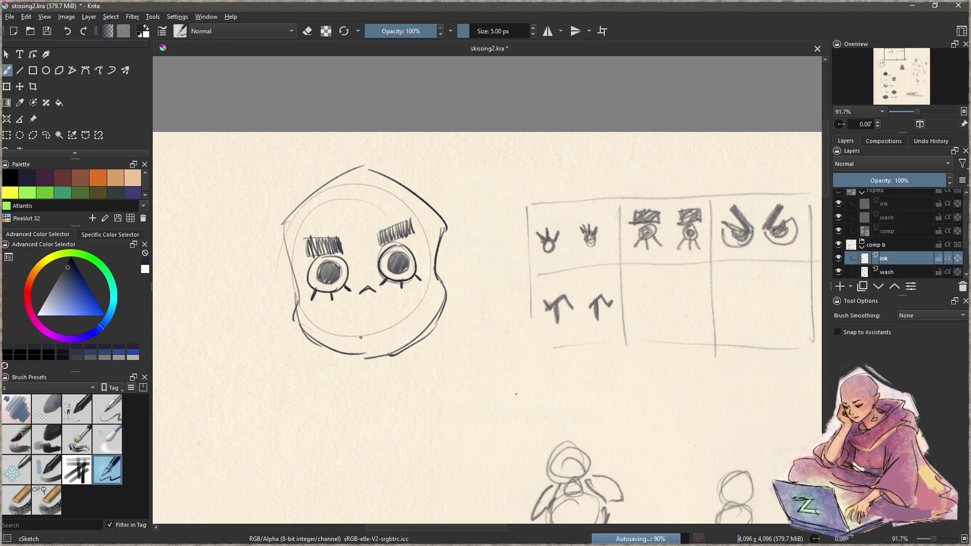
pyautogui.moveTo(339, 191)
pyautogui.mouseDown()
pyautogui.moveTo(294, 337)
pyautogui.moveTo(446, 316)
pyautogui.mouseUp()
pyautogui.hotkey('ctrl', 'z')
pyautogui.hotkey('ctrl', 'z')
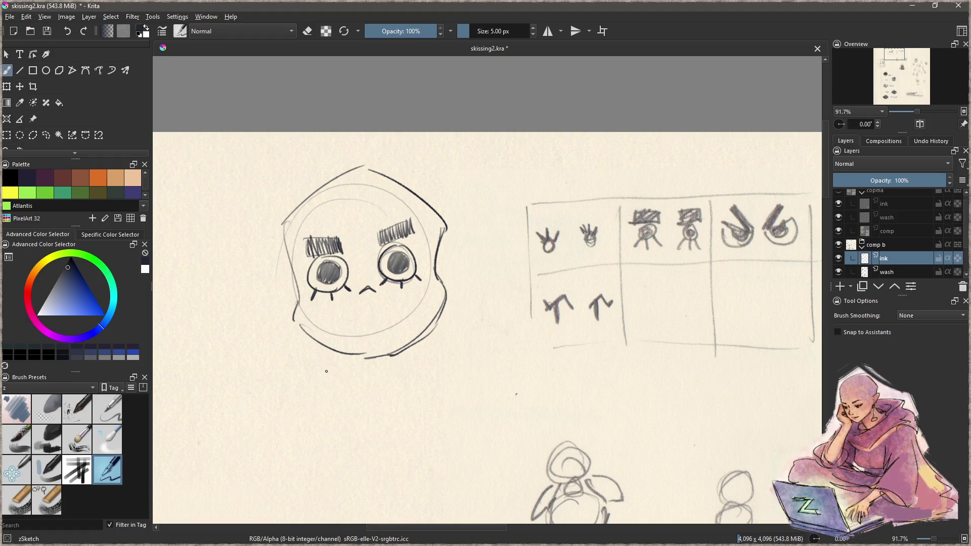
# - Erase the lopsided lower-left head outline and bottom curve
pyautogui.press('e')
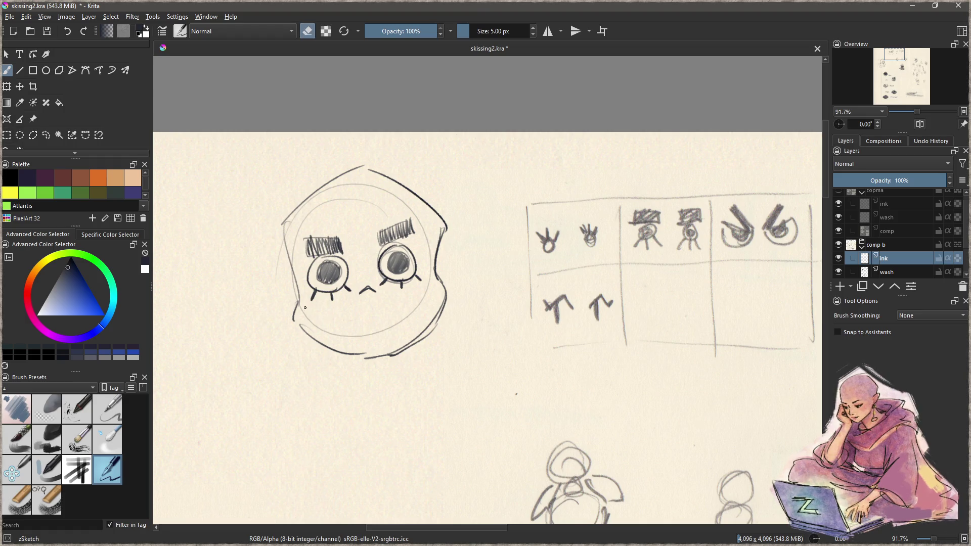
pyautogui.moveTo(304, 315)
pyautogui.mouseDown()
pyautogui.moveTo(298, 324)
pyautogui.moveTo(440, 350)
pyautogui.moveTo(427, 189)
pyautogui.moveTo(312, 195)
pyautogui.mouseUp()
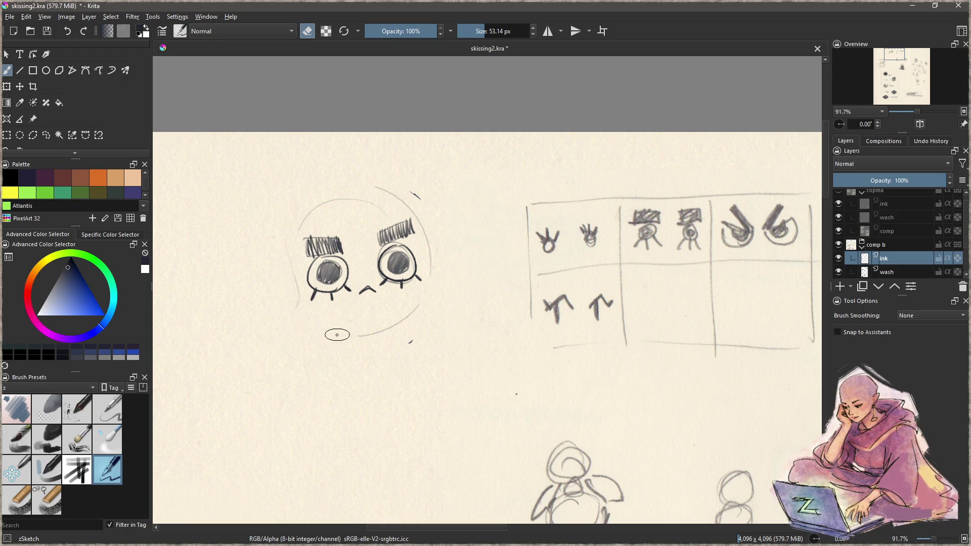
pyautogui.press('e')
# - Retrace the face outline darker: lower edge, both sides and the top arc
pyautogui.moveTo(292, 303); pyautogui.dragTo(415, 302)
pyautogui.moveTo(438, 272); pyautogui.dragTo(369, 331)
pyautogui.moveTo(403, 188); pyautogui.dragTo(429, 299)
pyautogui.moveTo(303, 206); pyautogui.dragTo(308, 324)
pyautogui.moveTo(299, 210)
pyautogui.mouseDown()
pyautogui.moveTo(316, 193)
pyautogui.moveTo(420, 195)
pyautogui.mouseUp()
pyautogui.hotkey('ctrl', 'z')
pyautogui.moveTo(299, 210); pyautogui.dragTo(415, 194)
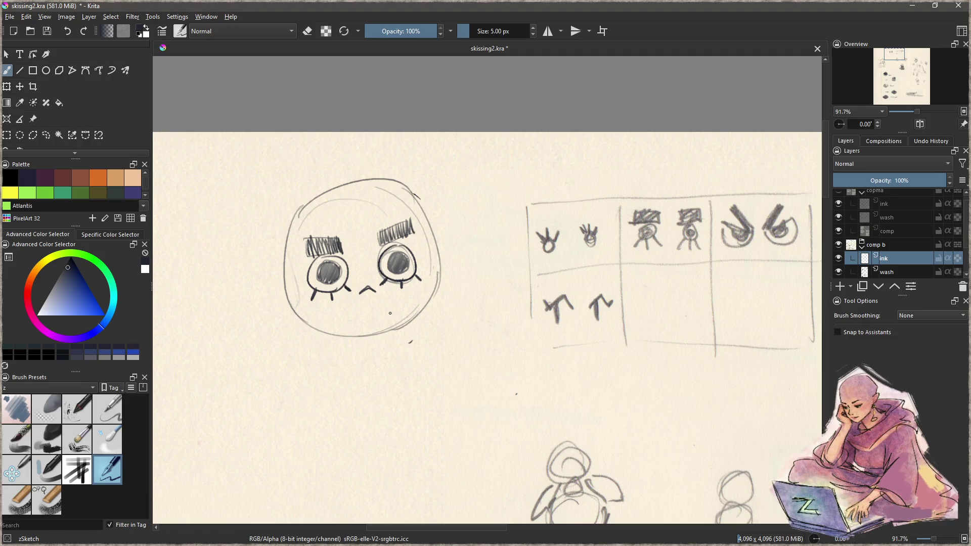
pyautogui.moveTo(361, 327)
pyautogui.mouseDown()
pyautogui.moveTo(345, 307)
pyautogui.moveTo(351, 288)
pyautogui.moveTo(375, 294)
pyautogui.mouseUp()
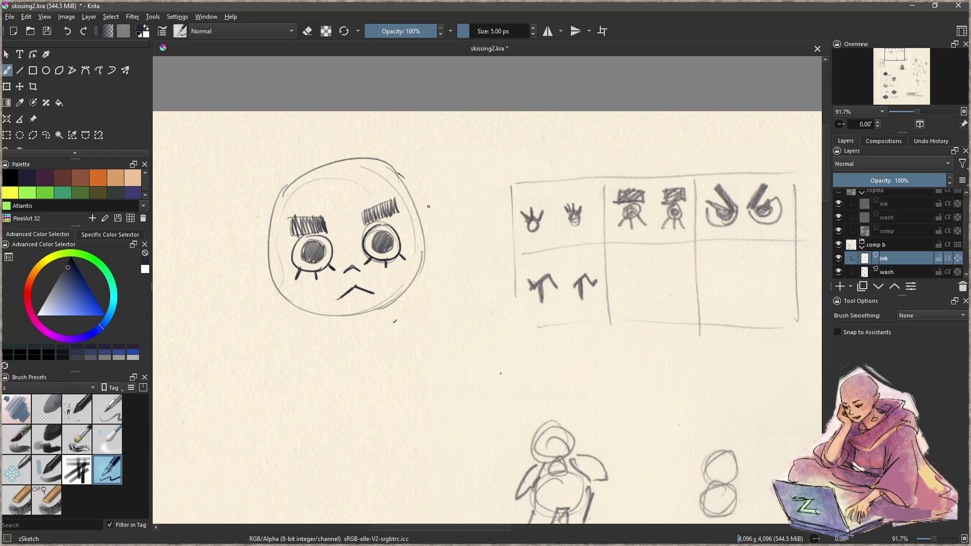
# - Ink the face's right edge and a clean lower-right jaw line
pyautogui.moveTo(411, 199); pyautogui.dragTo(424, 260)
pyautogui.hotkey('ctrl', 'z')
pyautogui.moveTo(411, 199)
pyautogui.mouseDown()
pyautogui.moveTo(425, 262)
pyautogui.moveTo(375, 318)
pyautogui.mouseUp()
pyautogui.moveTo(422, 269); pyautogui.dragTo(364, 324)
pyautogui.hotkey('ctrl', 'z')
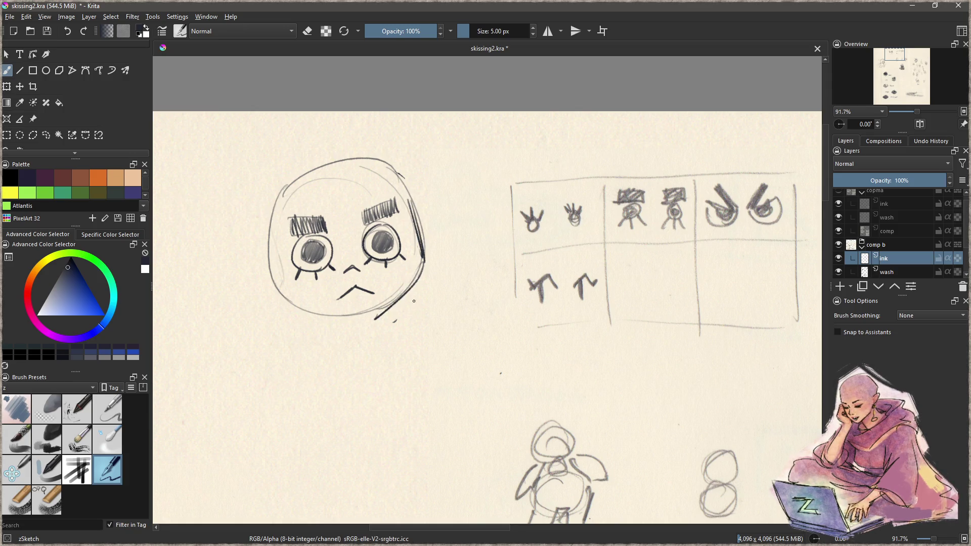
pyautogui.hotkey('ctrl', 'z')
pyautogui.moveTo(424, 263); pyautogui.dragTo(363, 320)
pyautogui.hotkey('ctrl', 'z')
pyautogui.moveTo(423, 264); pyautogui.dragTo(354, 323)
pyautogui.hotkey('ctrl', 'z')
pyautogui.moveTo(424, 262)
pyautogui.mouseDown()
pyautogui.moveTo(357, 323)
pyautogui.moveTo(329, 332)
pyautogui.mouseUp()
pyautogui.hotkey('ctrl', 'z')
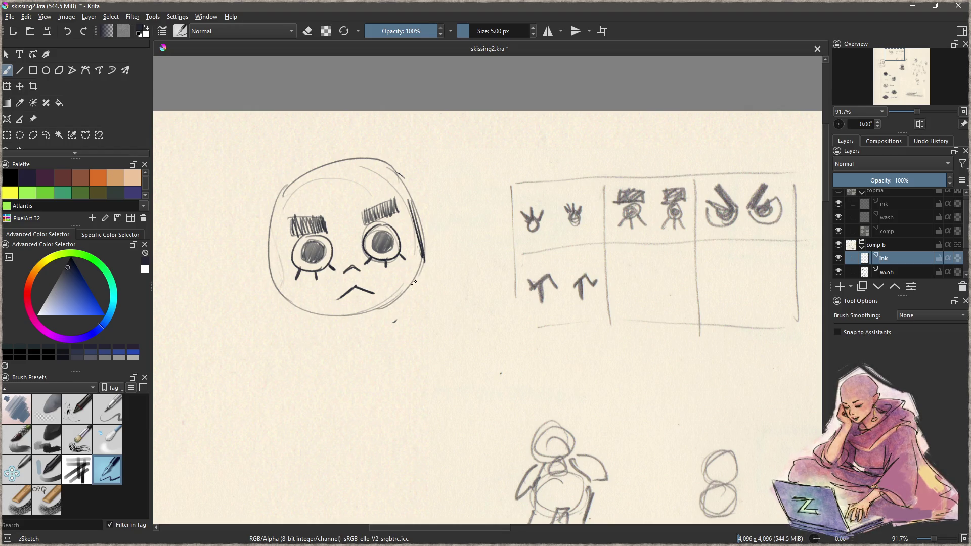
pyautogui.moveTo(423, 265); pyautogui.dragTo(340, 319)
# - Ink the lower-left jaw, the left side of the face and the top-of-head arc
pyautogui.moveTo(276, 294); pyautogui.dragTo(366, 316)
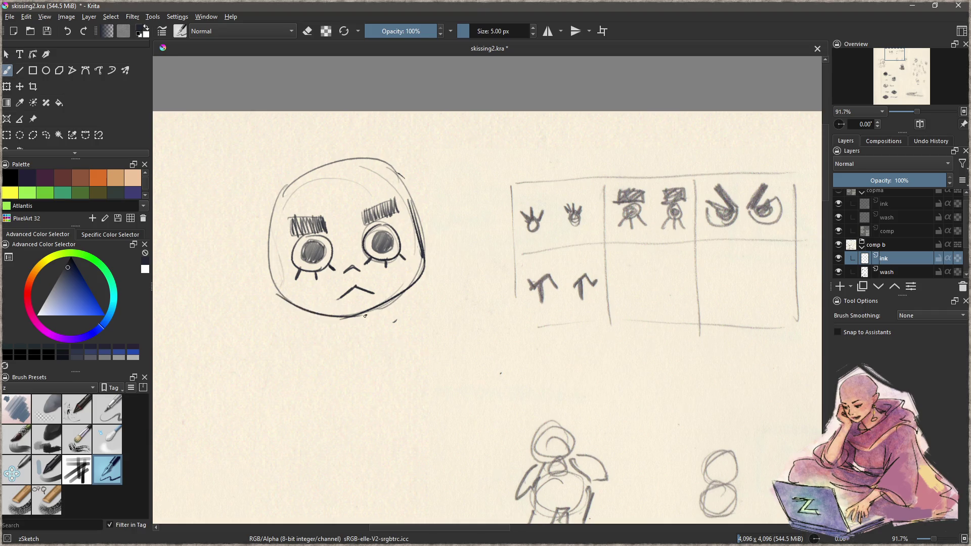
pyautogui.moveTo(278, 202); pyautogui.dragTo(276, 288)
pyautogui.hotkey('ctrl', 'z')
pyautogui.moveTo(278, 199); pyautogui.dragTo(274, 296)
pyautogui.moveTo(278, 201); pyautogui.dragTo(397, 174)
pyautogui.hotkey('ctrl', 'z')
pyautogui.moveTo(278, 201); pyautogui.dragTo(406, 178)
pyautogui.hotkey('ctrl', 'z')
pyautogui.moveTo(278, 201); pyautogui.dragTo(405, 178)
# - Draw both ears with a curve inside each
pyautogui.moveTo(424, 234); pyautogui.dragTo(427, 269)
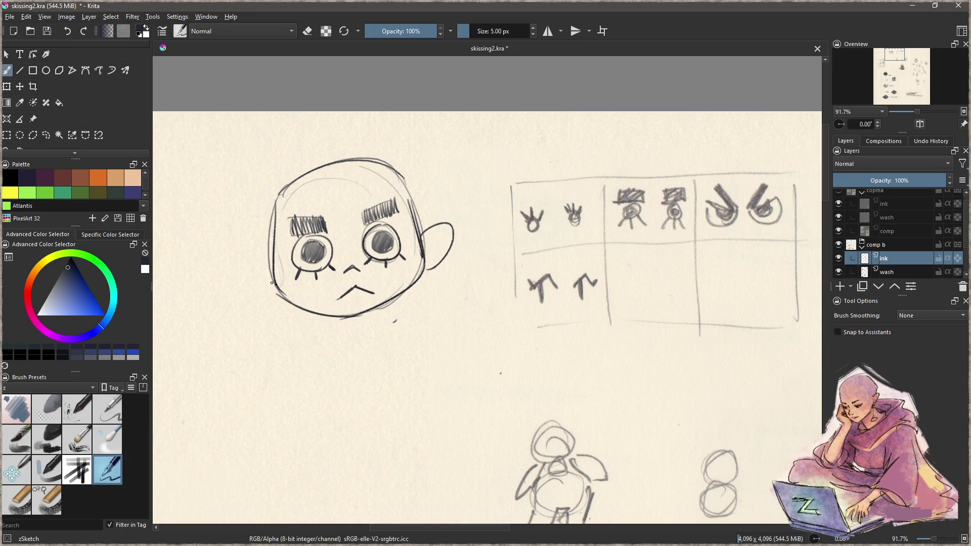
pyautogui.moveTo(267, 263); pyautogui.dragTo(281, 294)
pyautogui.moveTo(429, 240)
pyautogui.mouseDown()
pyautogui.moveTo(440, 253)
pyautogui.moveTo(438, 239)
pyautogui.moveTo(434, 256)
pyautogui.mouseUp()
pyautogui.hotkey('ctrl', 'z')
pyautogui.moveTo(263, 265); pyautogui.dragTo(271, 280)
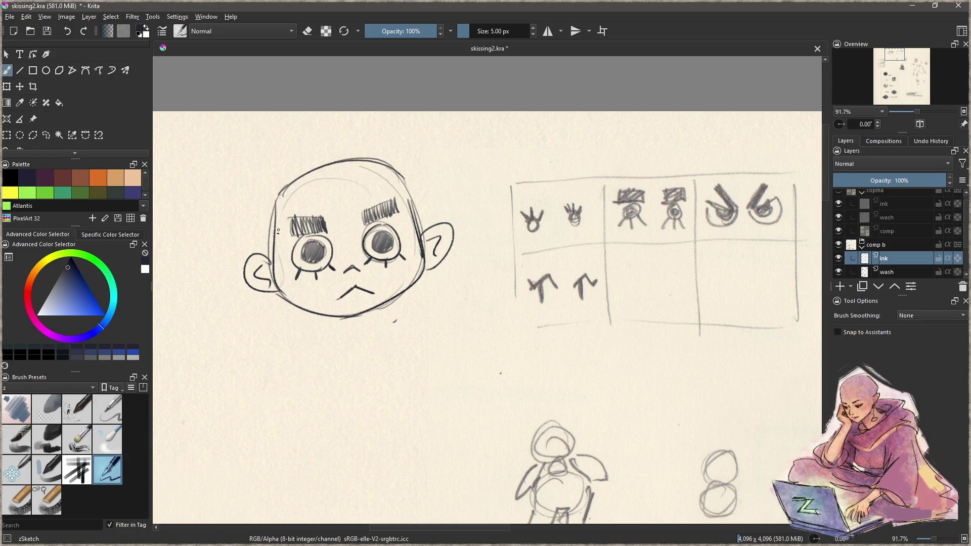
# - Draw a forehead hairline and sketch the left contour, then pick Charcoal Rock Soft
pyautogui.moveTo(308, 178)
pyautogui.mouseDown()
pyautogui.moveTo(355, 199)
pyautogui.moveTo(416, 185)
pyautogui.moveTo(416, 225)
pyautogui.moveTo(284, 209)
pyautogui.moveTo(282, 261)
pyautogui.mouseUp()
pyautogui.moveTo(278, 224); pyautogui.dragTo(271, 257)
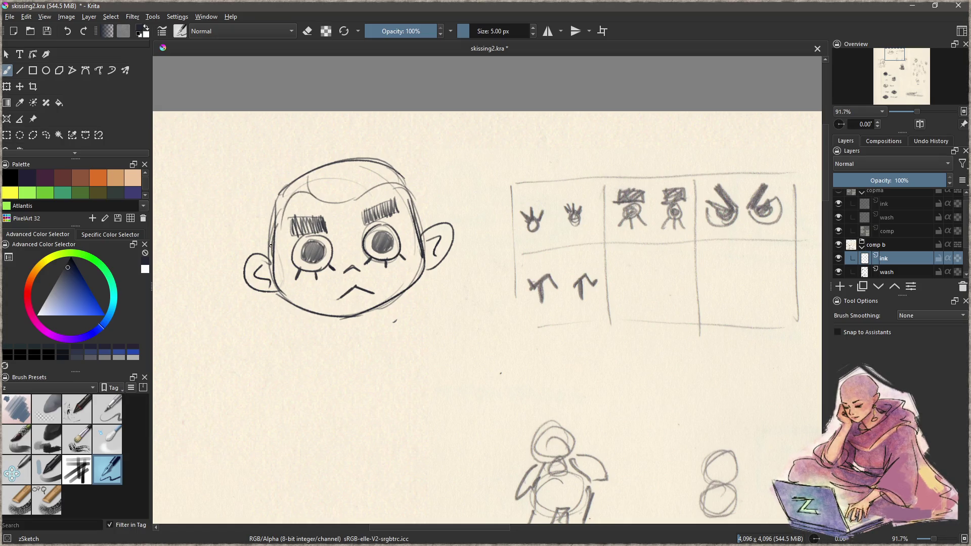
pyautogui.moveTo(277, 223); pyautogui.dragTo(266, 253)
pyautogui.moveTo(282, 202)
pyautogui.mouseDown()
pyautogui.moveTo(273, 229)
pyautogui.moveTo(276, 204)
pyautogui.moveTo(318, 177)
pyautogui.moveTo(359, 165)
pyautogui.moveTo(366, 180)
pyautogui.moveTo(399, 175)
pyautogui.moveTo(334, 188)
pyautogui.mouseUp()
pyautogui.click(51, 435)
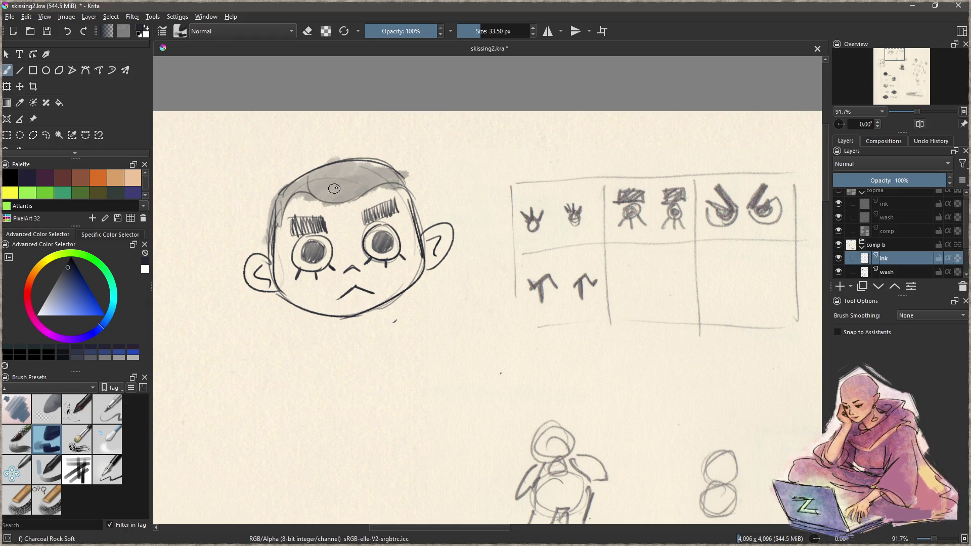
# - Shade inside both ears with soft grey charcoal, dropping the cheek band
pyautogui.moveTo(263, 292); pyautogui.dragTo(263, 273)
pyautogui.moveTo(450, 259)
pyautogui.mouseDown()
pyautogui.moveTo(437, 243)
pyautogui.moveTo(434, 255)
pyautogui.mouseUp()
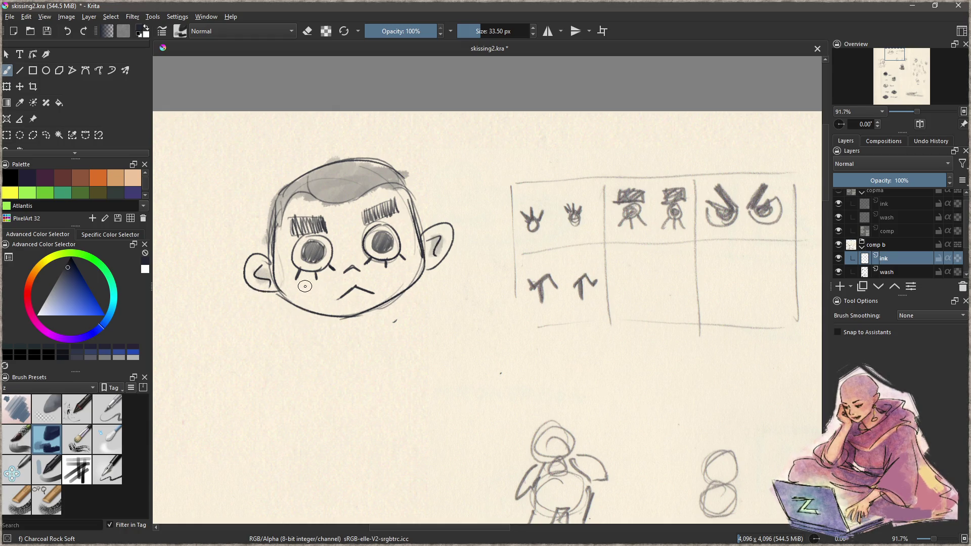
pyautogui.moveTo(305, 286); pyautogui.dragTo(404, 260)
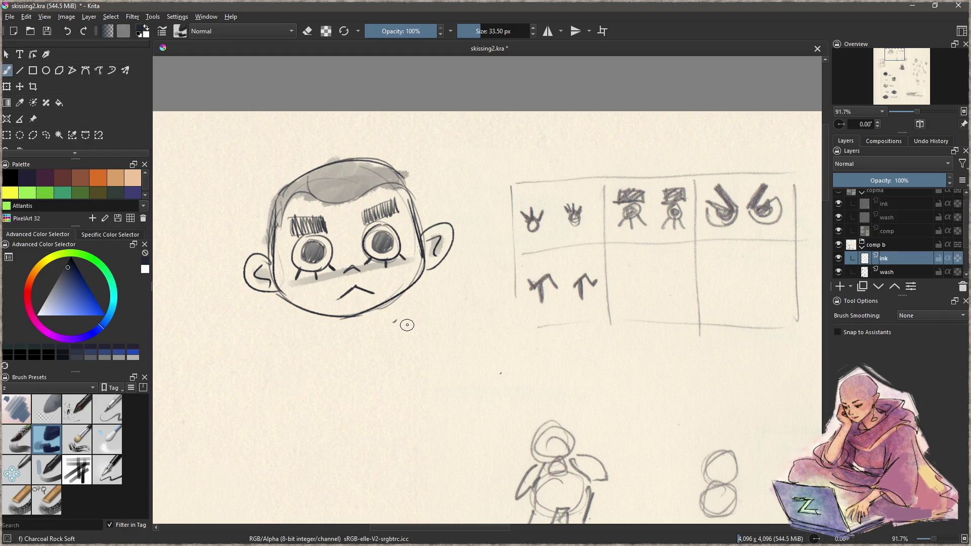
pyautogui.hotkey('ctrl', 'z')
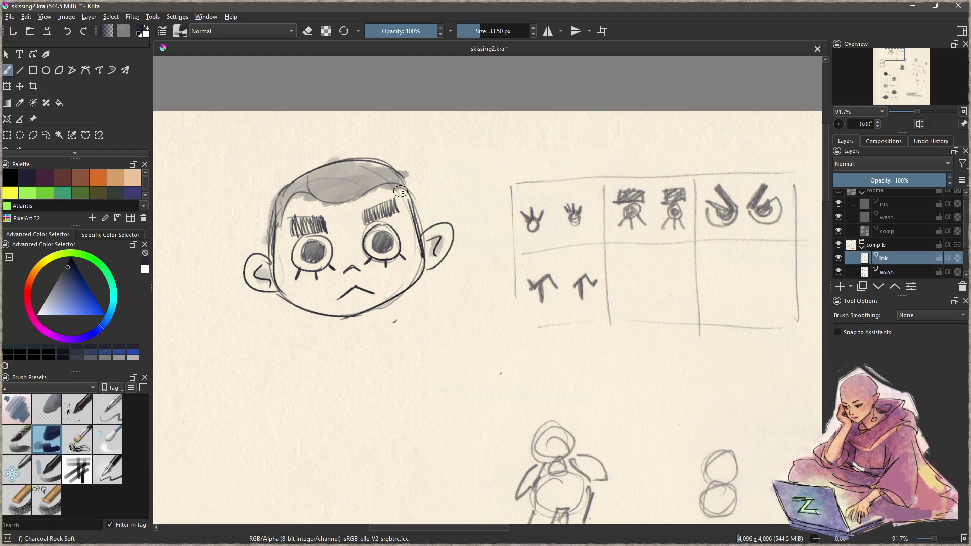
pyautogui.moveTo(398, 302)
pyautogui.mouseDown()
pyautogui.moveTo(398, 354)
pyautogui.moveTo(396, 237)
pyautogui.mouseUp()
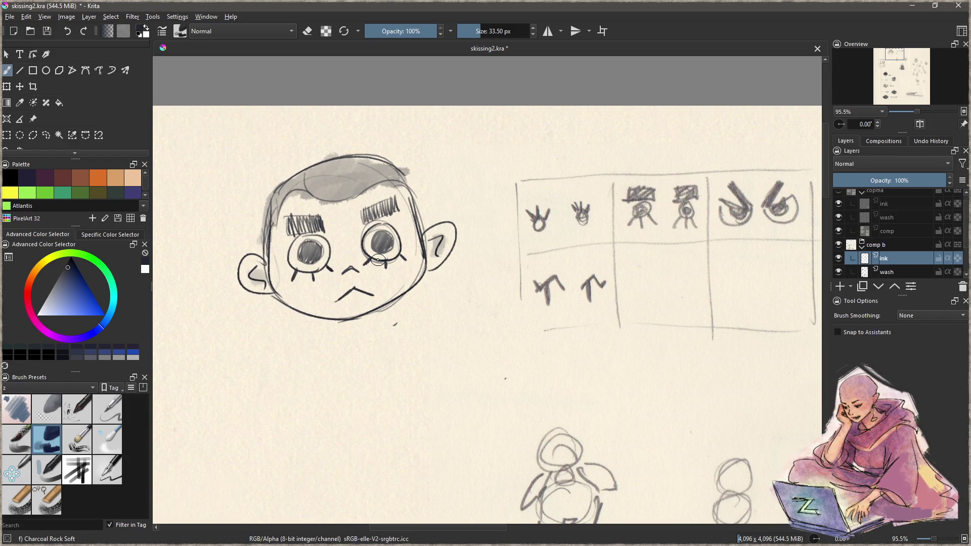
# - With the zSketch pen, ink a curved hairline across the forehead
pyautogui.click(112, 471)
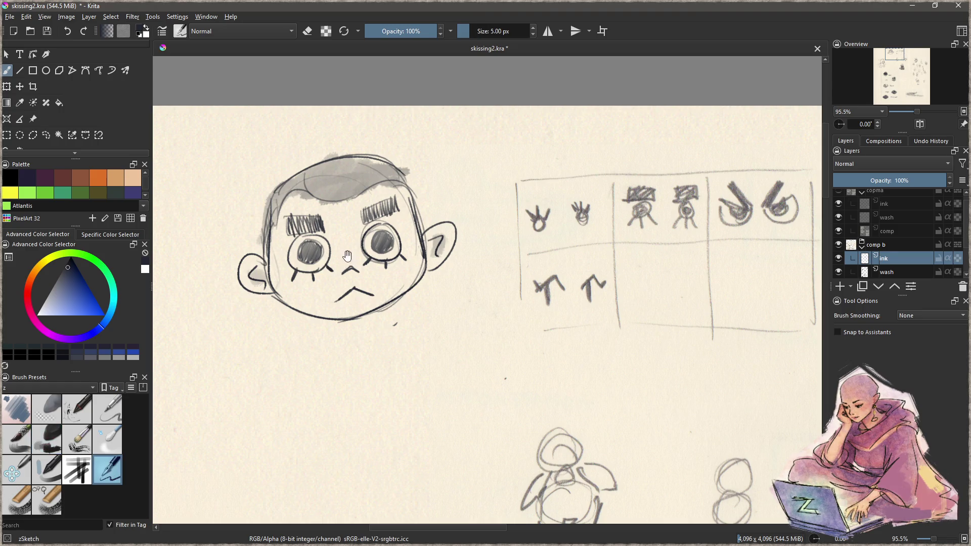
pyautogui.moveTo(348, 256); pyautogui.dragTo(355, 319)
pyautogui.moveTo(306, 248); pyautogui.dragTo(357, 278)
pyautogui.hotkey('ctrl', 'z')
pyautogui.moveTo(305, 248)
pyautogui.mouseDown()
pyautogui.moveTo(357, 270)
pyautogui.moveTo(357, 258)
pyautogui.moveTo(388, 256)
pyautogui.moveTo(409, 241)
pyautogui.mouseUp()
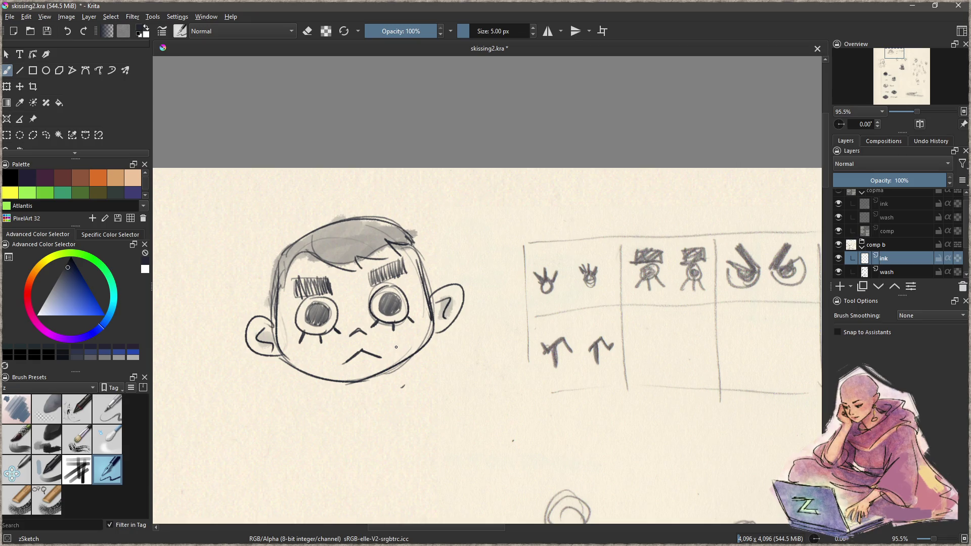
pyautogui.moveTo(271, 289); pyautogui.dragTo(268, 312)
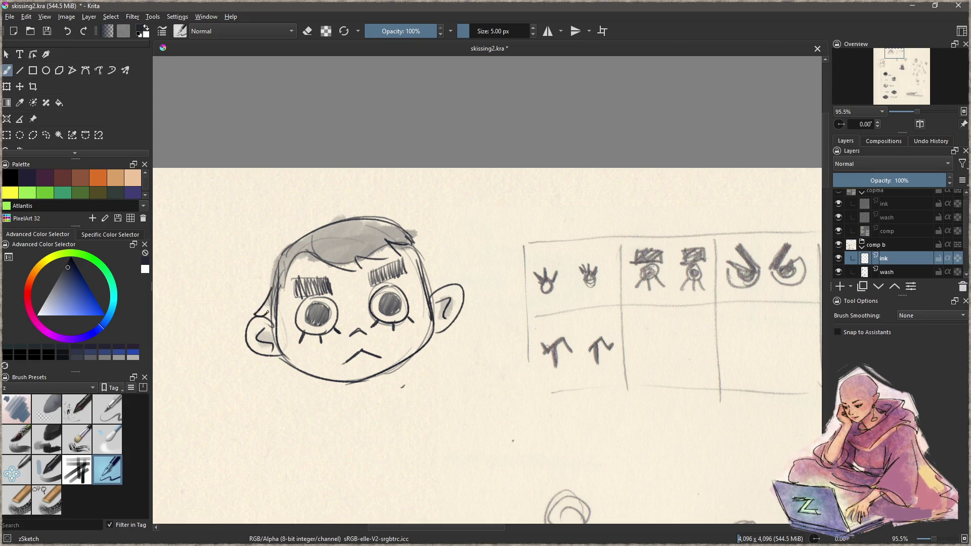
pyautogui.hotkey('ctrl', 'z')
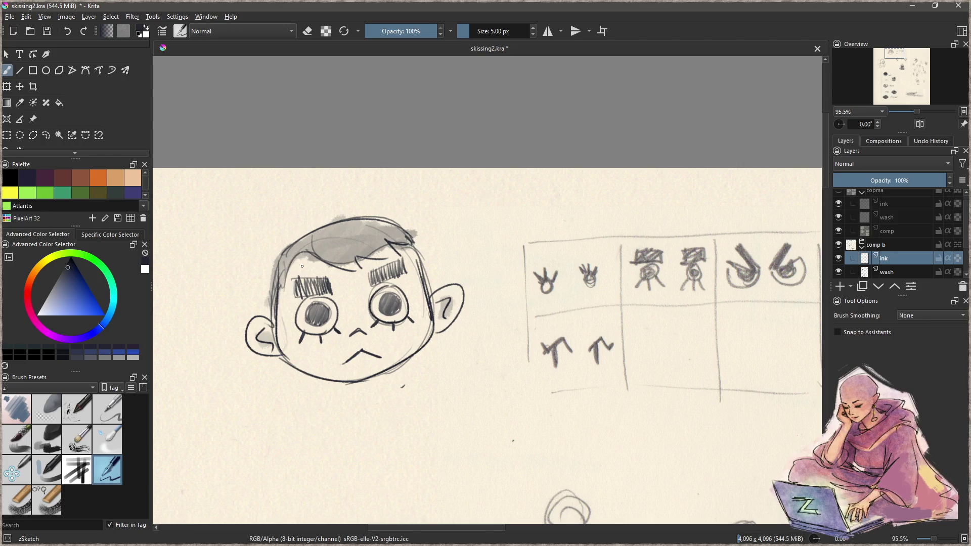
pyautogui.scroll(-2, 293, 348)
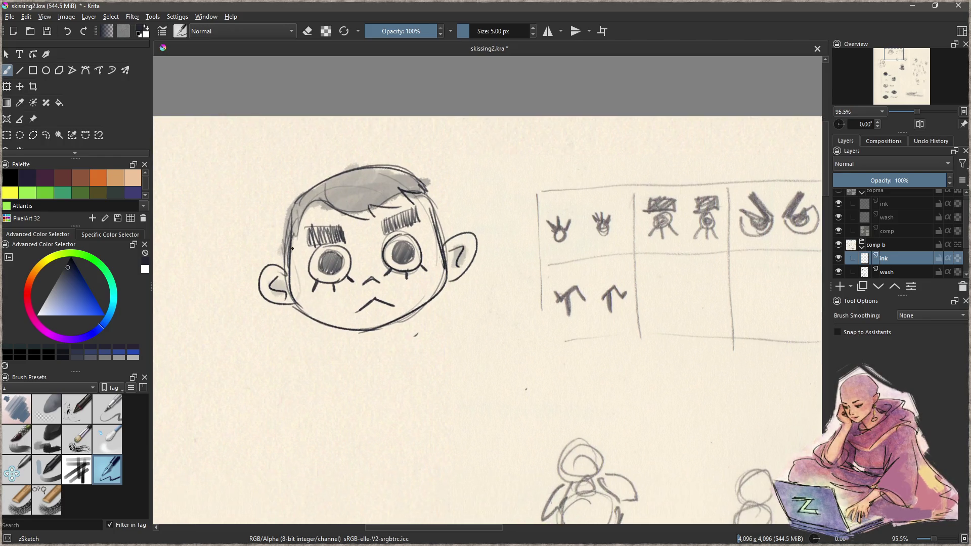
# - Draw long hair strands falling down both sides past the ears
pyautogui.moveTo(287, 259); pyautogui.dragTo(304, 373)
pyautogui.moveTo(431, 212); pyautogui.dragTo(458, 368)
pyautogui.hotkey('ctrl', 'z')
pyautogui.moveTo(440, 326)
pyautogui.mouseDown()
pyautogui.moveTo(455, 362)
pyautogui.moveTo(453, 346)
pyautogui.mouseUp()
pyautogui.moveTo(440, 299); pyautogui.dragTo(458, 334)
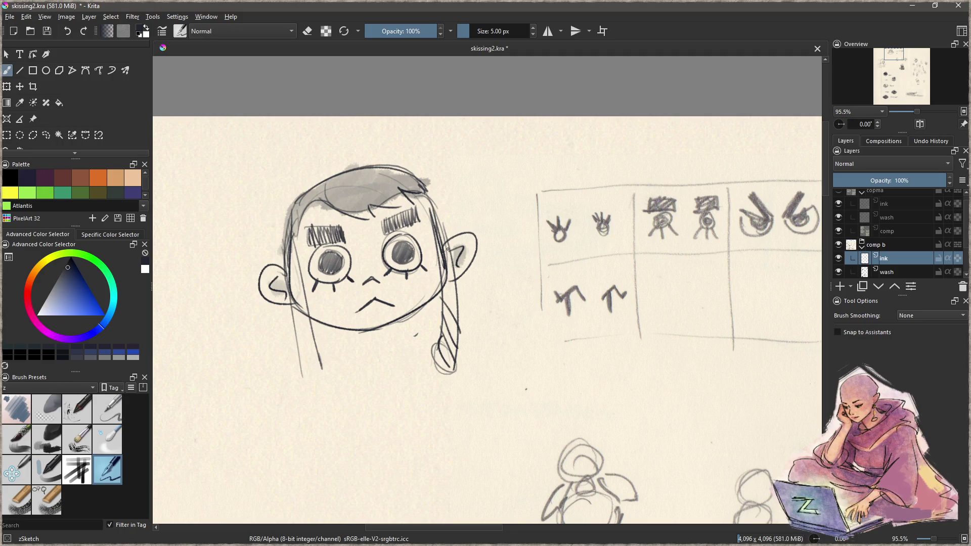
pyautogui.hotkey('ctrl', 'z')
pyautogui.hotkey('ctrl', 'z')
pyautogui.hotkey('ctrl', 'z')
pyautogui.moveTo(437, 208)
pyautogui.mouseDown()
pyautogui.moveTo(459, 308)
pyautogui.moveTo(454, 350)
pyautogui.moveTo(463, 343)
pyautogui.moveTo(465, 362)
pyautogui.moveTo(461, 349)
pyautogui.moveTo(441, 347)
pyautogui.moveTo(431, 394)
pyautogui.moveTo(456, 343)
pyautogui.moveTo(431, 378)
pyautogui.moveTo(455, 390)
pyautogui.moveTo(458, 349)
pyautogui.moveTo(450, 344)
pyautogui.mouseUp()
pyautogui.hotkey('ctrl', 'z')
pyautogui.hotkey('ctrl', 'z')
# - Erase the bow and its tail below the right ear
pyautogui.press('e')
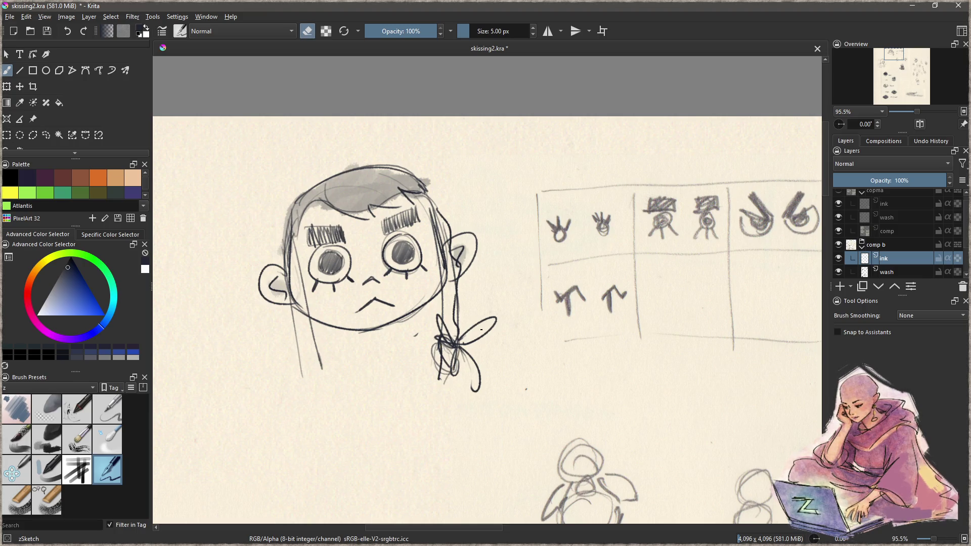
pyautogui.moveTo(488, 315)
pyautogui.mouseDown()
pyautogui.moveTo(469, 384)
pyautogui.moveTo(477, 342)
pyautogui.moveTo(468, 304)
pyautogui.moveTo(425, 336)
pyautogui.mouseUp()
pyautogui.press('e')
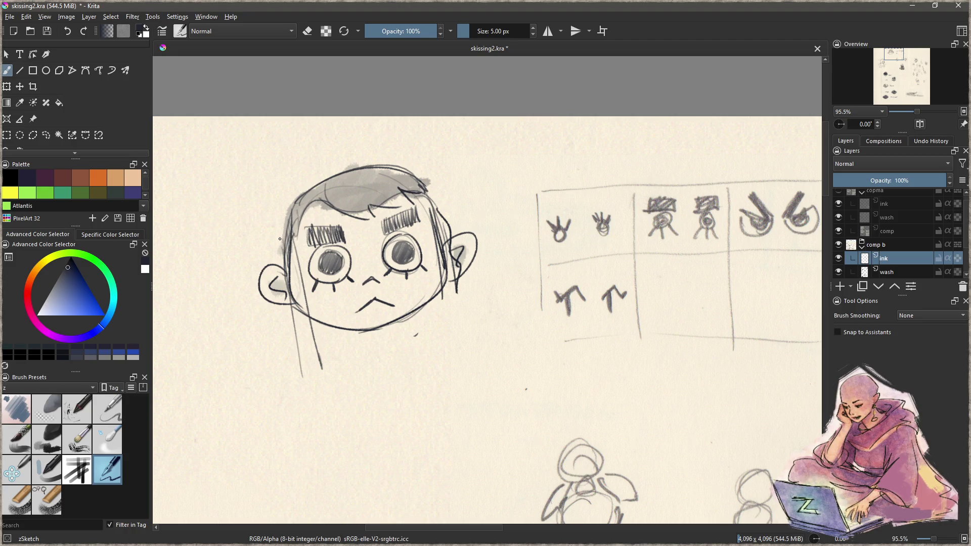
# - Ink the left head side, strands below the jaw, the right strand and top arc
pyautogui.moveTo(281, 220); pyautogui.dragTo(271, 285)
pyautogui.hotkey('ctrl', 'z')
pyautogui.moveTo(283, 216)
pyautogui.mouseDown()
pyautogui.moveTo(277, 294)
pyautogui.moveTo(320, 412)
pyautogui.mouseUp()
pyautogui.moveTo(313, 320)
pyautogui.mouseDown()
pyautogui.moveTo(348, 423)
pyautogui.moveTo(333, 420)
pyautogui.mouseUp()
pyautogui.moveTo(440, 259)
pyautogui.mouseDown()
pyautogui.moveTo(459, 397)
pyautogui.moveTo(463, 268)
pyautogui.mouseUp()
pyautogui.hotkey('ctrl', 'z')
pyautogui.moveTo(441, 211)
pyautogui.mouseDown()
pyautogui.moveTo(470, 347)
pyautogui.moveTo(460, 393)
pyautogui.mouseUp()
pyautogui.moveTo(321, 195)
pyautogui.mouseDown()
pyautogui.moveTo(376, 219)
pyautogui.moveTo(412, 193)
pyautogui.mouseUp()
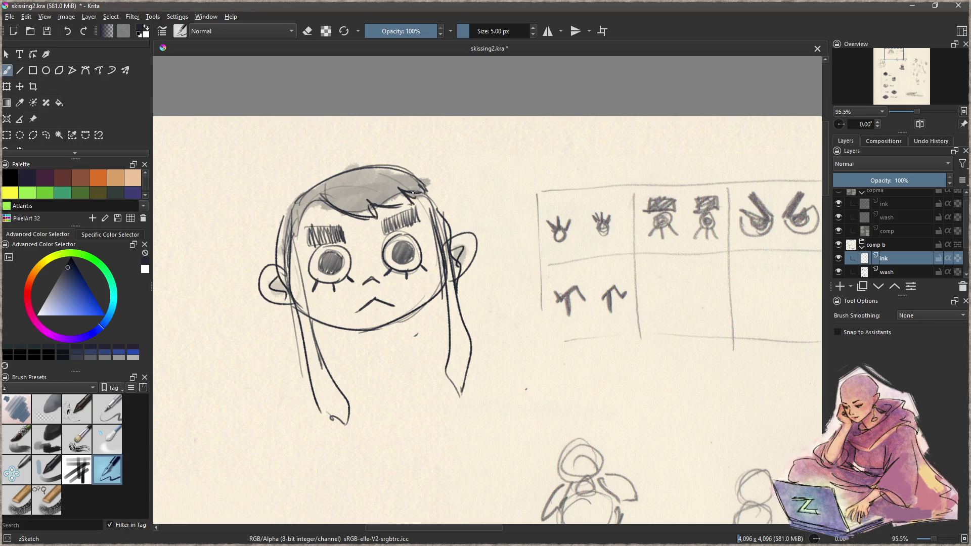
pyautogui.moveTo(298, 196)
pyautogui.mouseDown()
pyautogui.moveTo(384, 154)
pyautogui.moveTo(422, 158)
pyautogui.moveTo(435, 196)
pyautogui.mouseUp()
# - Wash grey over both hair strands using navy Charcoal Rock Soft at about 44 px
pyautogui.click(27, 177)
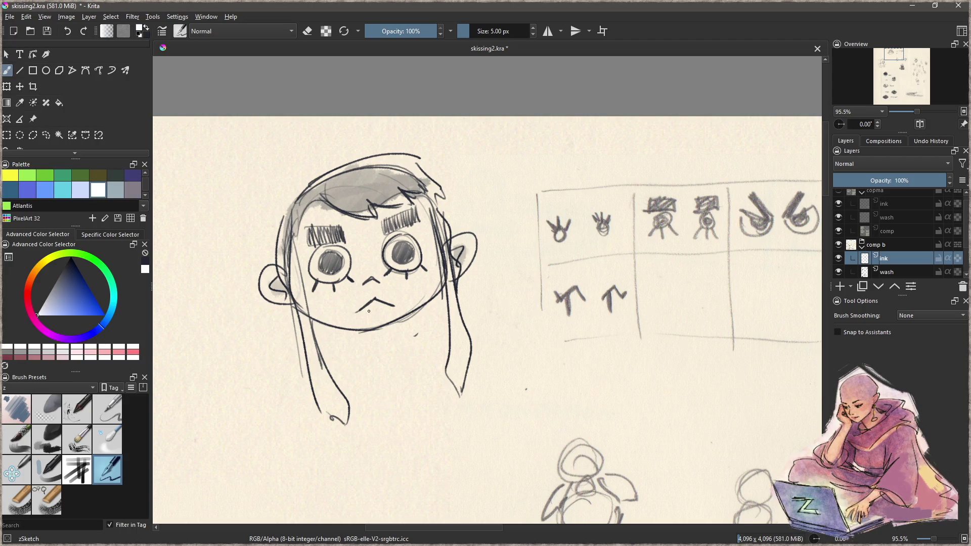
pyautogui.click(46, 439)
pyautogui.moveTo(457, 243); pyautogui.dragTo(435, 243)
pyautogui.moveTo(433, 188); pyautogui.dragTo(459, 385)
pyautogui.moveTo(287, 242)
pyautogui.mouseDown()
pyautogui.moveTo(336, 409)
pyautogui.moveTo(314, 374)
pyautogui.moveTo(329, 367)
pyautogui.moveTo(321, 300)
pyautogui.mouseUp()
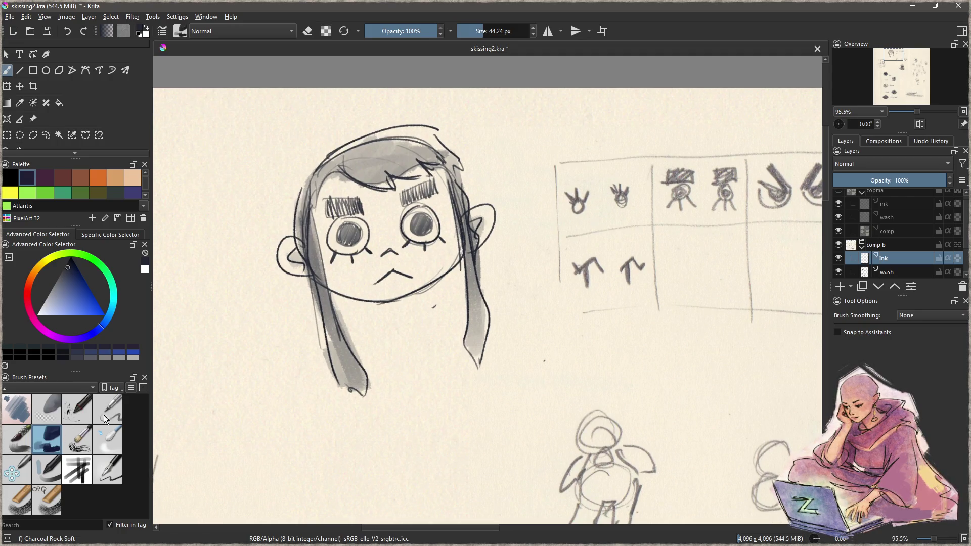
# - Add right-eyebrow hatching and thin darkening lines along both hair strands
pyautogui.click(116, 472)
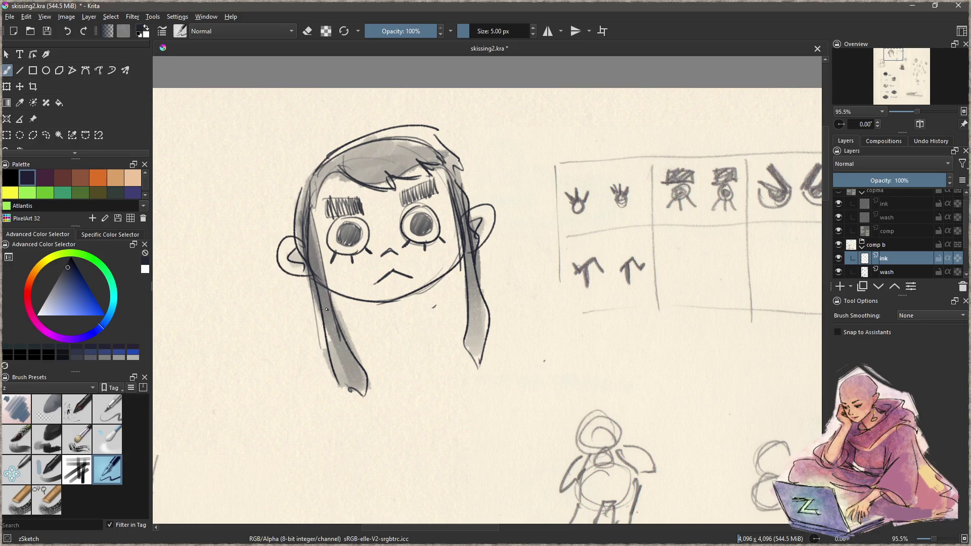
pyautogui.moveTo(402, 192)
pyautogui.mouseDown()
pyautogui.moveTo(405, 205)
pyautogui.moveTo(424, 193)
pyautogui.moveTo(406, 208)
pyautogui.moveTo(414, 188)
pyautogui.moveTo(439, 183)
pyautogui.mouseUp()
pyautogui.hotkey('ctrl', 'z')
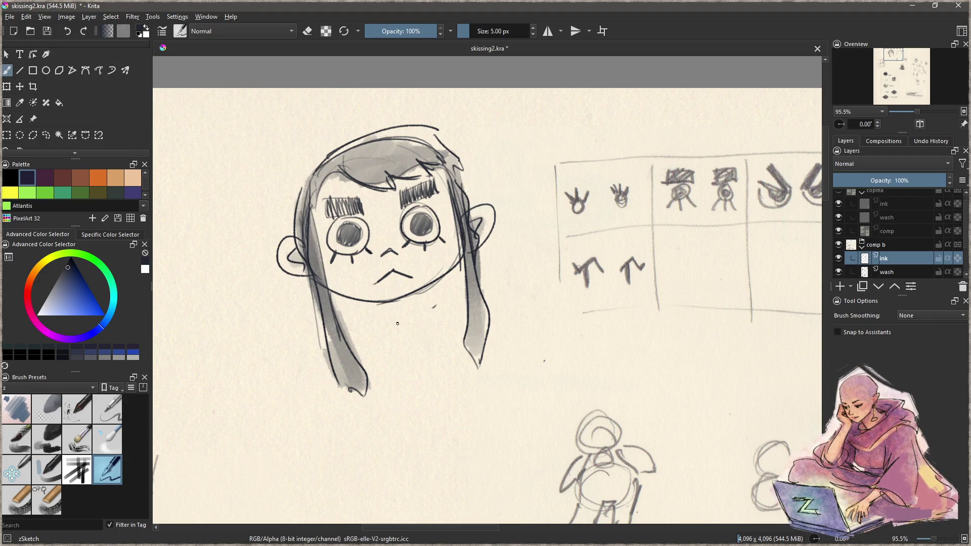
pyautogui.moveTo(348, 302); pyautogui.dragTo(341, 333)
pyautogui.moveTo(452, 277); pyautogui.dragTo(463, 346)
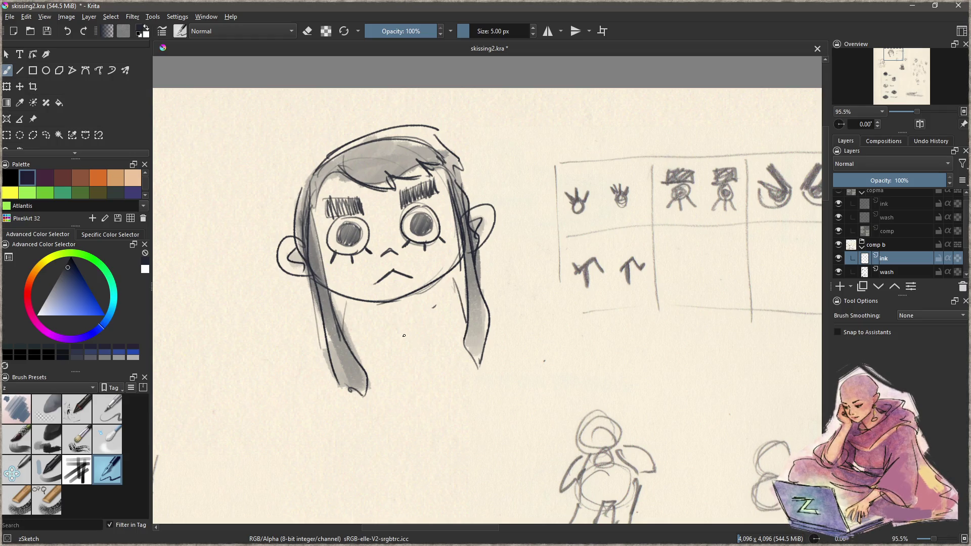
pyautogui.moveTo(452, 277); pyautogui.dragTo(460, 318)
pyautogui.moveTo(348, 300); pyautogui.dragTo(343, 334)
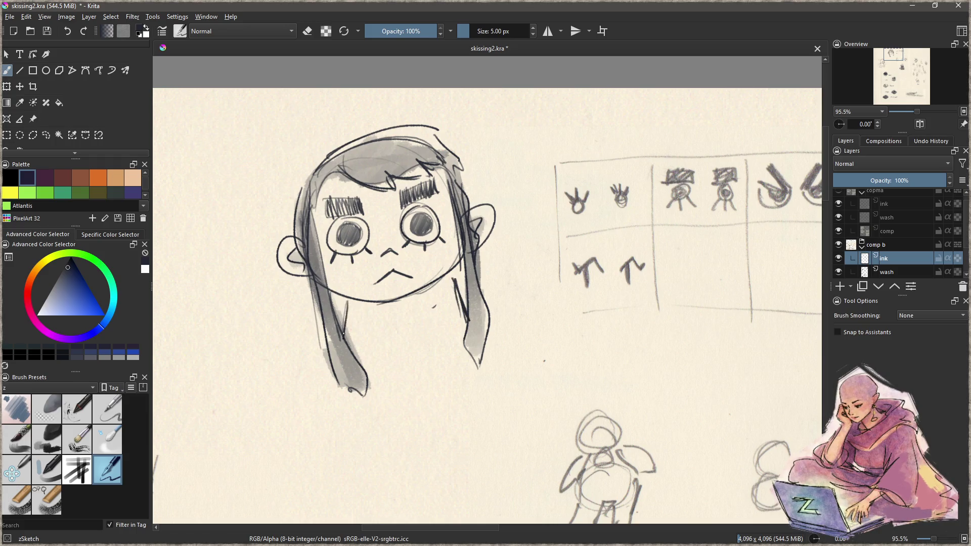
# - Ink the diagonal collar lines below the chin
pyautogui.moveTo(355, 301)
pyautogui.mouseDown()
pyautogui.moveTo(384, 323)
pyautogui.moveTo(443, 278)
pyautogui.mouseUp()
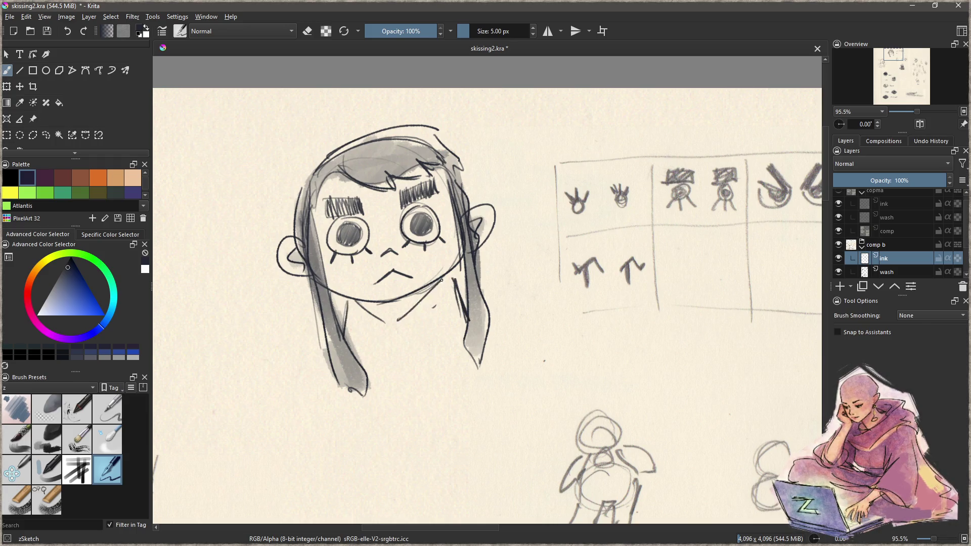
pyautogui.hotkey('ctrl', 'z')
pyautogui.hotkey('ctrl', 'z')
pyautogui.moveTo(375, 306)
pyautogui.mouseDown()
pyautogui.moveTo(392, 319)
pyautogui.moveTo(440, 278)
pyautogui.moveTo(353, 350)
pyautogui.mouseUp()
pyautogui.moveTo(396, 313); pyautogui.dragTo(362, 340)
pyautogui.moveTo(466, 281)
pyautogui.mouseDown()
pyautogui.moveTo(457, 289)
pyautogui.moveTo(522, 379)
pyautogui.mouseUp()
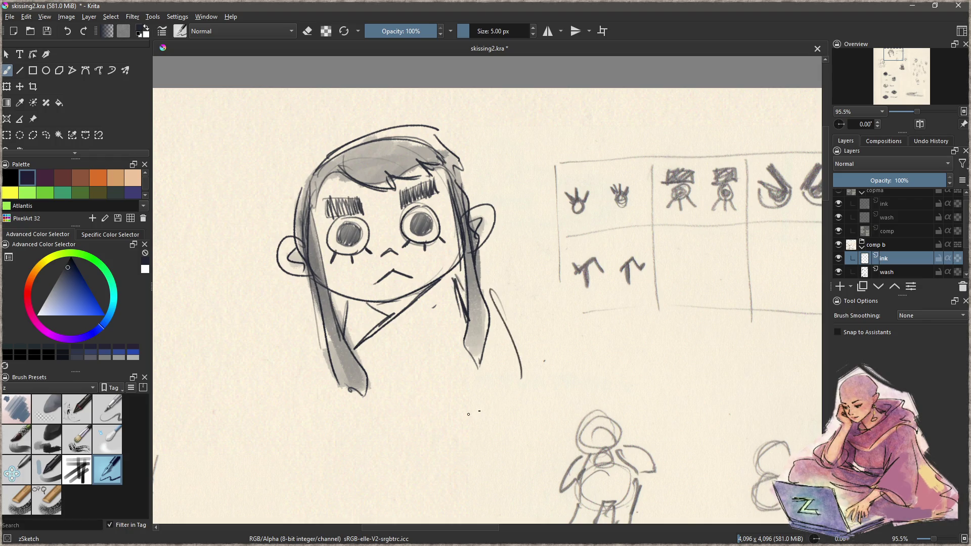
pyautogui.hotkey('ctrl', 'z')
# - Draw straight frame edges around the chibi portrait
pyautogui.moveTo(430, 300); pyautogui.dragTo(434, 338)
pyautogui.moveTo(258, 152)
pyautogui.mouseDown()
pyautogui.moveTo(520, 151)
pyautogui.moveTo(527, 165)
pyautogui.moveTo(525, 152)
pyautogui.moveTo(525, 408)
pyautogui.moveTo(366, 420)
pyautogui.moveTo(378, 423)
pyautogui.moveTo(272, 418)
pyautogui.mouseUp()
pyautogui.moveTo(271, 154)
pyautogui.mouseDown()
pyautogui.moveTo(281, 397)
pyautogui.moveTo(272, 403)
pyautogui.mouseUp()
pyautogui.moveTo(272, 152)
pyautogui.mouseDown()
pyautogui.moveTo(525, 151)
pyautogui.moveTo(524, 404)
pyautogui.moveTo(258, 409)
pyautogui.moveTo(267, 409)
pyautogui.mouseUp()
pyautogui.press('v')
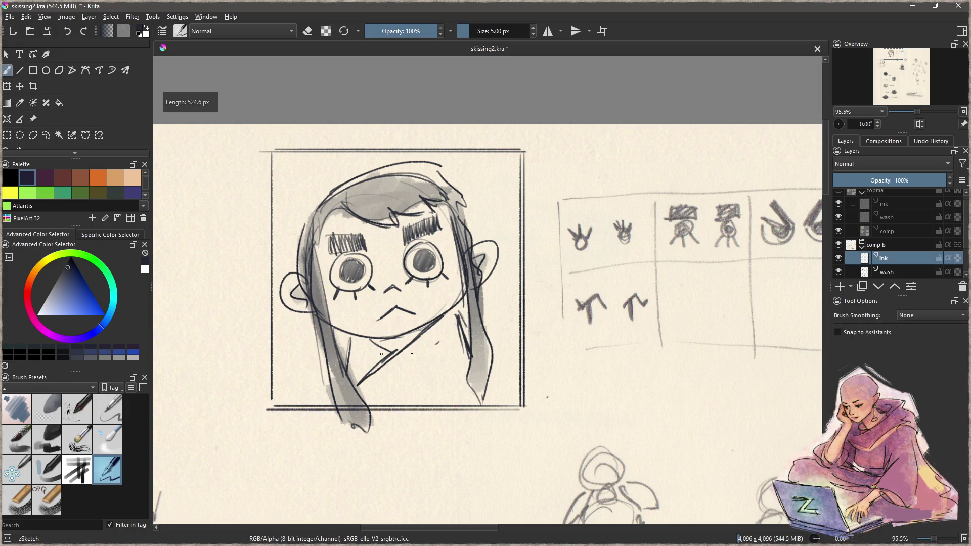
# - Paint soft grey Charcoal Rock Soft wash on the collar and clothing, plus a blush under the right eye
pyautogui.click(53, 436)
pyautogui.press('[')
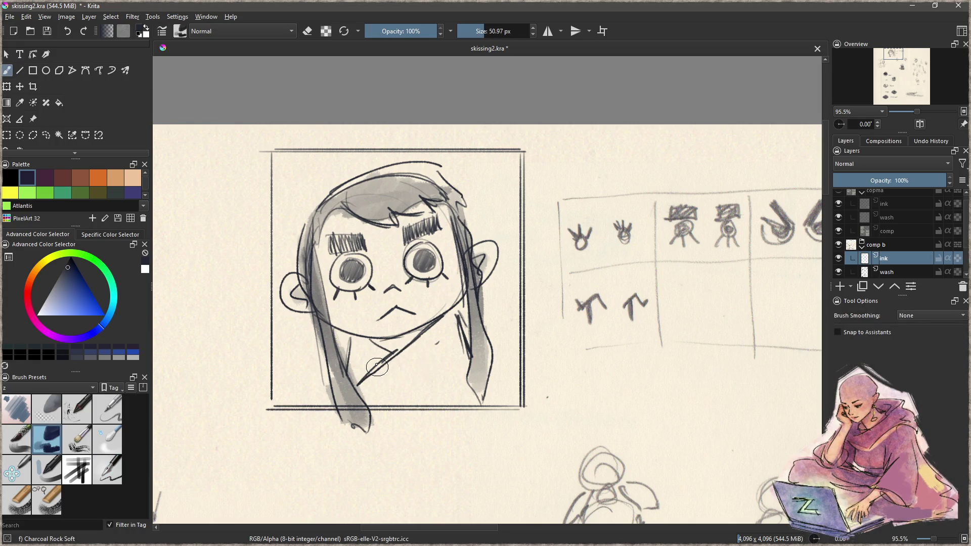
pyautogui.moveTo(356, 336)
pyautogui.mouseDown()
pyautogui.moveTo(369, 365)
pyautogui.moveTo(364, 395)
pyautogui.moveTo(445, 326)
pyautogui.moveTo(424, 347)
pyautogui.moveTo(456, 384)
pyautogui.mouseUp()
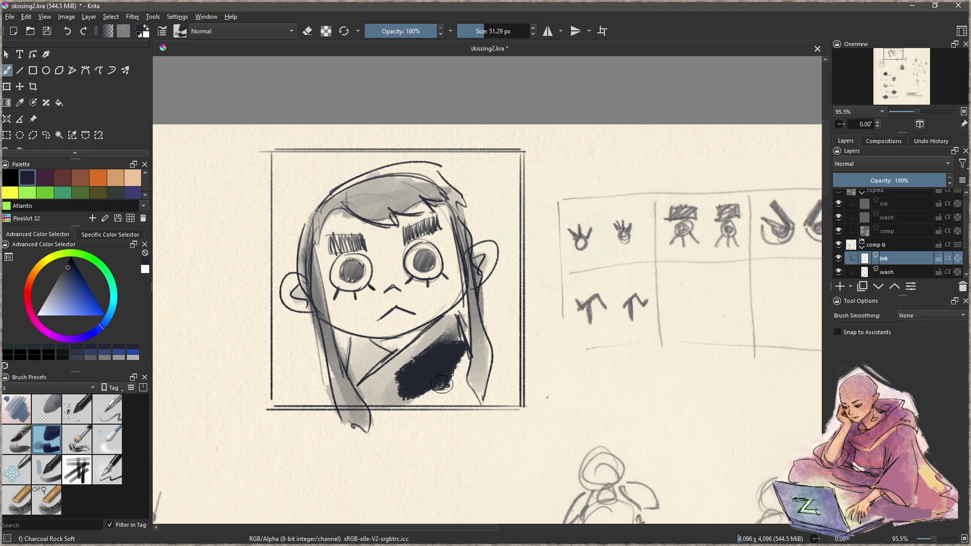
pyautogui.hotkey('ctrl', 'z')
pyautogui.moveTo(389, 390)
pyautogui.mouseDown()
pyautogui.moveTo(455, 325)
pyautogui.moveTo(374, 374)
pyautogui.moveTo(354, 344)
pyautogui.moveTo(406, 356)
pyautogui.moveTo(445, 335)
pyautogui.moveTo(430, 366)
pyautogui.moveTo(463, 390)
pyautogui.moveTo(456, 407)
pyautogui.moveTo(414, 400)
pyautogui.moveTo(403, 363)
pyautogui.mouseUp()
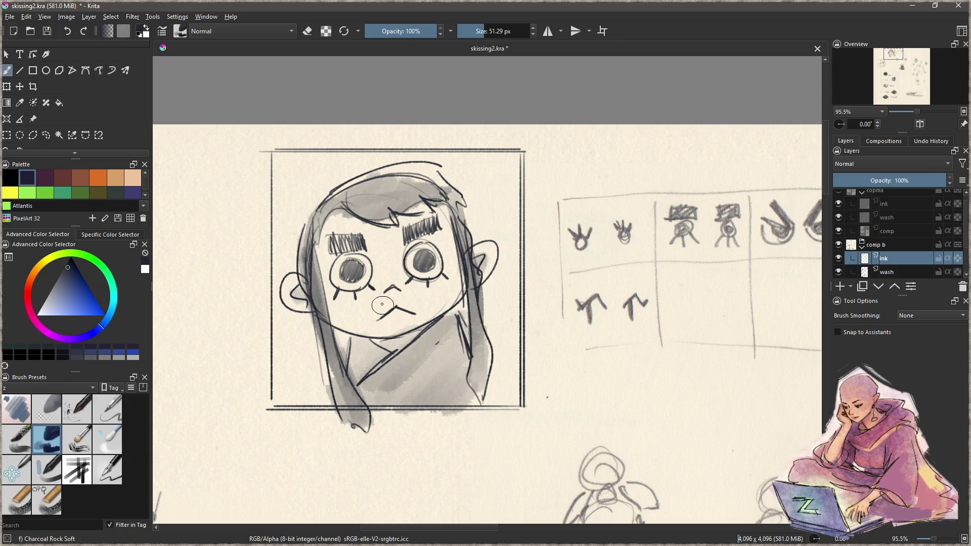
pyautogui.moveTo(463, 281); pyautogui.dragTo(422, 286)
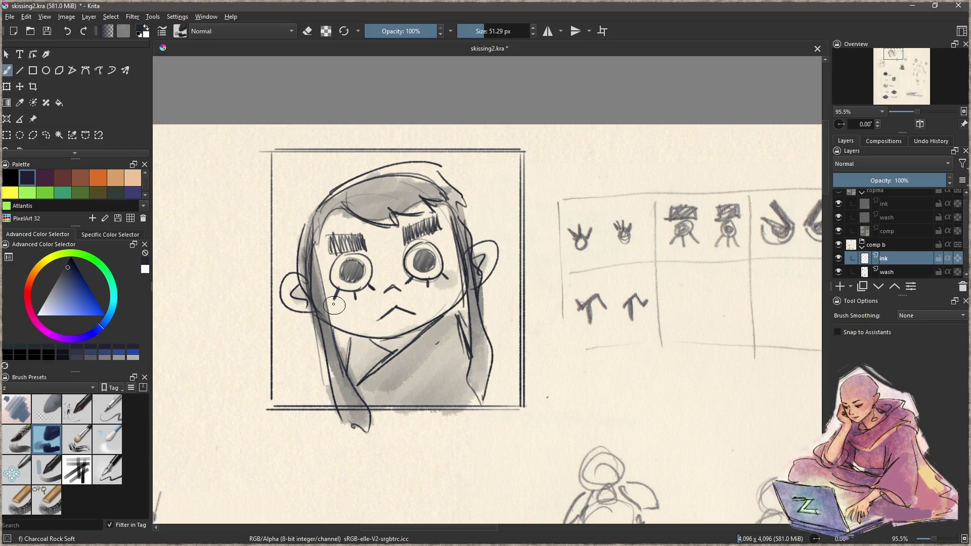
pyautogui.moveTo(479, 385)
pyautogui.mouseDown()
pyautogui.moveTo(337, 378)
pyautogui.moveTo(320, 363)
pyautogui.moveTo(396, 357)
pyautogui.mouseUp()
# - Ink extra strokes along the hair's left and right edges with the thin pen, undoing the hatching
pyautogui.click(108, 475)
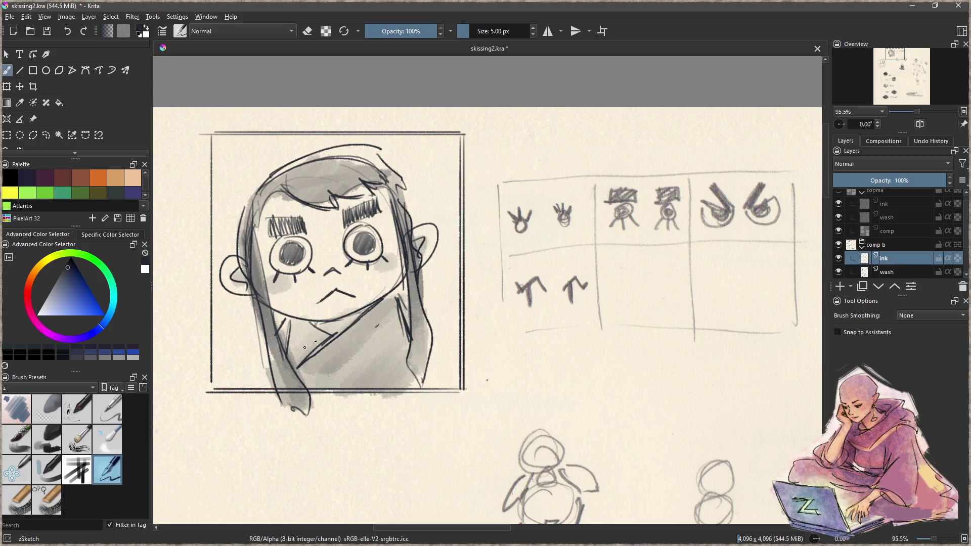
pyautogui.moveTo(263, 364); pyautogui.dragTo(255, 385)
pyautogui.moveTo(433, 346)
pyautogui.mouseDown()
pyautogui.moveTo(452, 390)
pyautogui.moveTo(438, 373)
pyautogui.mouseUp()
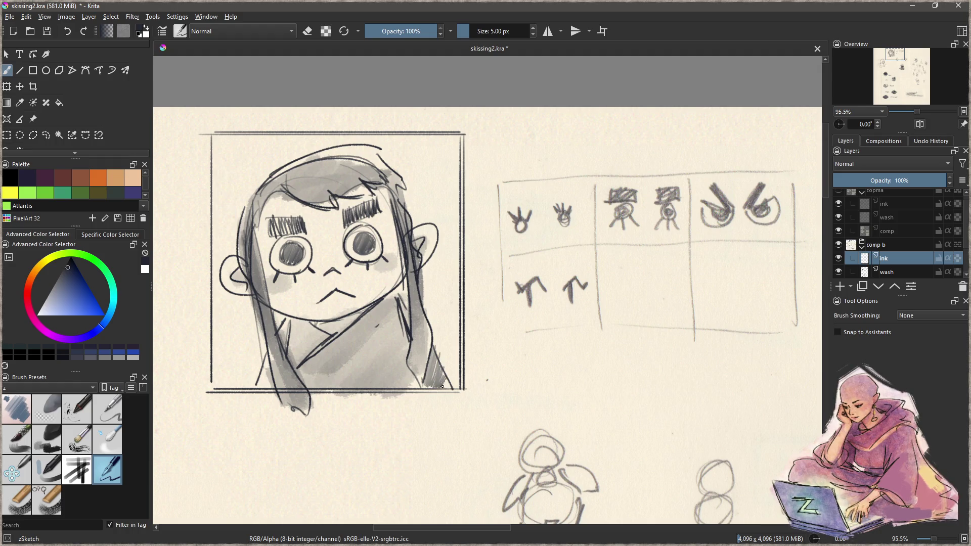
pyautogui.moveTo(266, 367); pyautogui.dragTo(263, 387)
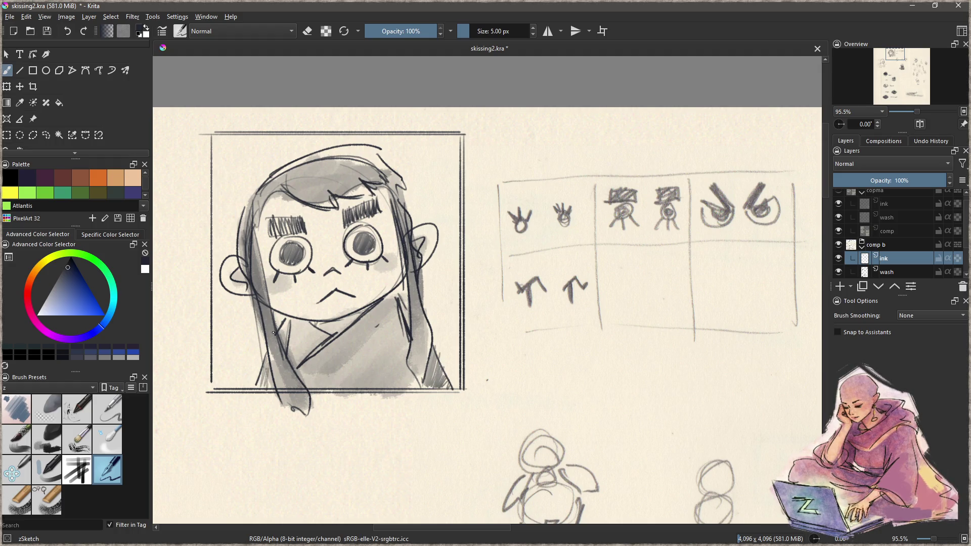
pyautogui.moveTo(284, 321)
pyautogui.mouseDown()
pyautogui.moveTo(280, 345)
pyautogui.moveTo(297, 354)
pyautogui.moveTo(301, 324)
pyautogui.moveTo(305, 358)
pyautogui.mouseUp()
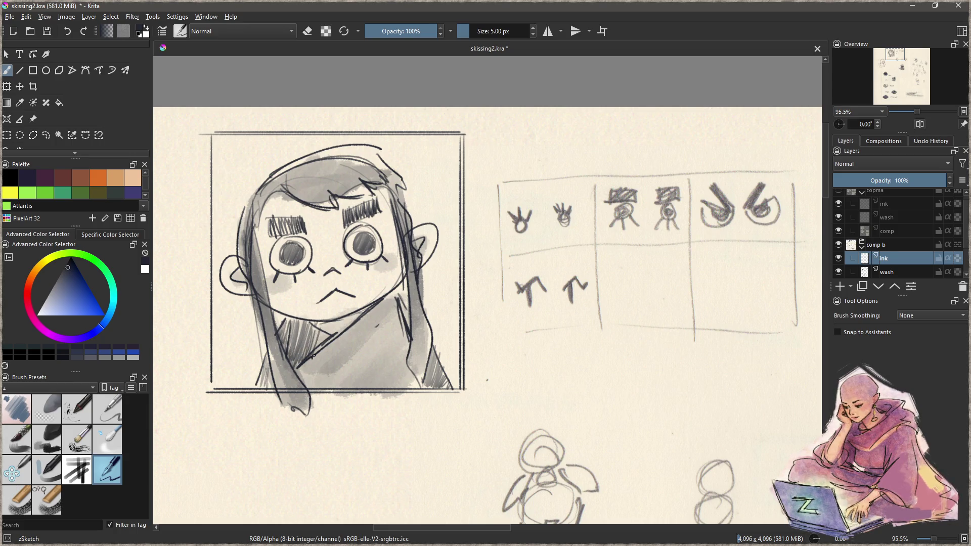
pyautogui.hotkey('ctrl', 'z')
pyautogui.hotkey('ctrl', 'z')
pyautogui.hotkey('ctrl', 'z')
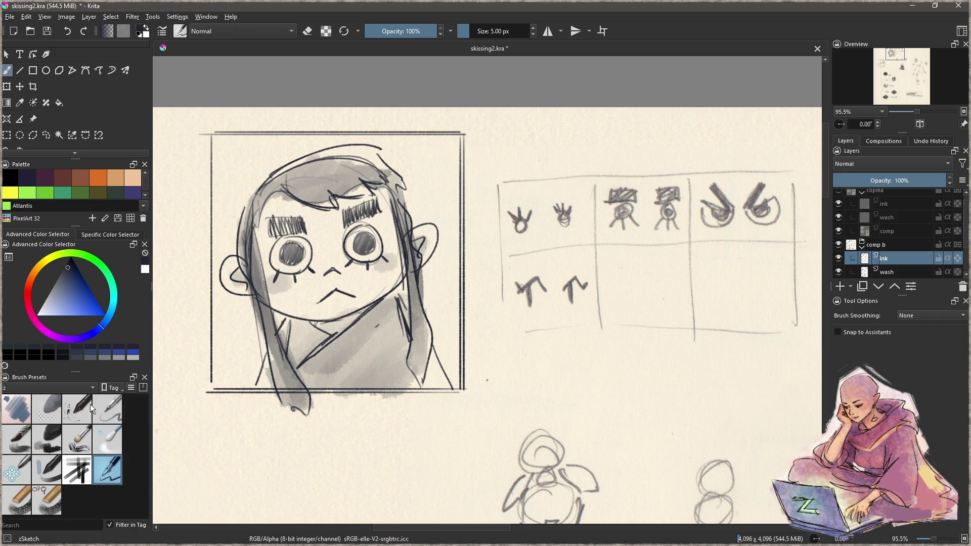
# - Shade dark charcoal under the chin and collar and darken the left, right and upper hair
pyautogui.click(55, 442)
pyautogui.press('[')
pyautogui.moveTo(296, 329)
pyautogui.mouseDown()
pyautogui.moveTo(304, 364)
pyautogui.moveTo(314, 339)
pyautogui.moveTo(300, 331)
pyautogui.moveTo(314, 348)
pyautogui.moveTo(385, 309)
pyautogui.moveTo(329, 349)
pyautogui.moveTo(344, 324)
pyautogui.moveTo(384, 308)
pyautogui.moveTo(320, 370)
pyautogui.moveTo(384, 324)
pyautogui.moveTo(344, 375)
pyautogui.moveTo(399, 339)
pyautogui.moveTo(378, 379)
pyautogui.moveTo(430, 377)
pyautogui.moveTo(435, 366)
pyautogui.mouseUp()
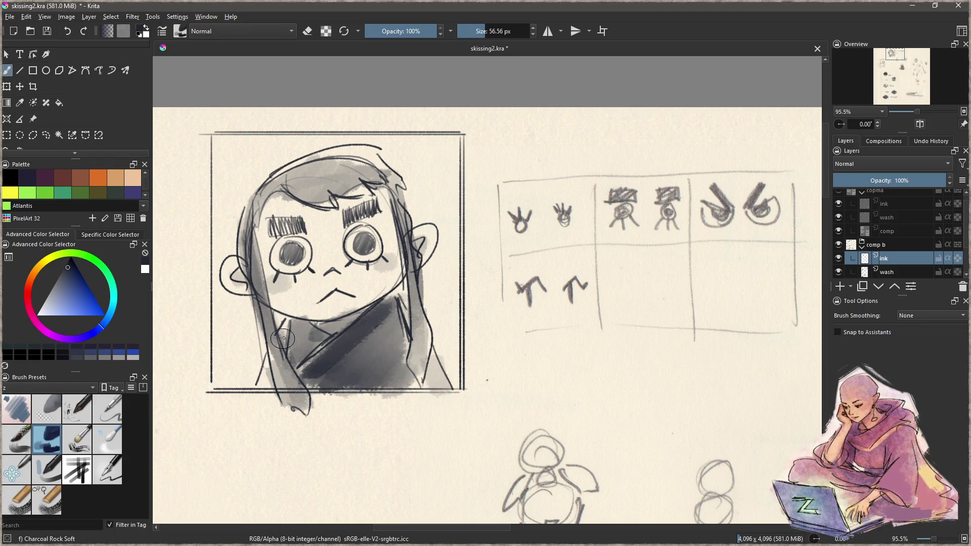
pyautogui.moveTo(284, 338); pyautogui.dragTo(271, 412)
pyautogui.moveTo(265, 263); pyautogui.dragTo(291, 407)
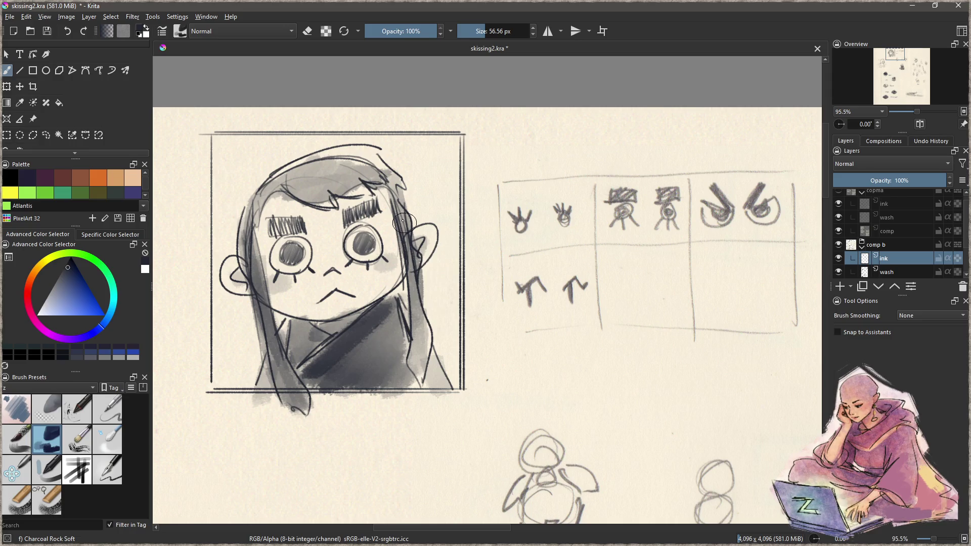
pyautogui.moveTo(397, 208); pyautogui.dragTo(425, 362)
pyautogui.moveTo(247, 228)
pyautogui.mouseDown()
pyautogui.moveTo(279, 181)
pyautogui.moveTo(328, 154)
pyautogui.moveTo(382, 151)
pyautogui.moveTo(405, 184)
pyautogui.mouseUp()
pyautogui.moveTo(432, 283)
pyautogui.mouseDown()
pyautogui.moveTo(440, 304)
pyautogui.moveTo(454, 275)
pyautogui.moveTo(399, 319)
pyautogui.mouseUp()
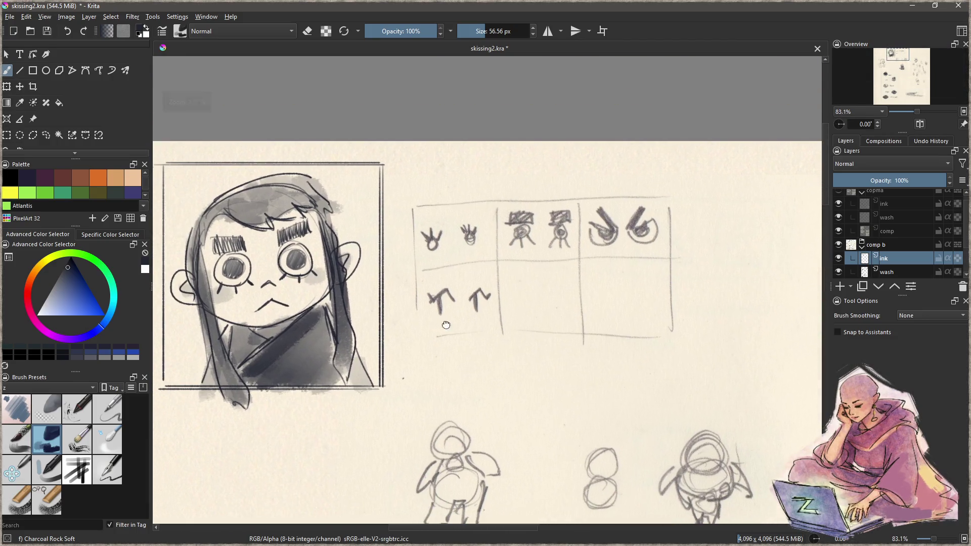
# - Rule the table's outer box with straight zSketch lines, doubling its top and right edges
pyautogui.click(109, 475)
pyautogui.press('v')
pyautogui.moveTo(411, 164); pyautogui.dragTo(411, 381)
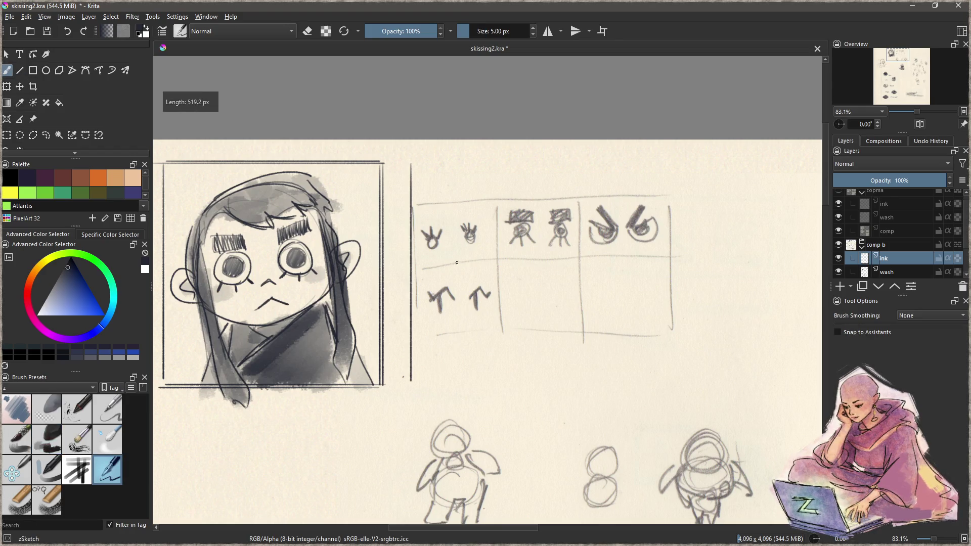
pyautogui.moveTo(457, 262); pyautogui.dragTo(432, 261)
pyautogui.press('v')
pyautogui.moveTo(390, 161)
pyautogui.mouseDown()
pyautogui.moveTo(657, 161)
pyautogui.moveTo(657, 380)
pyautogui.mouseUp()
pyautogui.moveTo(388, 381); pyautogui.dragTo(657, 380)
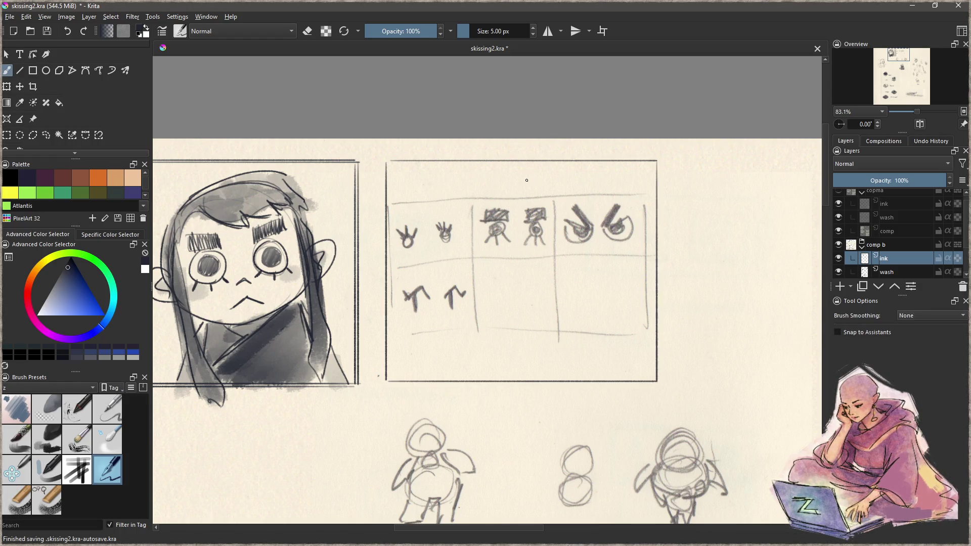
pyautogui.press('v')
pyautogui.moveTo(387, 165)
pyautogui.mouseDown()
pyautogui.moveTo(655, 162)
pyautogui.moveTo(659, 340)
pyautogui.mouseUp()
pyautogui.moveTo(657, 384)
pyautogui.mouseDown()
pyautogui.moveTo(387, 377)
pyautogui.moveTo(397, 160)
pyautogui.moveTo(652, 162)
pyautogui.mouseUp()
# - Draw the inner border's left, top and right edges, leaving a narrow strip on the right
pyautogui.press('v')
pyautogui.press('v')
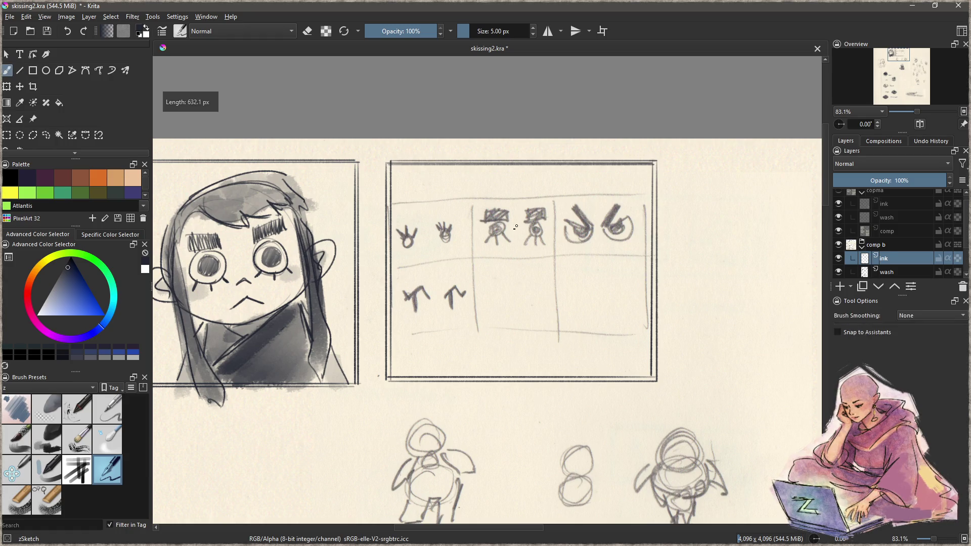
pyautogui.press('v')
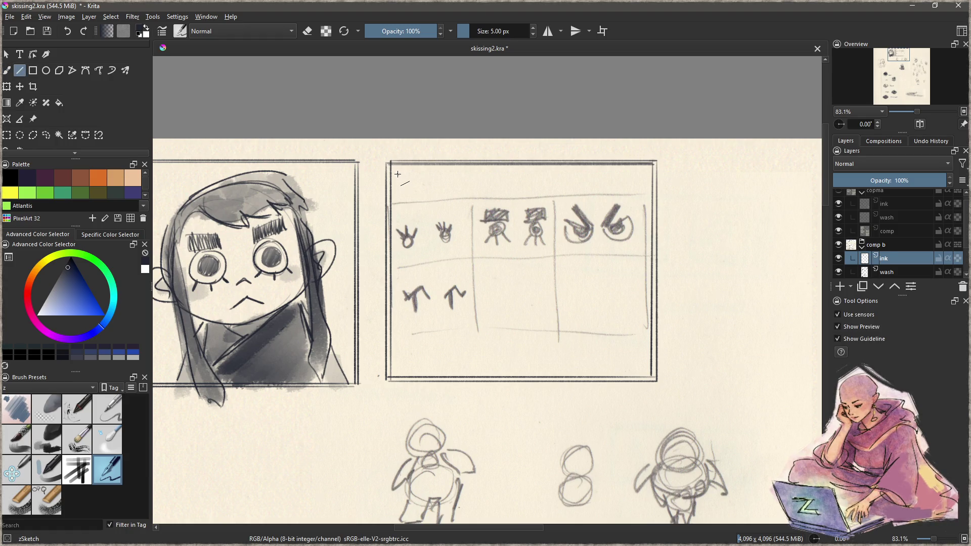
pyautogui.moveTo(399, 377)
pyautogui.mouseDown()
pyautogui.moveTo(406, 176)
pyautogui.moveTo(409, 370)
pyautogui.mouseUp()
pyautogui.hotkey('ctrl', 'z')
pyautogui.moveTo(398, 175)
pyautogui.mouseDown()
pyautogui.moveTo(634, 171)
pyautogui.moveTo(630, 374)
pyautogui.mouseUp()
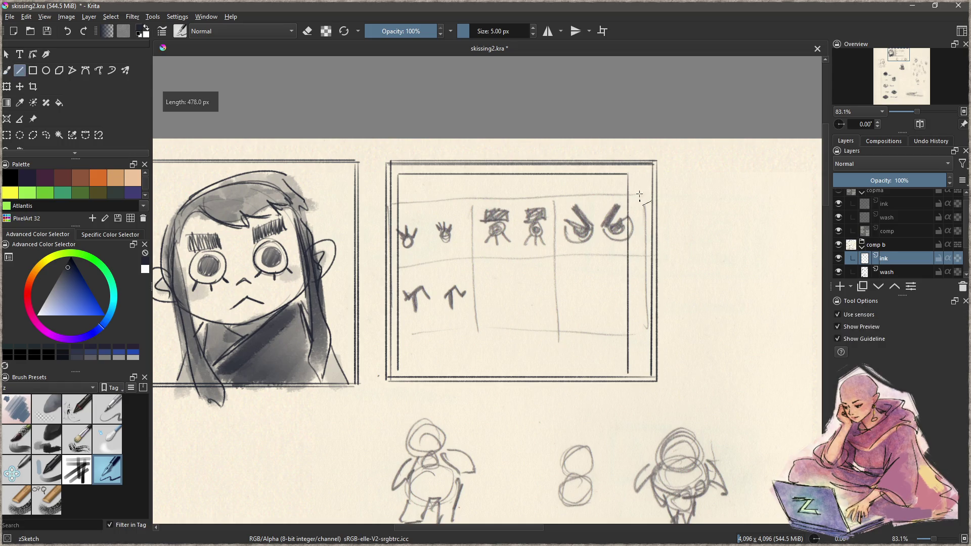
pyautogui.moveTo(633, 177)
pyautogui.mouseDown()
pyautogui.moveTo(630, 374)
pyautogui.moveTo(649, 177)
pyautogui.moveTo(651, 375)
pyautogui.mouseUp()
pyautogui.press('b')
pyautogui.moveTo(633, 185); pyautogui.dragTo(647, 176)
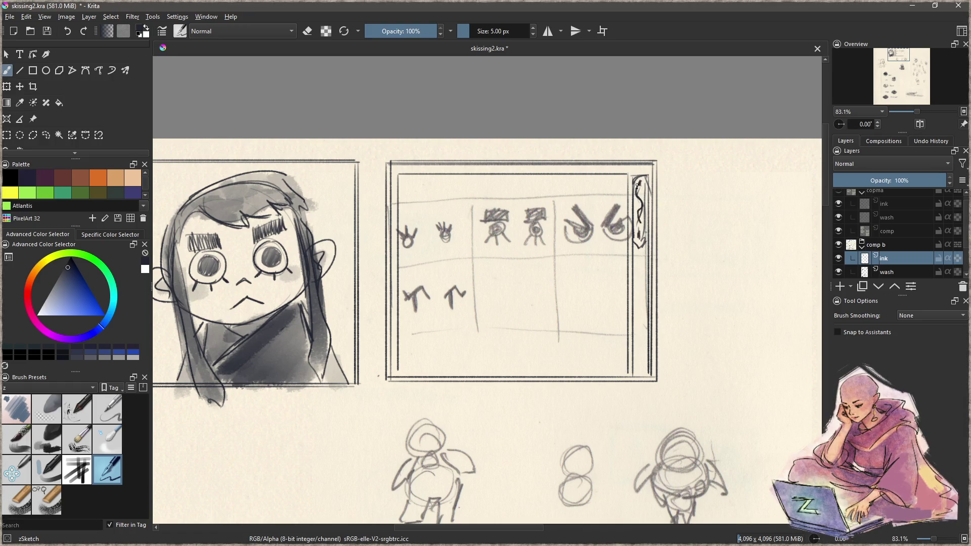
# - Paint a dark Charcoal Rock Soft bar down the narrow right strip, then return to zSketch
pyautogui.hotkey('ctrl', 'z')
pyautogui.hotkey('ctrl', 'z')
pyautogui.hotkey('ctrl', 'z')
pyautogui.keyDown('ctrl'); pyautogui.click(640, 249); pyautogui.keyUp('ctrl')
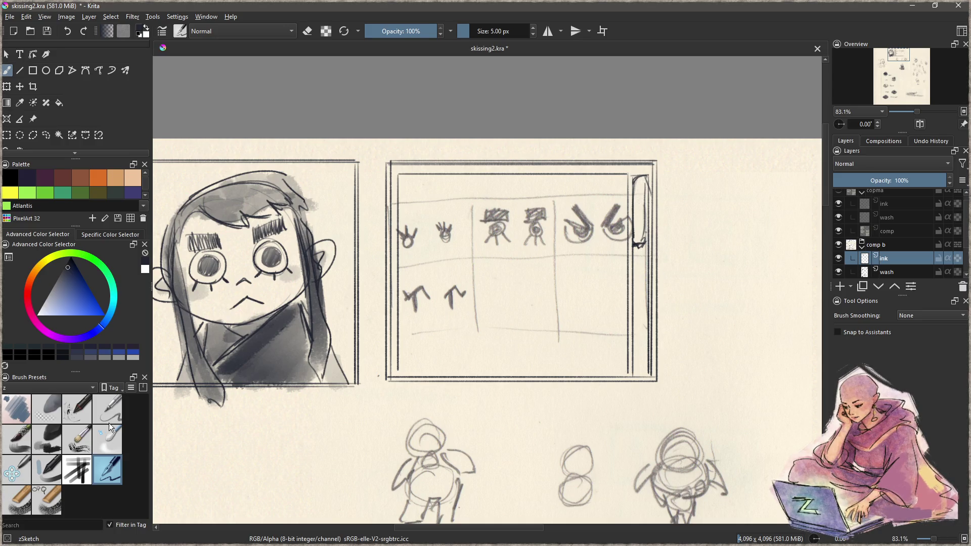
pyautogui.click(52, 437)
pyautogui.moveTo(641, 183)
pyautogui.mouseDown()
pyautogui.moveTo(643, 376)
pyautogui.moveTo(639, 184)
pyautogui.moveTo(639, 236)
pyautogui.mouseUp()
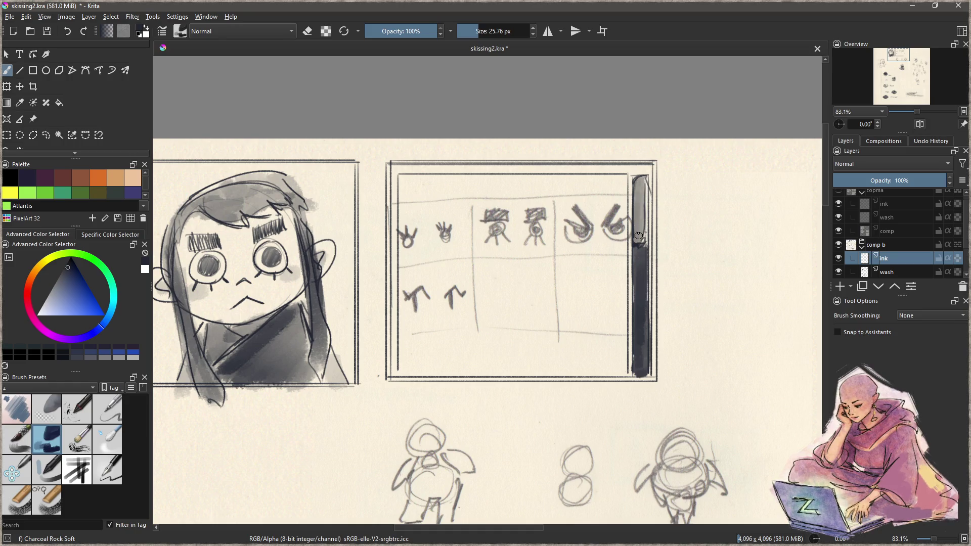
pyautogui.click(108, 469)
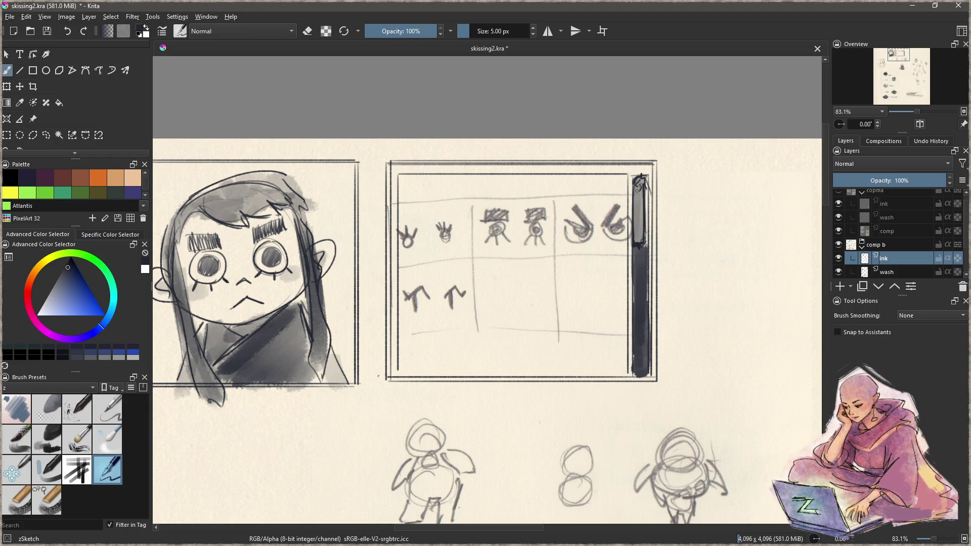
pyautogui.hotkey('ctrl', 'z')
pyautogui.hotkey('ctrl', 'z')
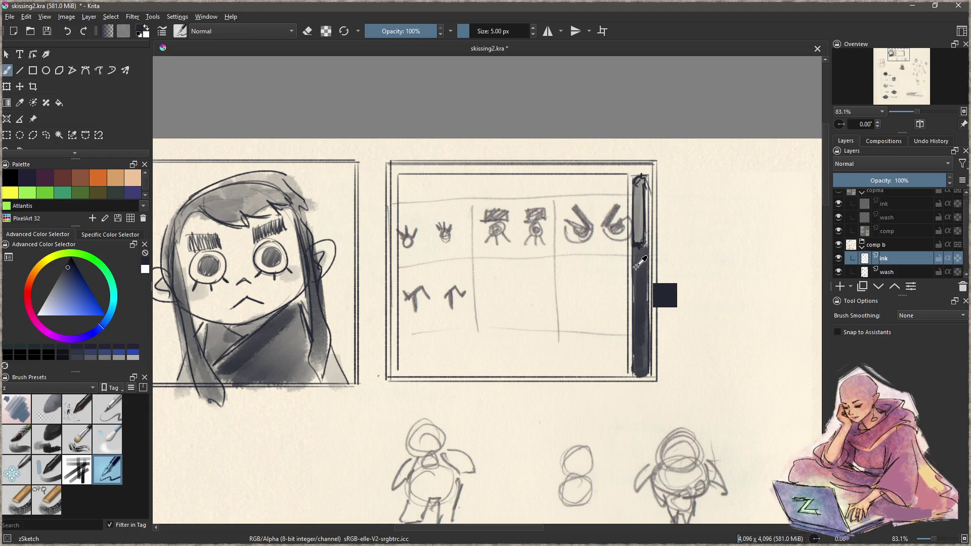
pyautogui.moveTo(366, 229); pyautogui.dragTo(500, 250)
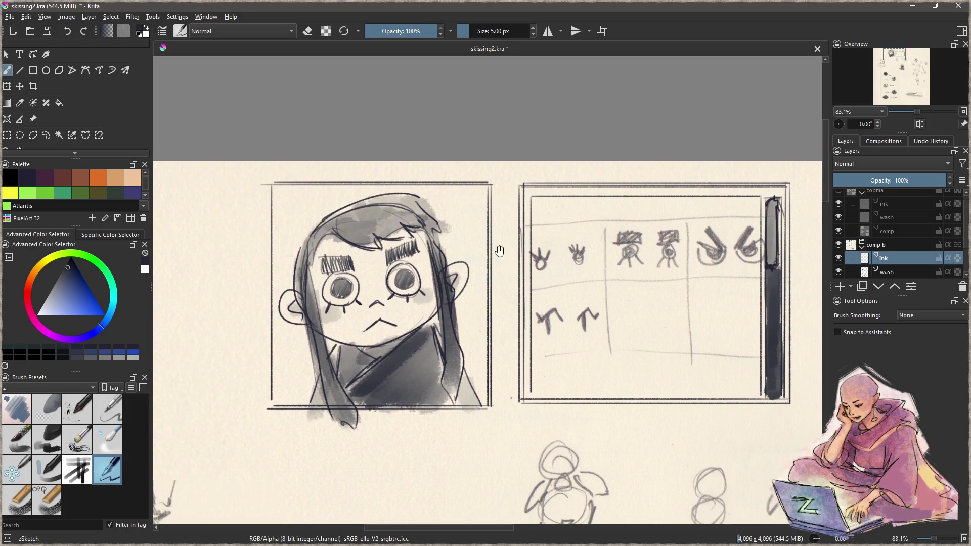
# - Extend the portrait frame's bottom and top edges past its corners like crop marks
pyautogui.hotkey('ctrl', 'z')
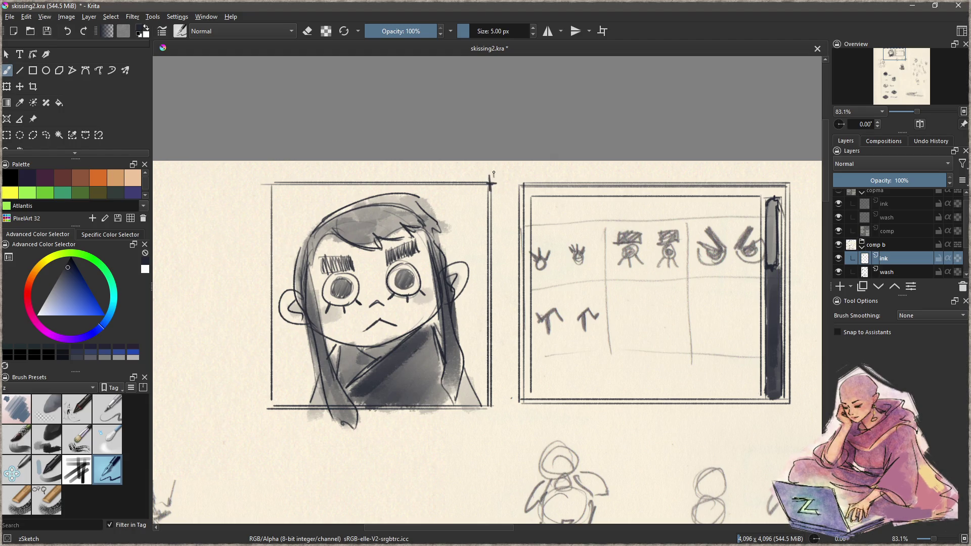
pyautogui.moveTo(506, 321); pyautogui.dragTo(510, 294)
pyautogui.moveTo(493, 371)
pyautogui.mouseDown()
pyautogui.moveTo(494, 392)
pyautogui.moveTo(504, 382)
pyautogui.mouseUp()
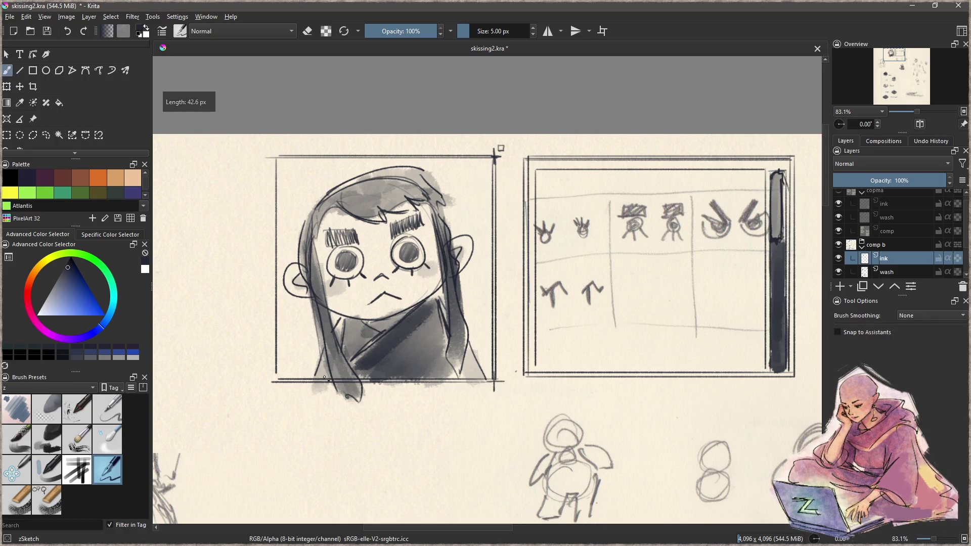
pyautogui.moveTo(285, 380)
pyautogui.mouseDown()
pyautogui.moveTo(258, 381)
pyautogui.moveTo(276, 394)
pyautogui.mouseUp()
pyautogui.press('v')
pyautogui.moveTo(283, 156); pyautogui.dragTo(260, 156)
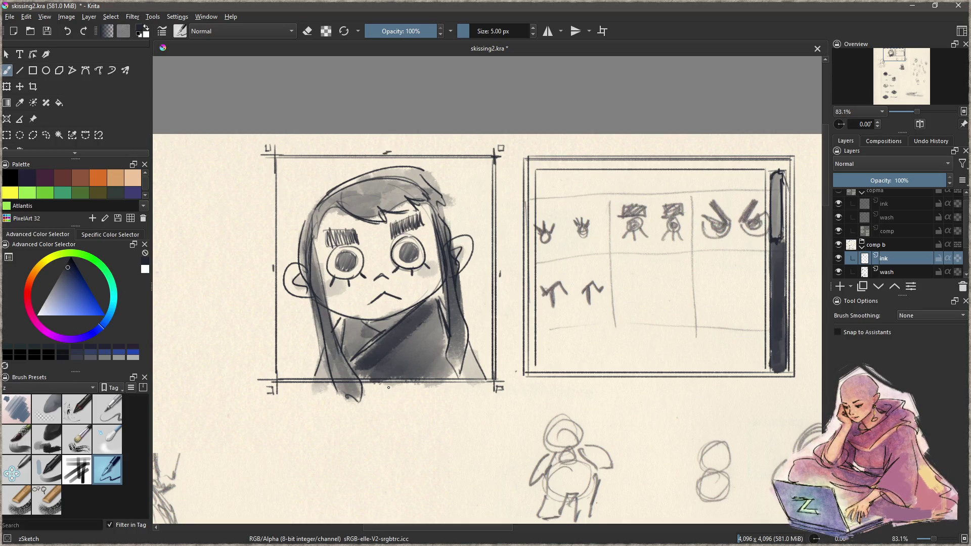
# - Redraw the table box's right and top edges as longer lines overshooting the corners
pyautogui.moveTo(567, 354); pyautogui.dragTo(446, 369)
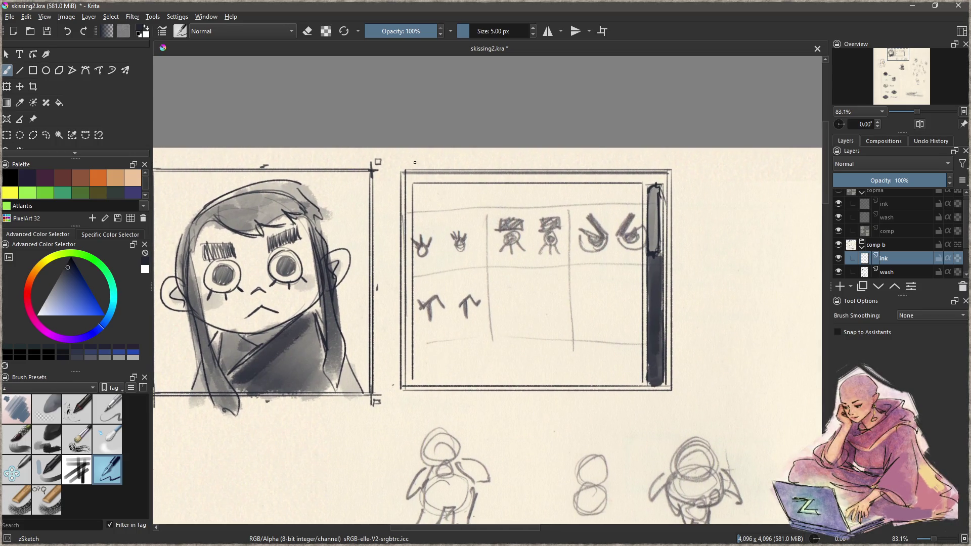
pyautogui.press('v')
pyautogui.moveTo(405, 160)
pyautogui.mouseDown()
pyautogui.moveTo(405, 403)
pyautogui.moveTo(694, 389)
pyautogui.mouseUp()
pyautogui.moveTo(668, 165); pyautogui.dragTo(669, 404)
pyautogui.moveTo(686, 170)
pyautogui.mouseDown()
pyautogui.moveTo(443, 186)
pyautogui.moveTo(394, 171)
pyautogui.mouseUp()
pyautogui.press('b')
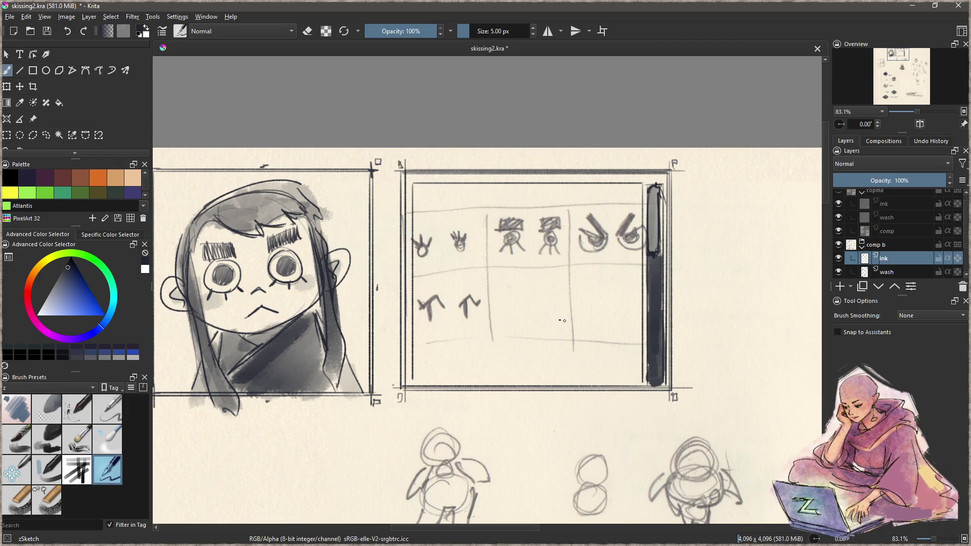
pyautogui.scroll(-1, 964, 250)
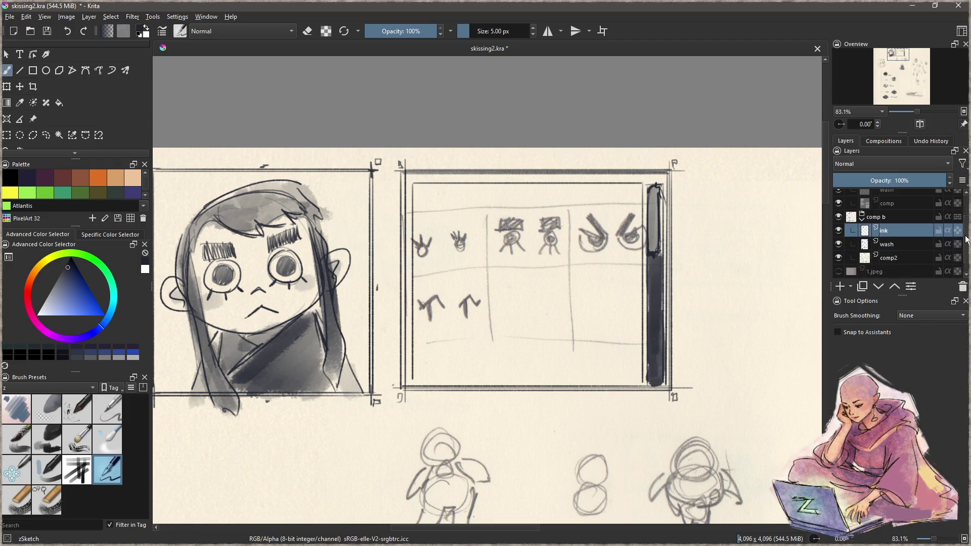
# - On comp2, lasso the table sketch and transform it to fit inside the box's inner border
pyautogui.click(900, 246)
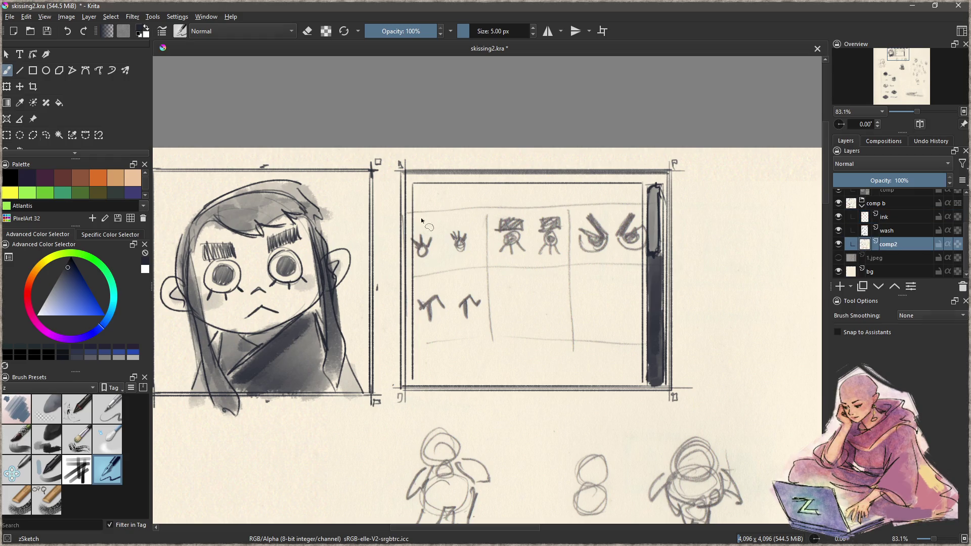
pyautogui.press('f')
pyautogui.moveTo(419, 190)
pyautogui.mouseDown()
pyautogui.moveTo(402, 354)
pyautogui.moveTo(635, 390)
pyautogui.moveTo(675, 197)
pyautogui.mouseUp()
pyautogui.hotkey('ctrl', 't')
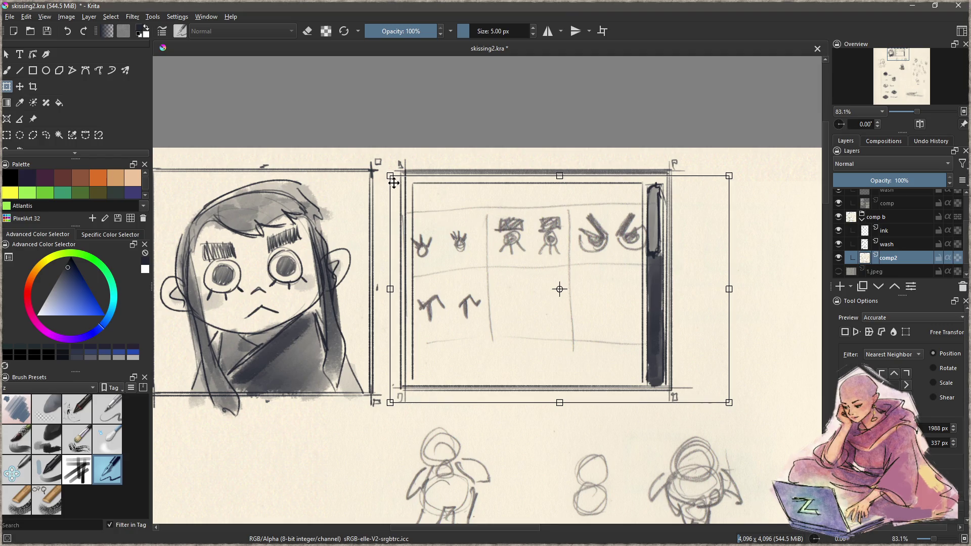
pyautogui.moveTo(389, 175); pyautogui.dragTo(404, 150)
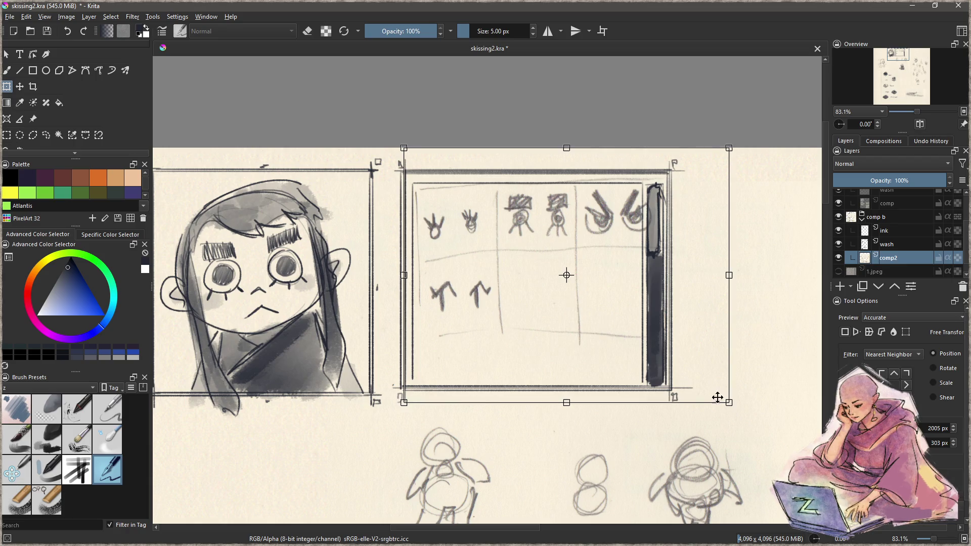
pyautogui.moveTo(729, 403); pyautogui.dragTo(724, 423)
pyautogui.moveTo(703, 460); pyautogui.dragTo(702, 394)
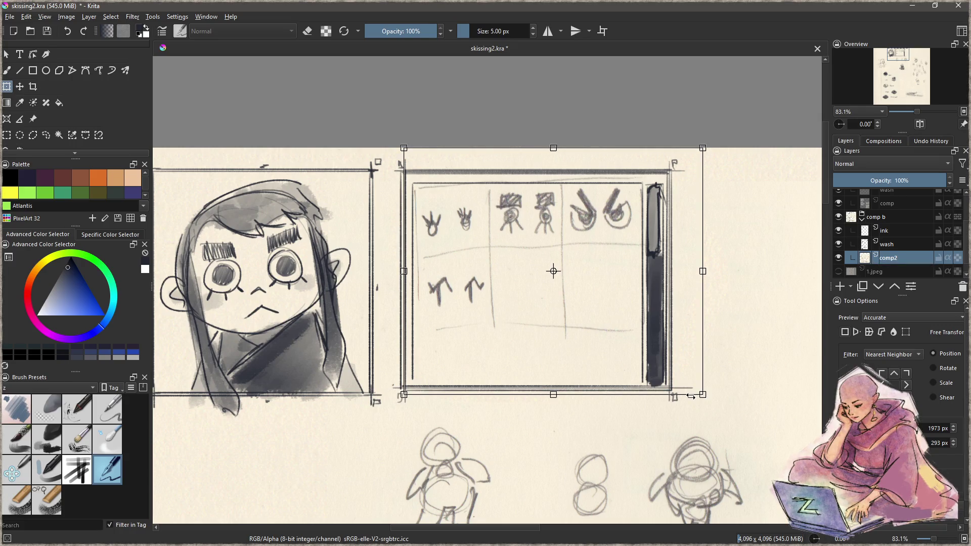
pyautogui.press('Return')
pyautogui.press('b')
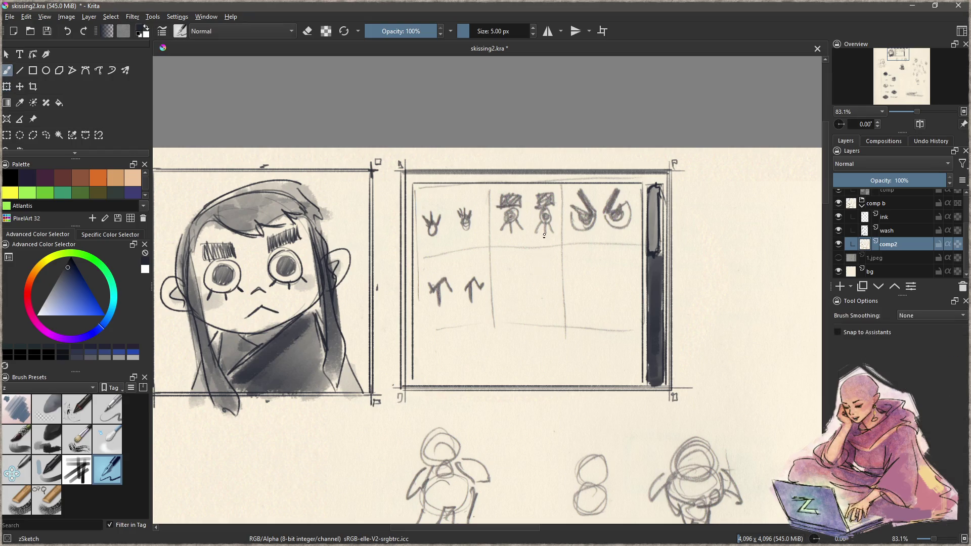
pyautogui.scroll(5, 544, 235)
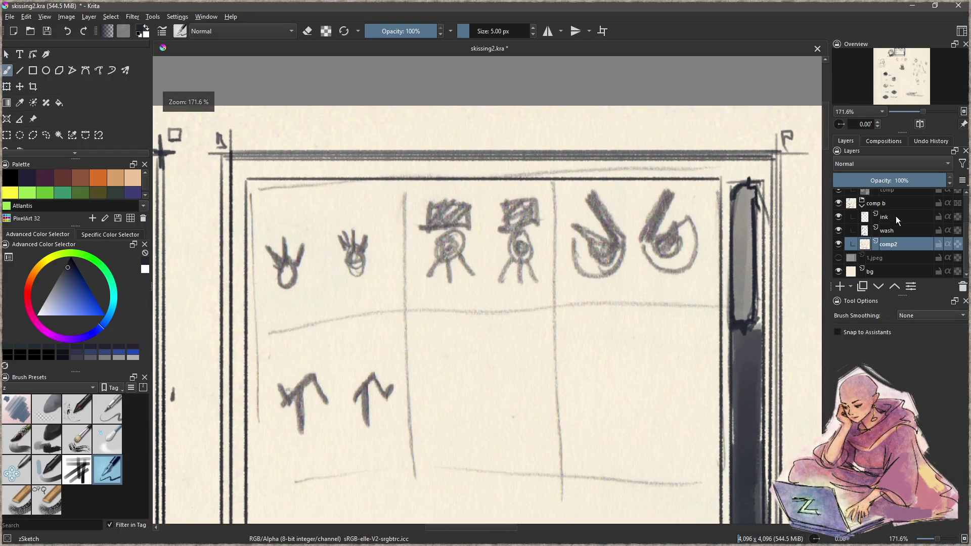
# - On the ink layer, ink the second cell's worried face: eyes, thick brows, caret nose and frown
pyautogui.click(896, 217)
pyautogui.scroll(3, 450, 242)
pyautogui.moveTo(457, 214)
pyautogui.mouseDown()
pyautogui.moveTo(453, 257)
pyautogui.moveTo(462, 247)
pyautogui.moveTo(428, 227)
pyautogui.moveTo(468, 225)
pyautogui.moveTo(430, 228)
pyautogui.moveTo(453, 248)
pyautogui.mouseUp()
pyautogui.hotkey('ctrl', 'z')
pyautogui.hotkey('ctrl', 'z')
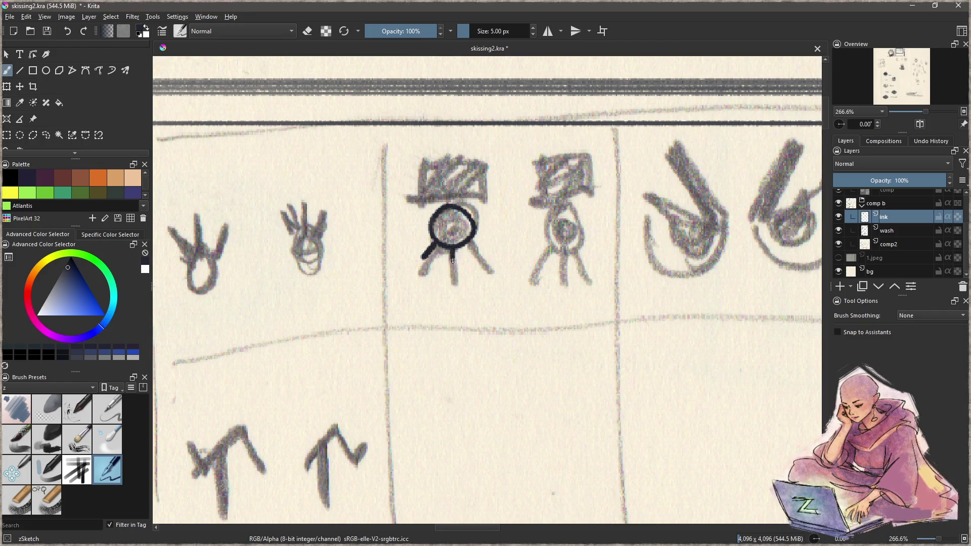
pyautogui.moveTo(452, 227); pyautogui.dragTo(451, 230)
pyautogui.moveTo(549, 206)
pyautogui.mouseDown()
pyautogui.moveTo(530, 230)
pyautogui.moveTo(556, 203)
pyautogui.moveTo(562, 230)
pyautogui.moveTo(559, 217)
pyautogui.mouseUp()
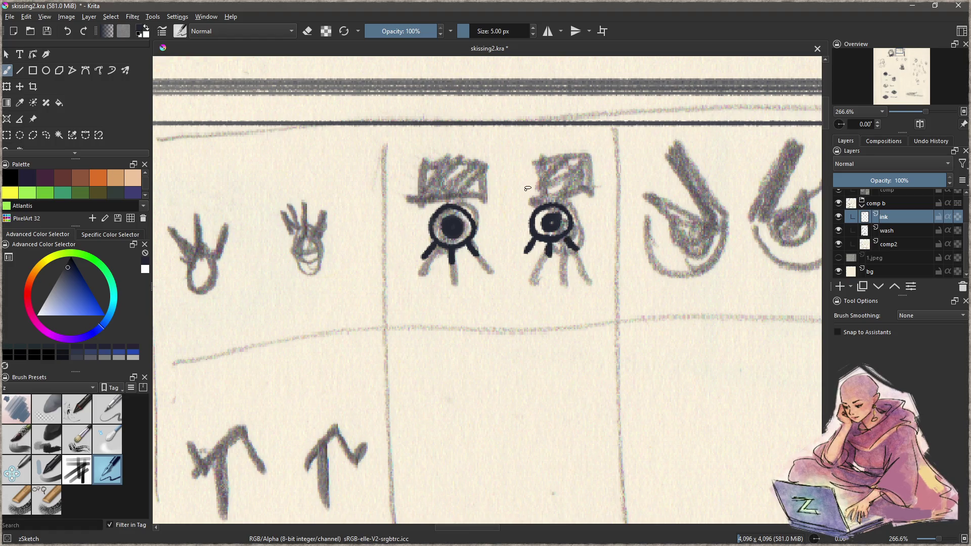
pyautogui.moveTo(526, 186)
pyautogui.mouseDown()
pyautogui.moveTo(569, 188)
pyautogui.moveTo(531, 198)
pyautogui.moveTo(534, 188)
pyautogui.mouseUp()
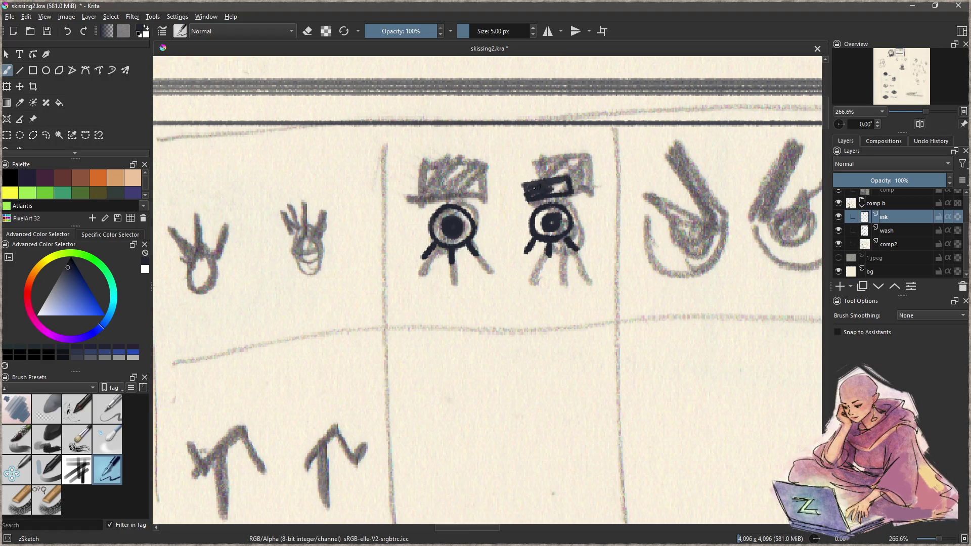
pyautogui.moveTo(434, 197)
pyautogui.mouseDown()
pyautogui.moveTo(472, 187)
pyautogui.moveTo(436, 194)
pyautogui.moveTo(448, 187)
pyautogui.mouseUp()
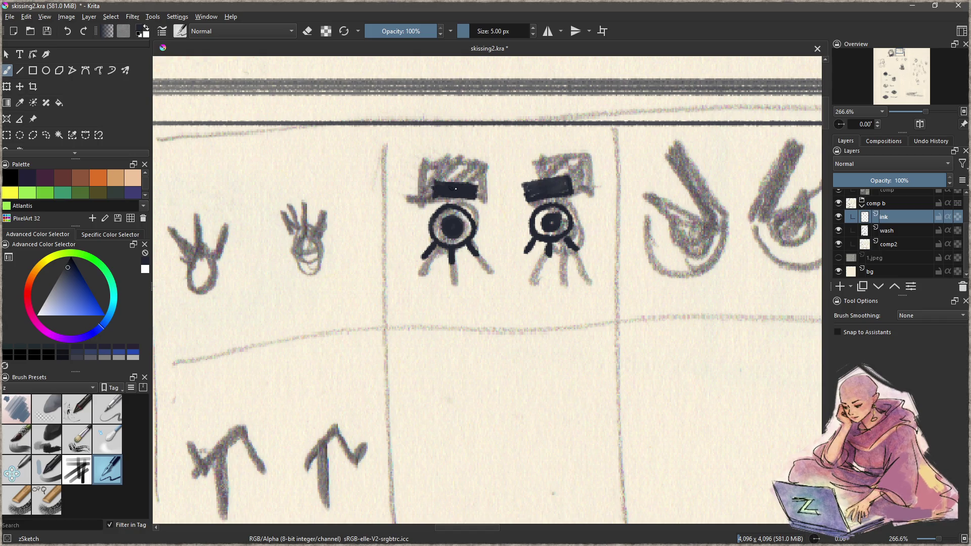
pyautogui.moveTo(496, 258); pyautogui.dragTo(511, 259)
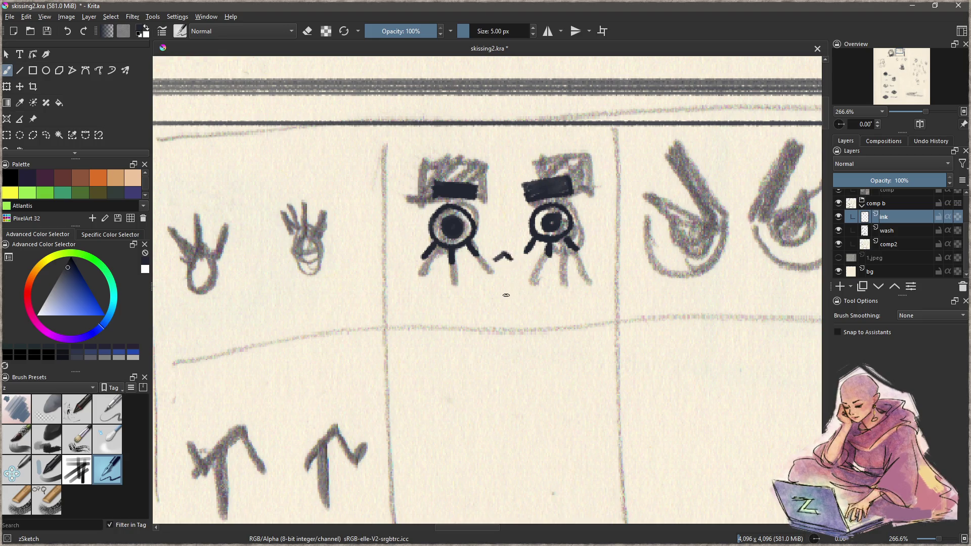
pyautogui.moveTo(483, 297)
pyautogui.mouseDown()
pyautogui.moveTo(511, 278)
pyautogui.moveTo(537, 292)
pyautogui.moveTo(482, 299)
pyautogui.moveTo(539, 293)
pyautogui.mouseUp()
# - Ink the third cell's angry eyes with lids, dark iris and slanted brows, undoing the smile
pyautogui.moveTo(633, 271); pyautogui.dragTo(396, 275)
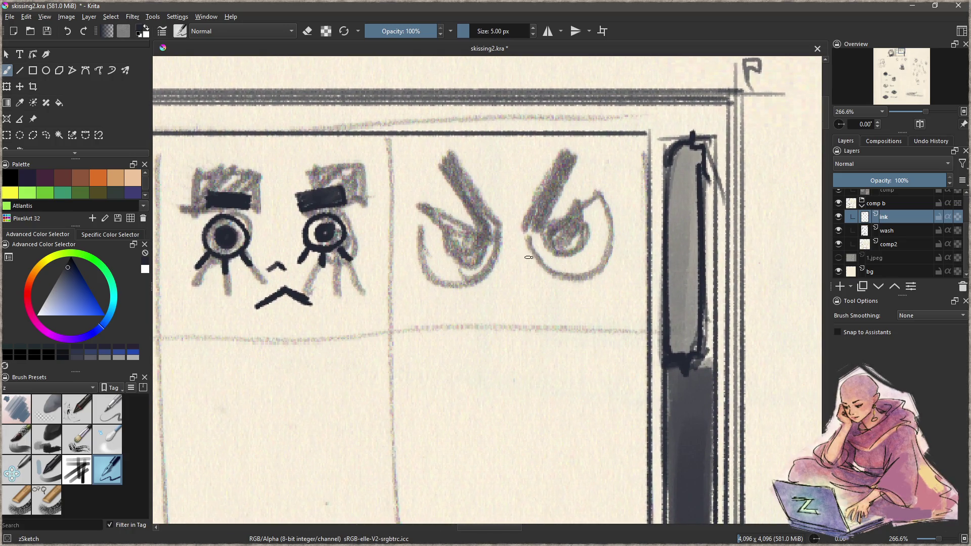
pyautogui.moveTo(509, 233); pyautogui.dragTo(568, 207)
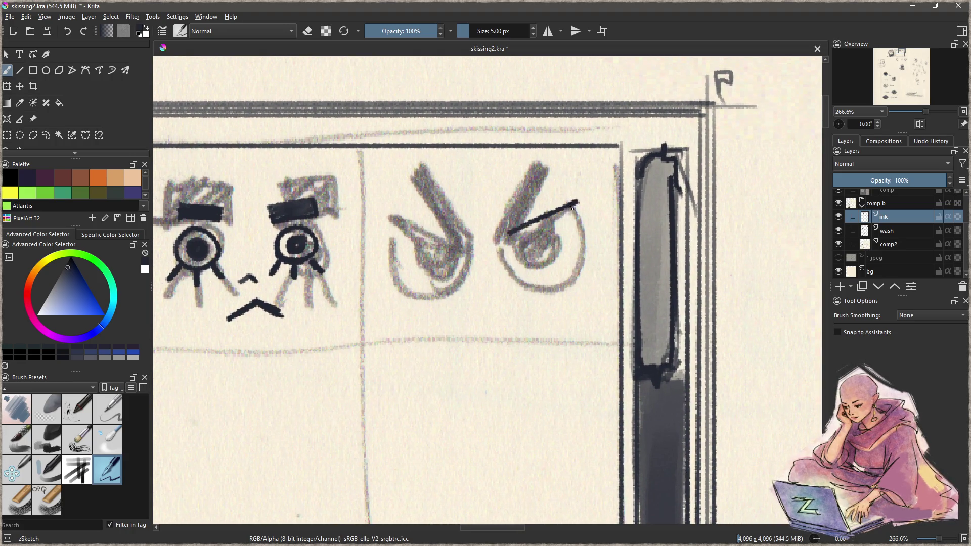
pyautogui.moveTo(501, 237)
pyautogui.mouseDown()
pyautogui.moveTo(569, 215)
pyautogui.moveTo(555, 253)
pyautogui.moveTo(521, 236)
pyautogui.moveTo(549, 250)
pyautogui.moveTo(551, 173)
pyautogui.mouseUp()
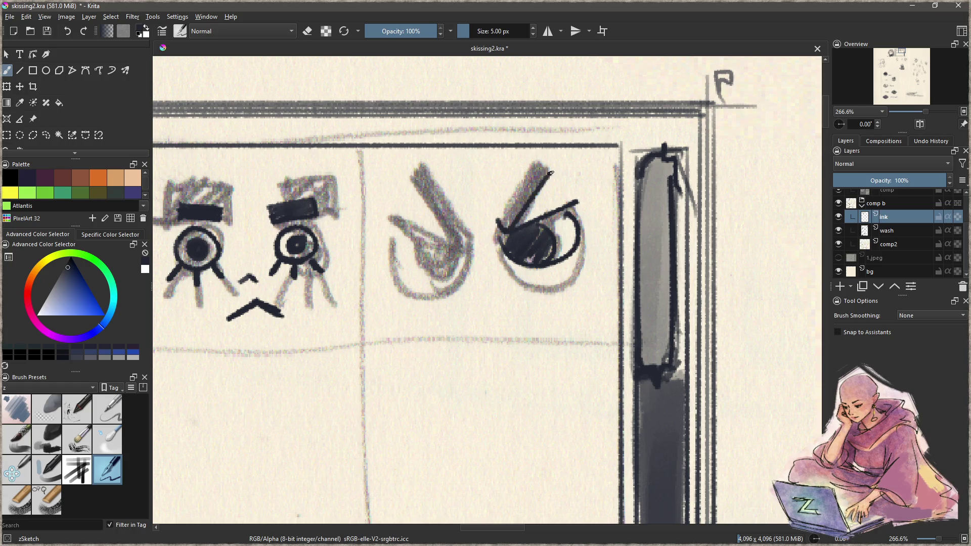
pyautogui.moveTo(503, 218)
pyautogui.mouseDown()
pyautogui.moveTo(526, 196)
pyautogui.moveTo(508, 220)
pyautogui.mouseUp()
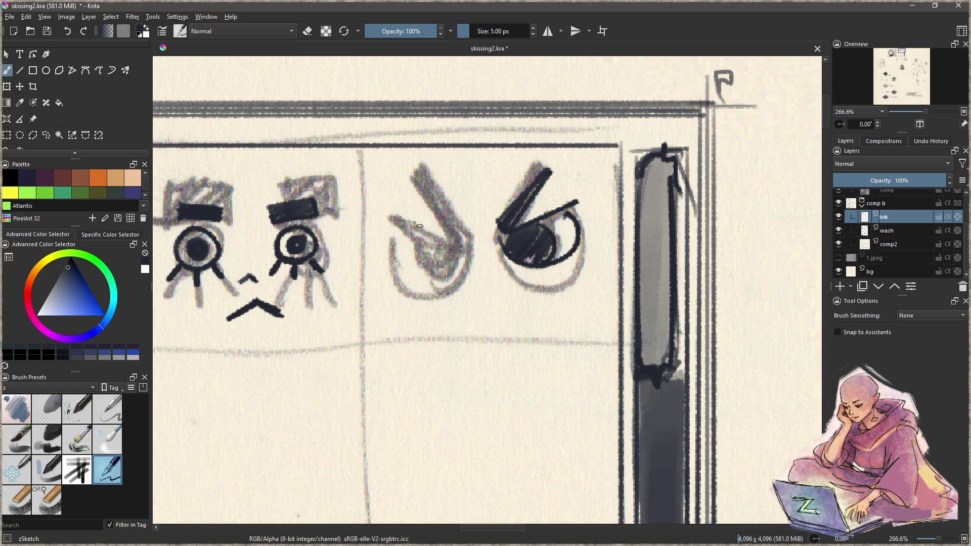
pyautogui.moveTo(402, 215); pyautogui.dragTo(468, 246)
pyautogui.moveTo(401, 224); pyautogui.dragTo(462, 259)
pyautogui.moveTo(425, 231); pyautogui.dragTo(457, 264)
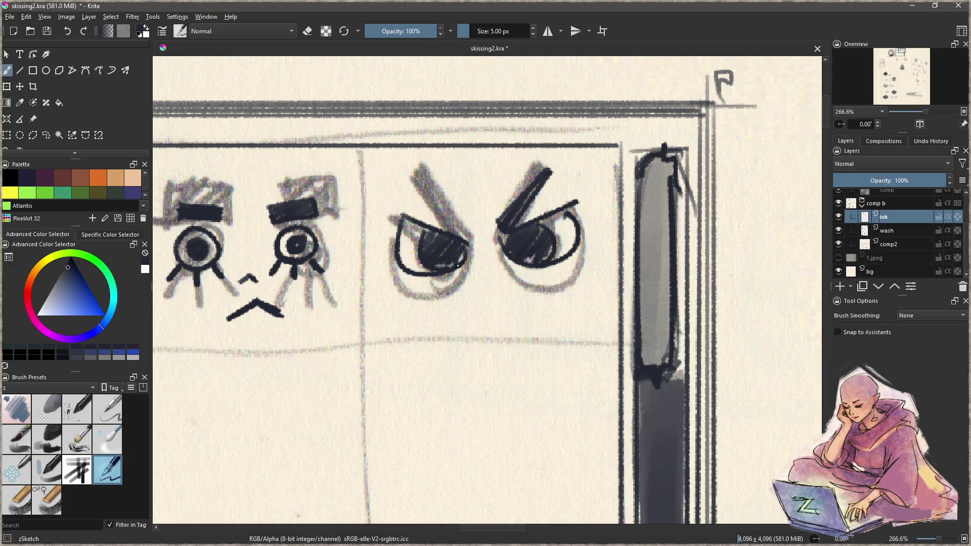
pyautogui.moveTo(425, 180)
pyautogui.mouseDown()
pyautogui.moveTo(468, 224)
pyautogui.moveTo(454, 217)
pyautogui.mouseUp()
pyautogui.moveTo(476, 289)
pyautogui.mouseDown()
pyautogui.moveTo(493, 306)
pyautogui.moveTo(515, 290)
pyautogui.moveTo(492, 313)
pyautogui.moveTo(517, 302)
pyautogui.mouseUp()
pyautogui.hotkey('ctrl', 'z')
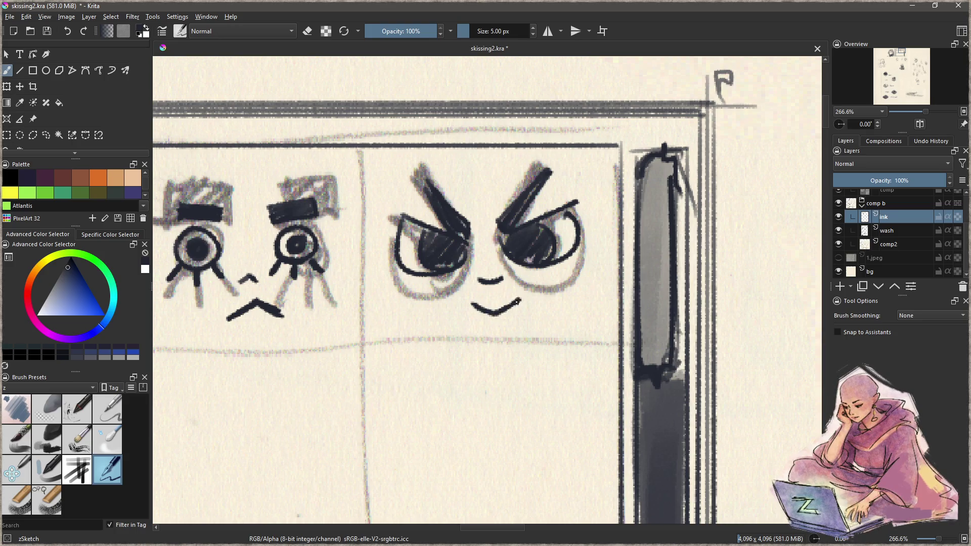
pyautogui.scroll(-3, 506, 284)
pyautogui.scroll(2, 499, 273)
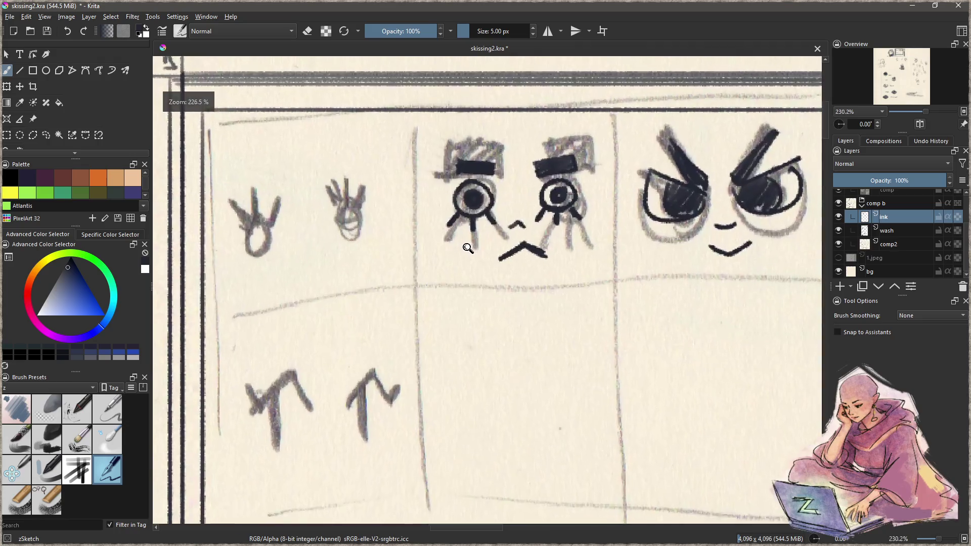
pyautogui.scroll(-3, 506, 284)
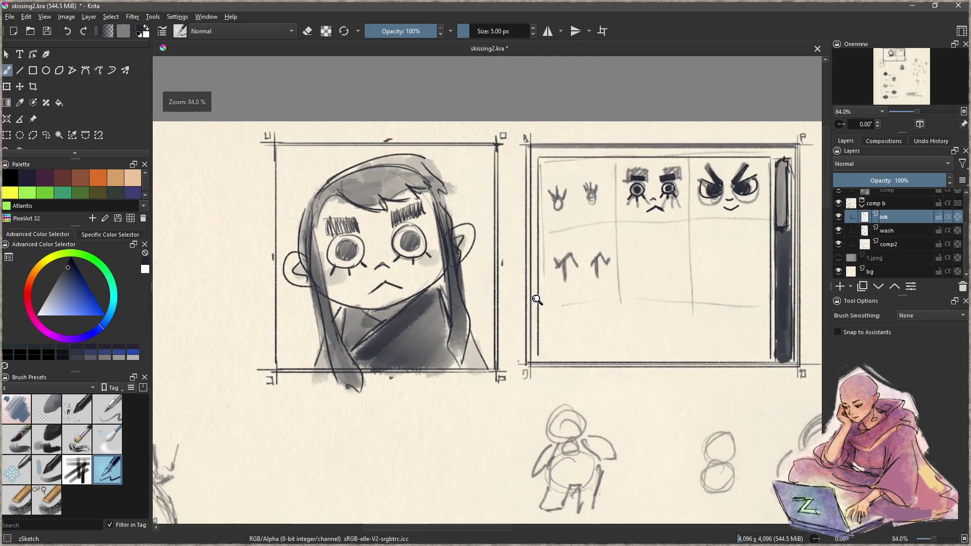
# - Rule the first two column dividers and the horizontal line under the top row
pyautogui.scroll(4, 539, 297)
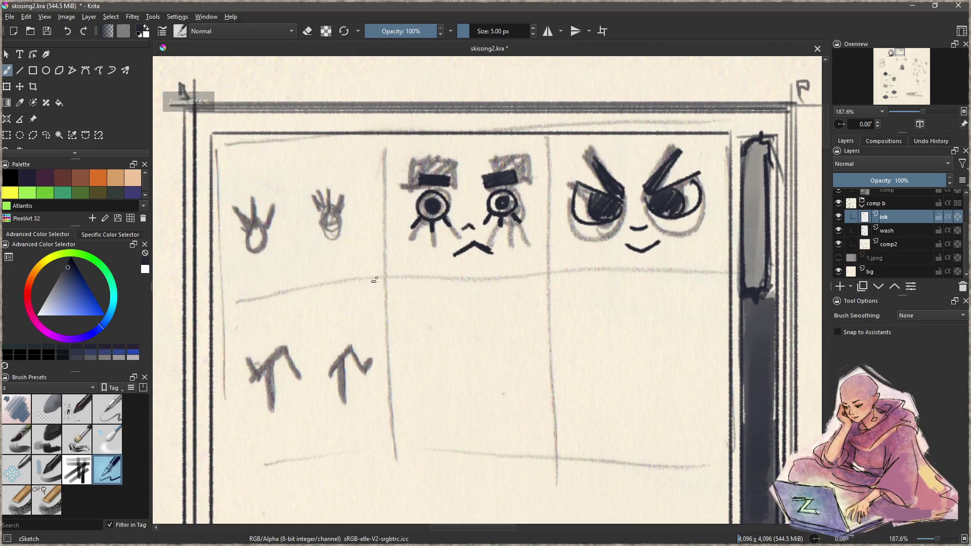
pyautogui.press('v')
pyautogui.moveTo(385, 137); pyautogui.dragTo(390, 279)
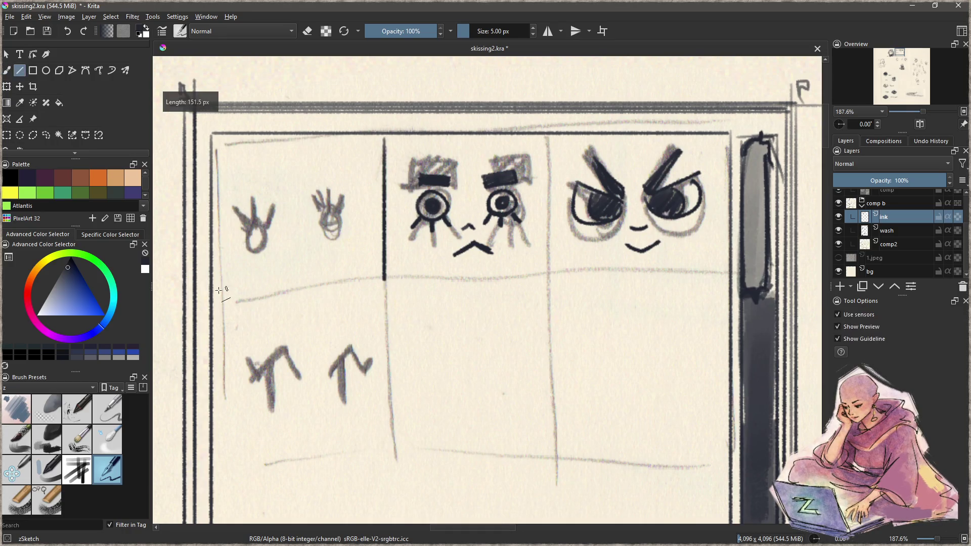
pyautogui.moveTo(219, 297); pyautogui.dragTo(728, 297)
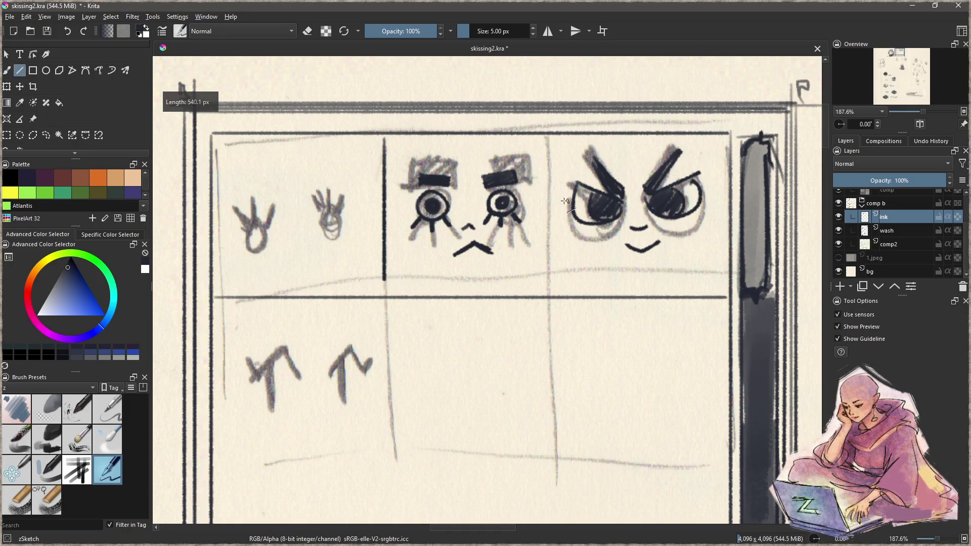
pyautogui.moveTo(550, 134); pyautogui.dragTo(549, 489)
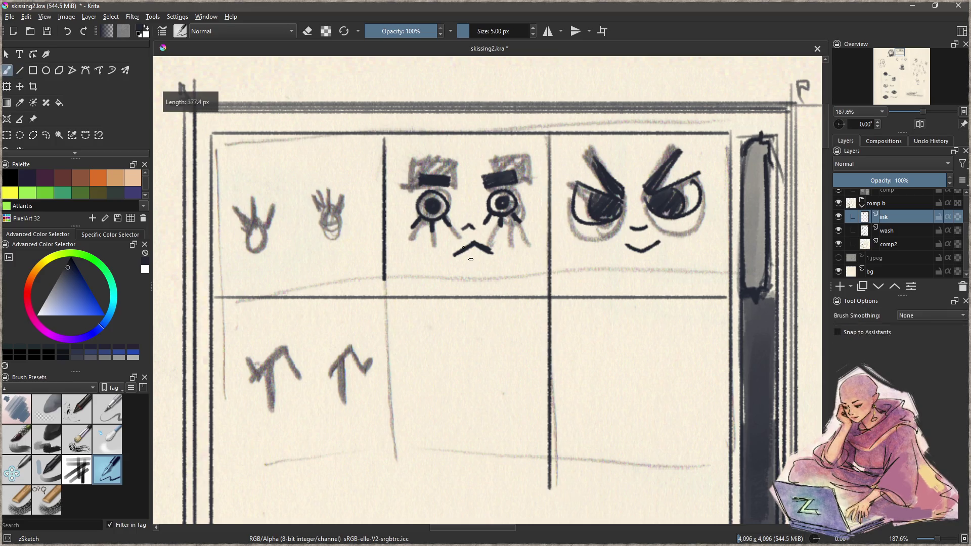
pyautogui.moveTo(386, 141); pyautogui.dragTo(389, 511)
pyautogui.moveTo(479, 424); pyautogui.dragTo(440, 288)
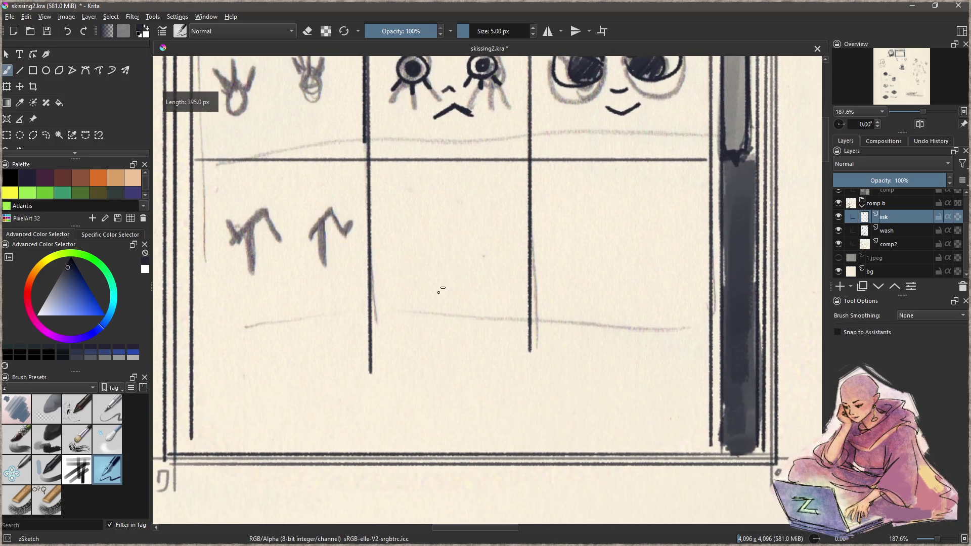
# - Rule the line under the second row and the bottom row's short dividers, then choose Pencil-4 Soft
pyautogui.moveTo(198, 320); pyautogui.dragTo(713, 320)
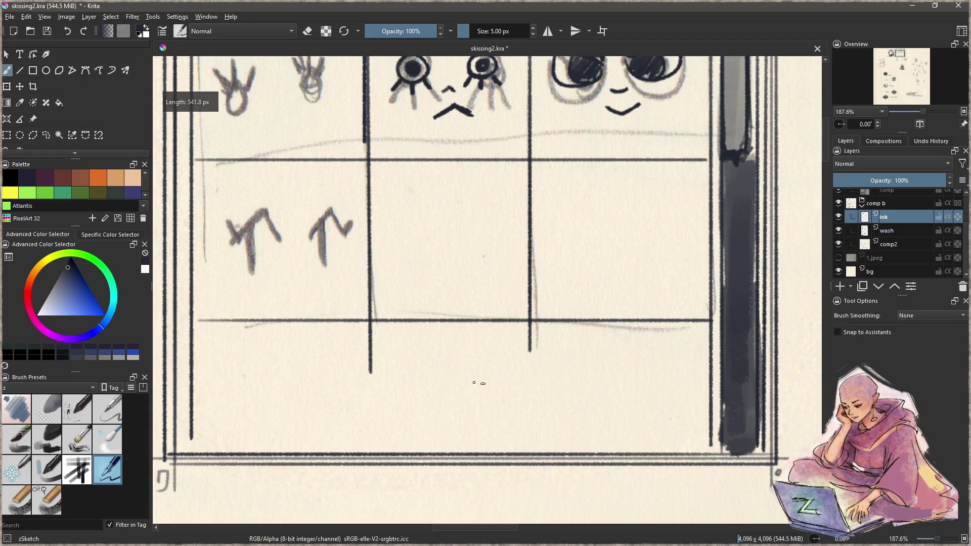
pyautogui.moveTo(372, 345); pyautogui.dragTo(371, 435)
pyautogui.press('v')
pyautogui.moveTo(529, 331); pyautogui.dragTo(528, 425)
pyautogui.moveTo(508, 250); pyautogui.dragTo(514, 425)
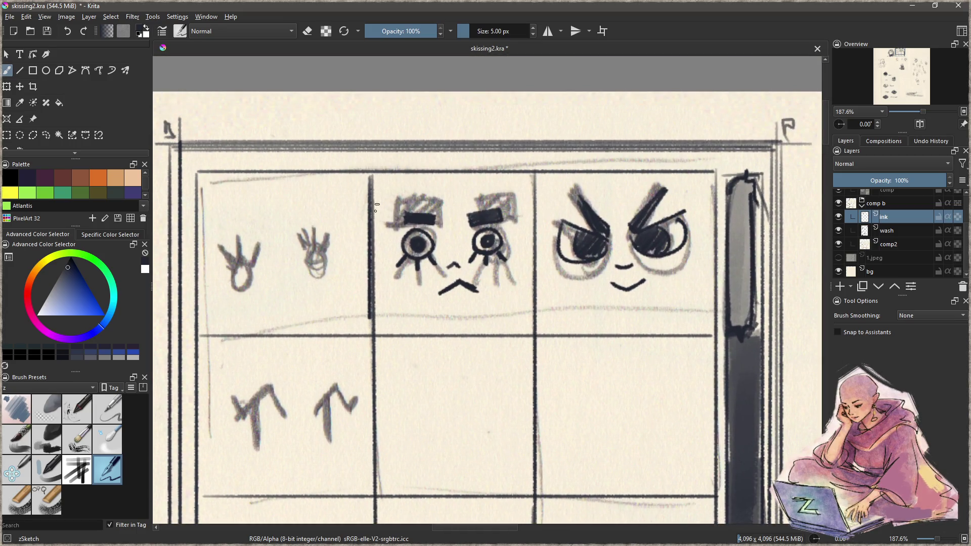
pyautogui.click(109, 411)
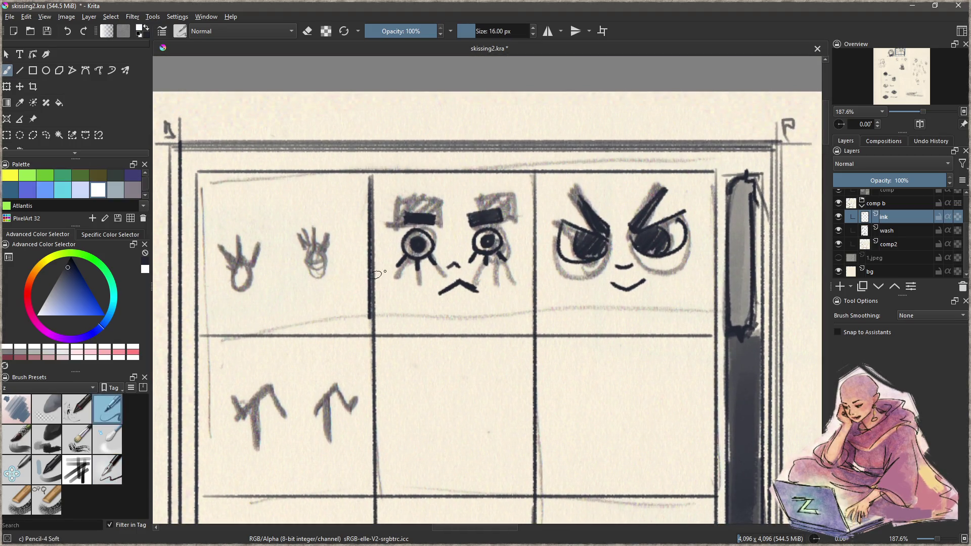
# - Rule a straight light line along the middle top cell's edge
pyautogui.press('v')
pyautogui.moveTo(378, 178)
pyautogui.mouseDown()
pyautogui.moveTo(379, 328)
pyautogui.moveTo(533, 330)
pyautogui.moveTo(526, 174)
pyautogui.moveTo(373, 182)
pyautogui.moveTo(373, 330)
pyautogui.mouseUp()
pyautogui.press('b')
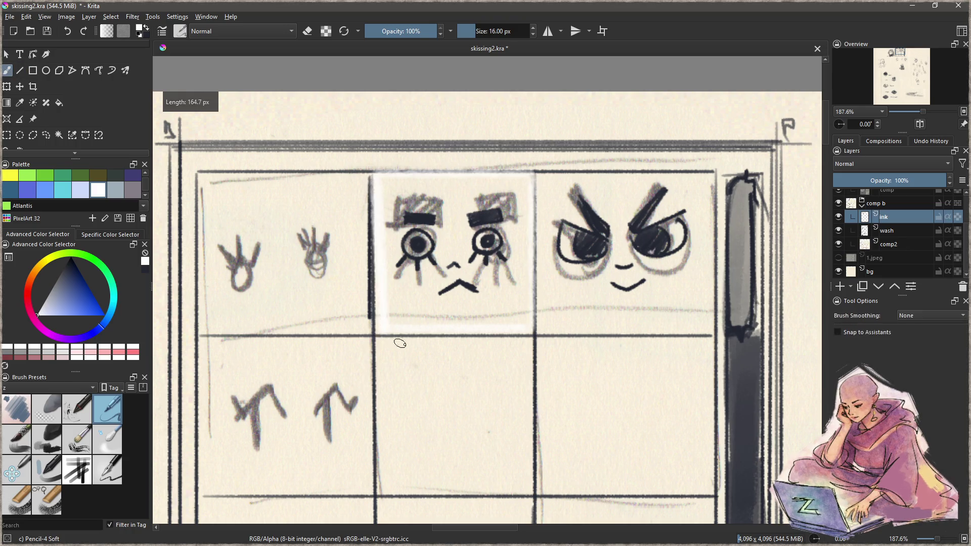
# - On comp2, paint out grey sketch marks around the worried face's eyes with paper-beige charcoal
pyautogui.click(903, 243)
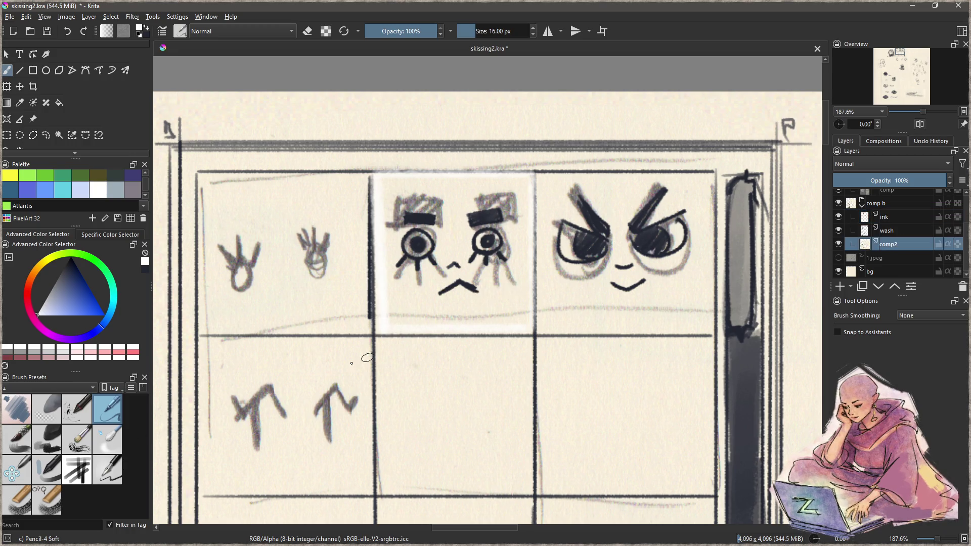
pyautogui.click(56, 441)
pyautogui.keyDown('ctrl'); pyautogui.click(533, 320); pyautogui.keyUp('ctrl')
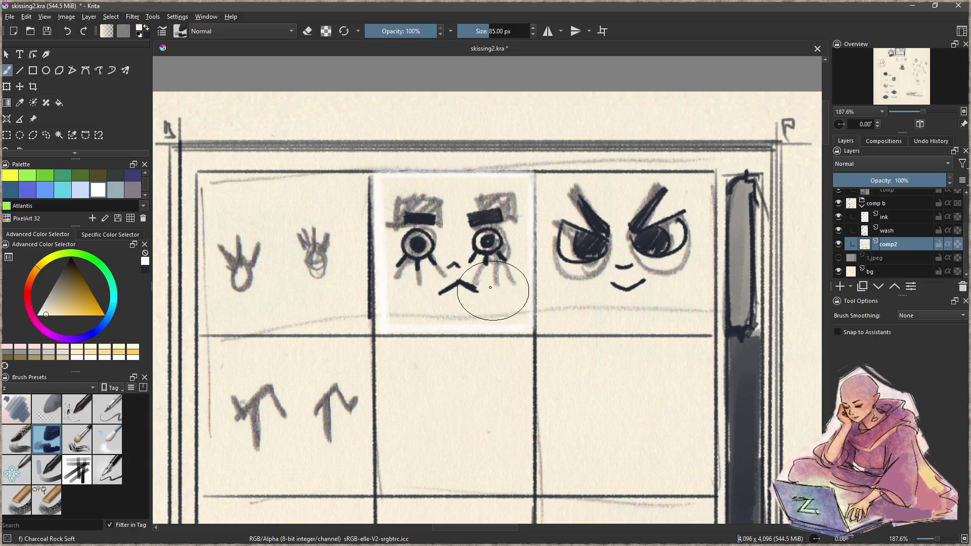
pyautogui.moveTo(492, 276)
pyautogui.mouseDown()
pyautogui.moveTo(485, 212)
pyautogui.moveTo(436, 217)
pyautogui.moveTo(415, 244)
pyautogui.moveTo(493, 257)
pyautogui.moveTo(461, 268)
pyautogui.moveTo(473, 279)
pyautogui.mouseUp()
pyautogui.hotkey('ctrl', 'z')
pyautogui.moveTo(480, 206); pyautogui.dragTo(498, 207)
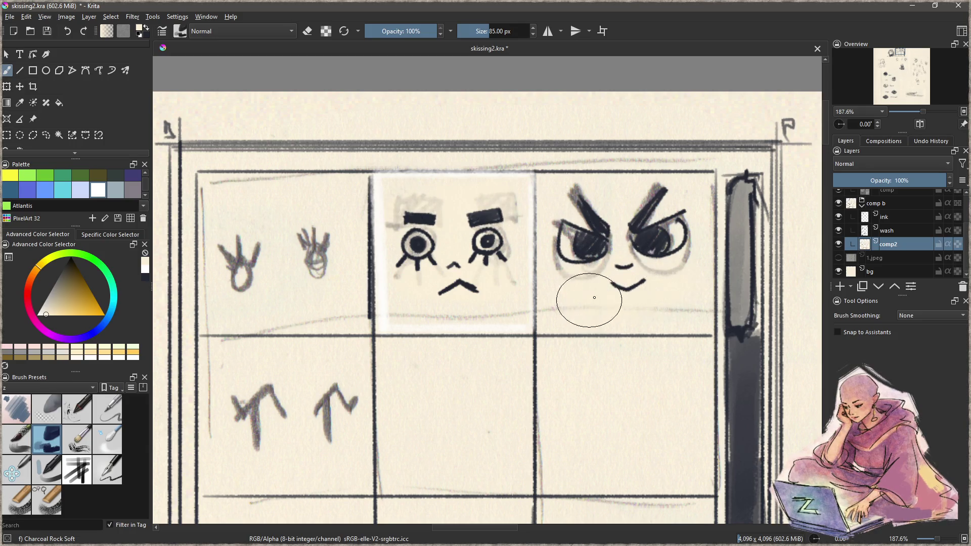
pyautogui.moveTo(611, 288)
pyautogui.mouseDown()
pyautogui.moveTo(541, 340)
pyautogui.moveTo(541, 355)
pyautogui.moveTo(561, 308)
pyautogui.moveTo(711, 275)
pyautogui.moveTo(617, 306)
pyautogui.moveTo(595, 350)
pyautogui.mouseUp()
pyautogui.click(892, 221)
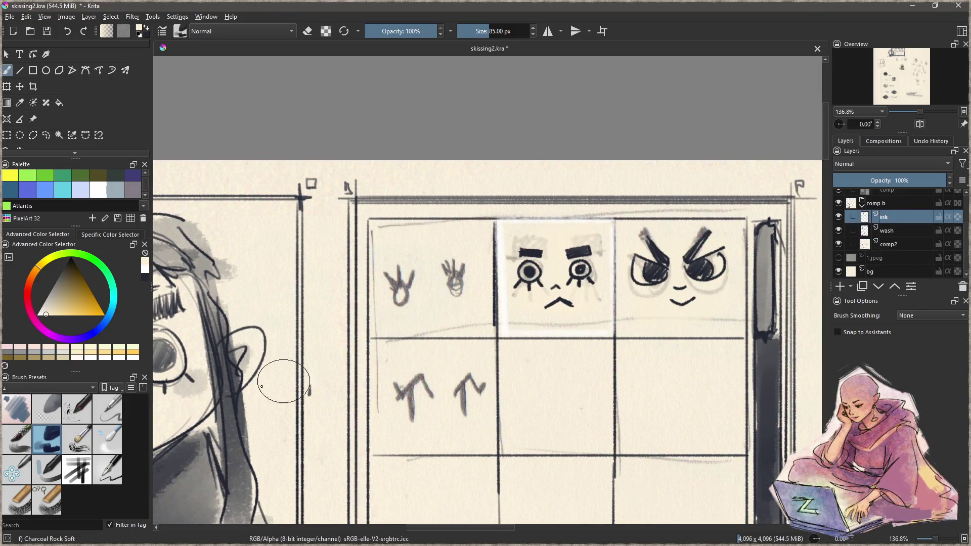
# - Ink the top-left face's lid arcs and eyelashes, then add a dot brow above the right eye
pyautogui.click(114, 473)
pyautogui.moveTo(462, 332)
pyautogui.mouseDown()
pyautogui.moveTo(455, 279)
pyautogui.moveTo(479, 278)
pyautogui.moveTo(472, 297)
pyautogui.moveTo(494, 270)
pyautogui.mouseUp()
pyautogui.moveTo(438, 288)
pyautogui.mouseDown()
pyautogui.moveTo(476, 263)
pyautogui.moveTo(496, 270)
pyautogui.mouseUp()
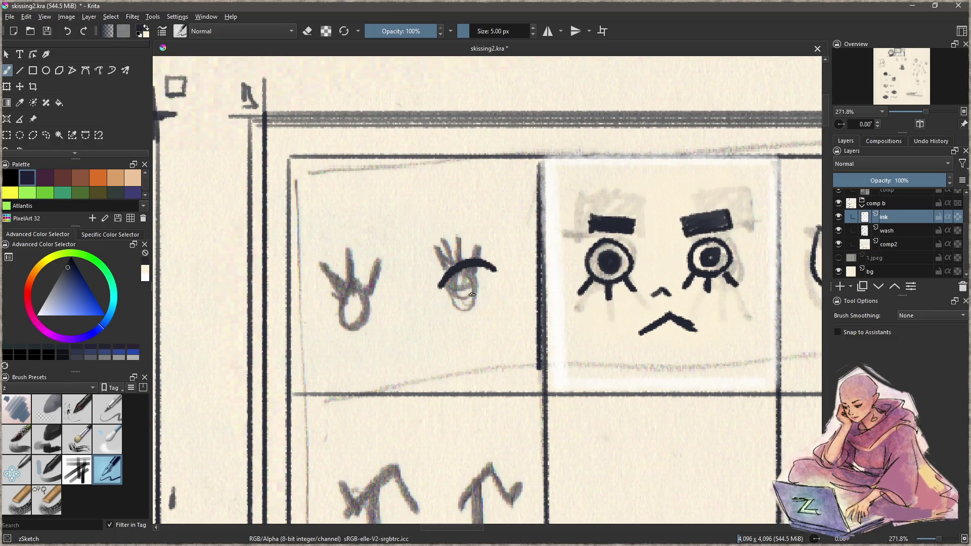
pyautogui.moveTo(450, 292)
pyautogui.mouseDown()
pyautogui.moveTo(502, 277)
pyautogui.moveTo(433, 295)
pyautogui.moveTo(483, 283)
pyautogui.moveTo(460, 267)
pyautogui.mouseUp()
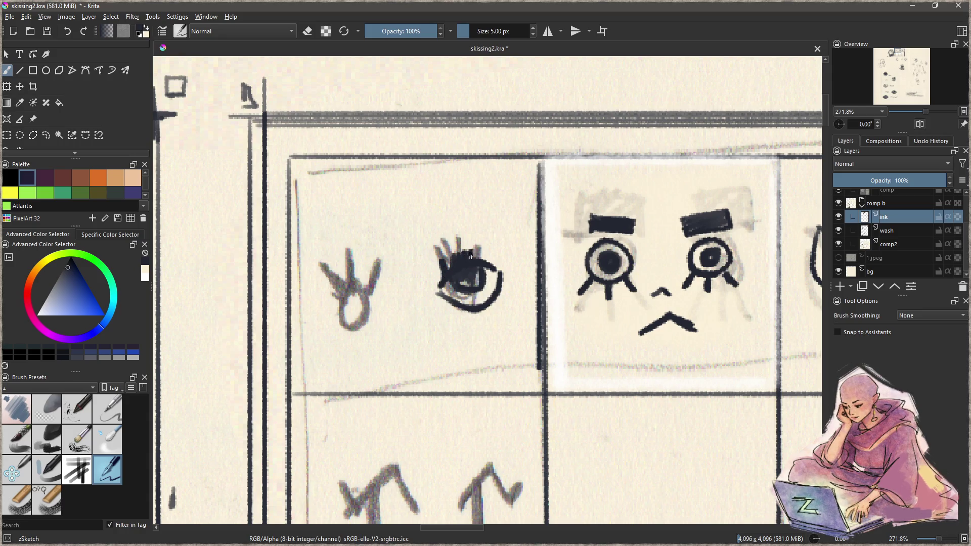
pyautogui.hotkey('ctrl', 'z')
pyautogui.moveTo(493, 258); pyautogui.dragTo(503, 268)
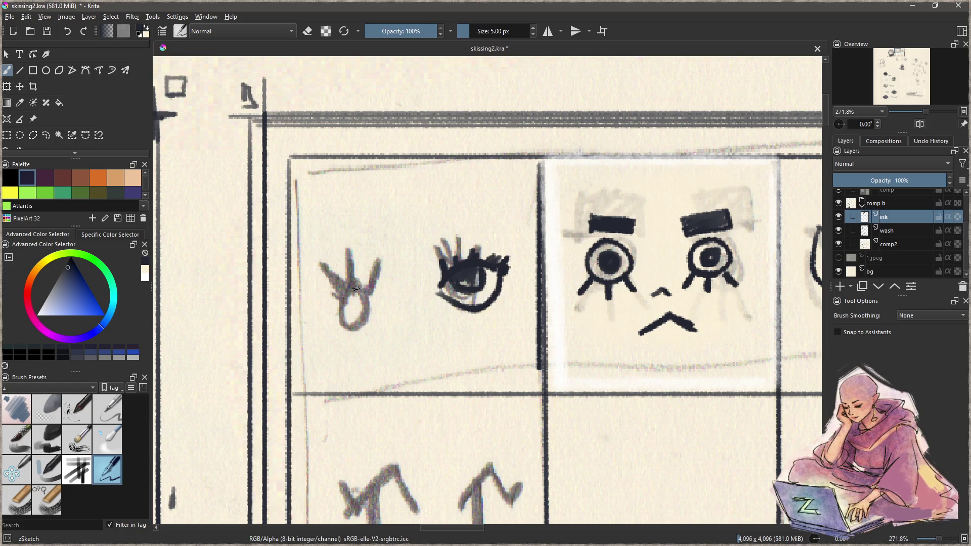
pyautogui.moveTo(333, 282)
pyautogui.mouseDown()
pyautogui.moveTo(403, 290)
pyautogui.moveTo(335, 288)
pyautogui.moveTo(400, 292)
pyautogui.moveTo(398, 304)
pyautogui.moveTo(355, 273)
pyautogui.moveTo(378, 284)
pyautogui.moveTo(390, 276)
pyautogui.mouseUp()
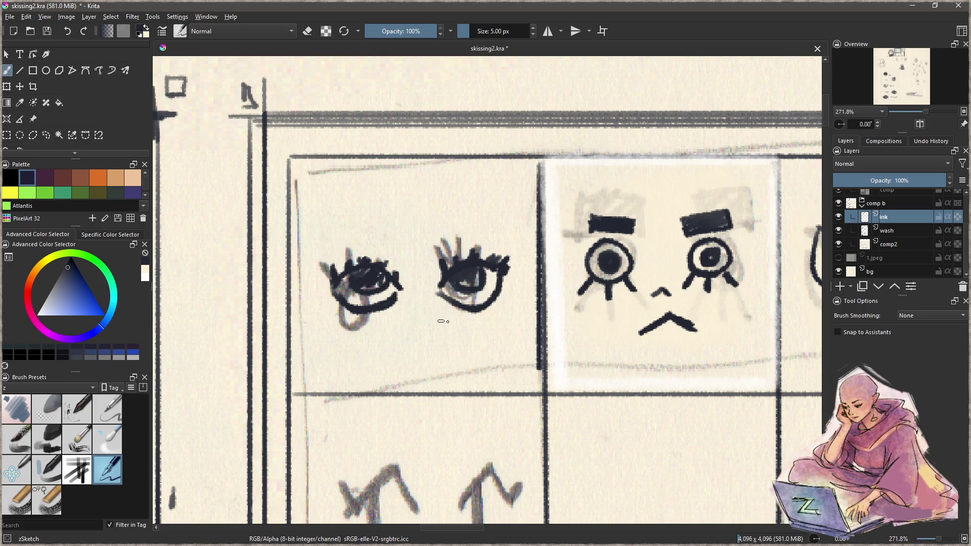
pyautogui.moveTo(438, 353); pyautogui.dragTo(243, 364)
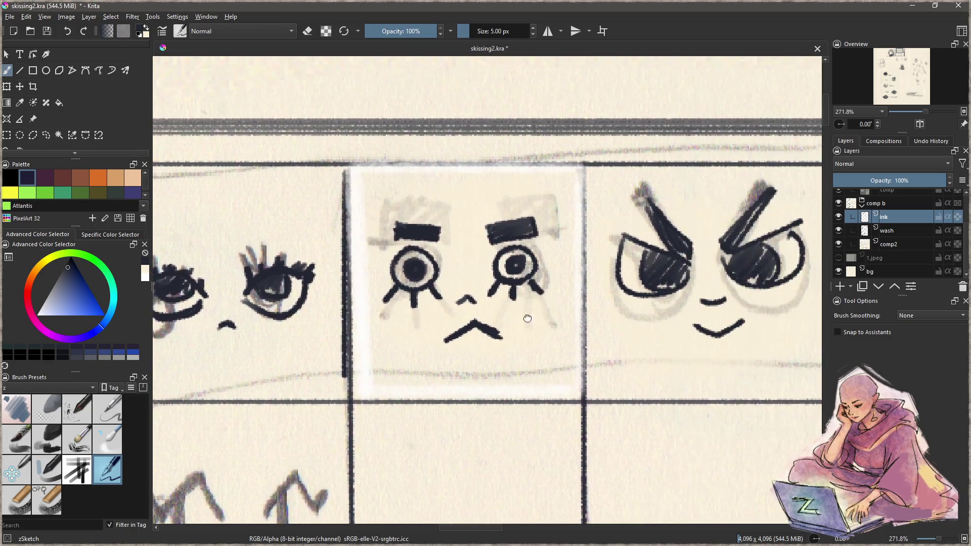
pyautogui.moveTo(527, 318); pyautogui.dragTo(373, 288)
pyautogui.moveTo(276, 338)
pyautogui.mouseDown()
pyautogui.moveTo(580, 310)
pyautogui.moveTo(564, 320)
pyautogui.mouseUp()
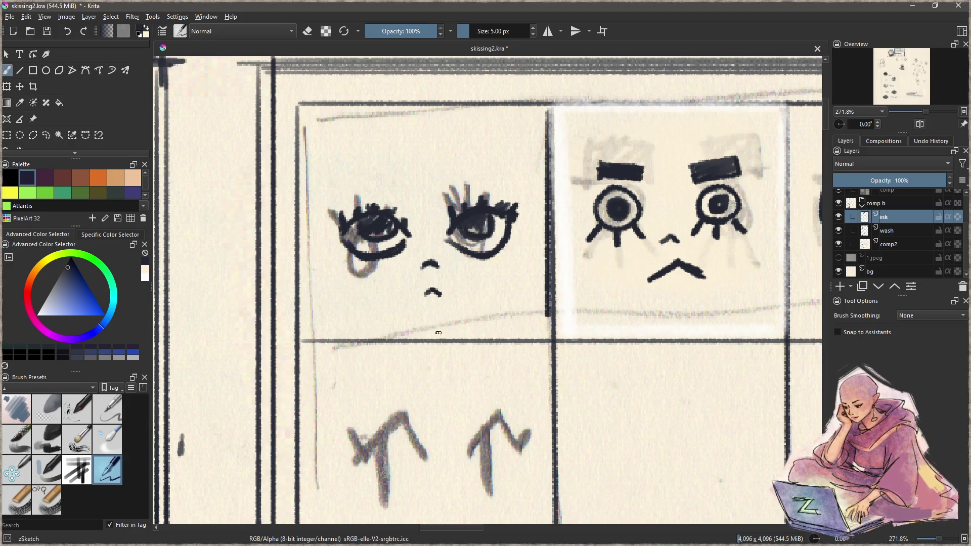
pyautogui.moveTo(449, 189); pyautogui.dragTo(394, 194)
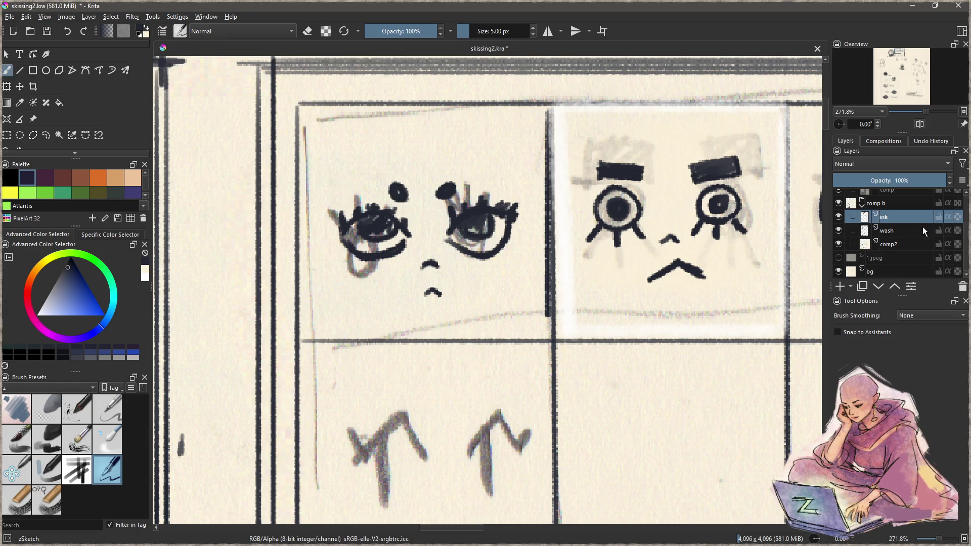
# - Dab soft grey charcoal wash onto the box-eyed face's cheeks on the wash layer
pyautogui.click(903, 245)
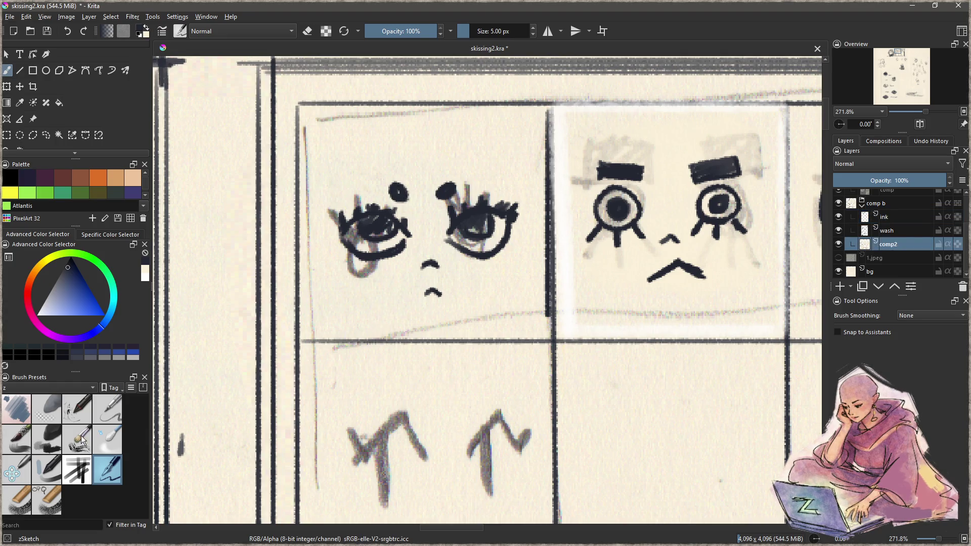
pyautogui.click(50, 449)
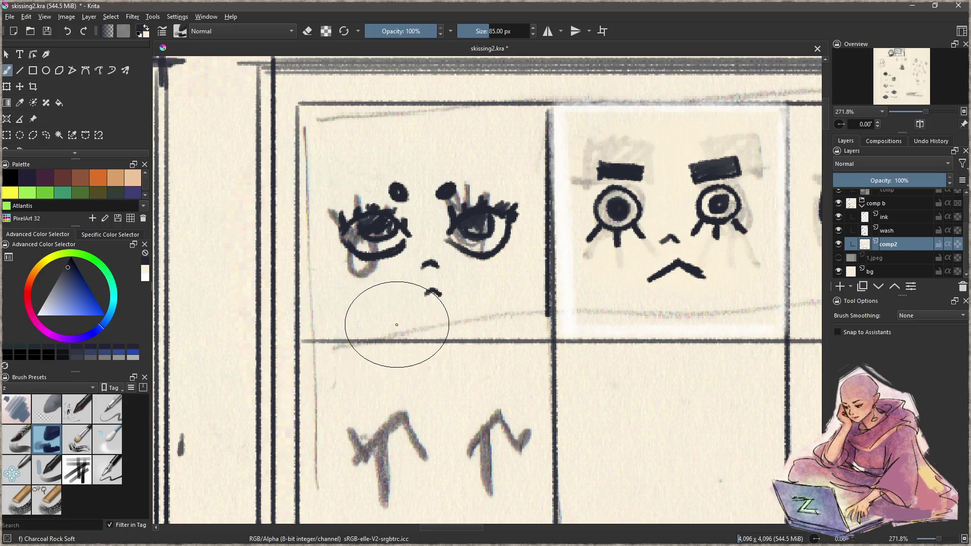
pyautogui.keyDown('ctrl'); pyautogui.click(387, 304); pyautogui.keyUp('ctrl')
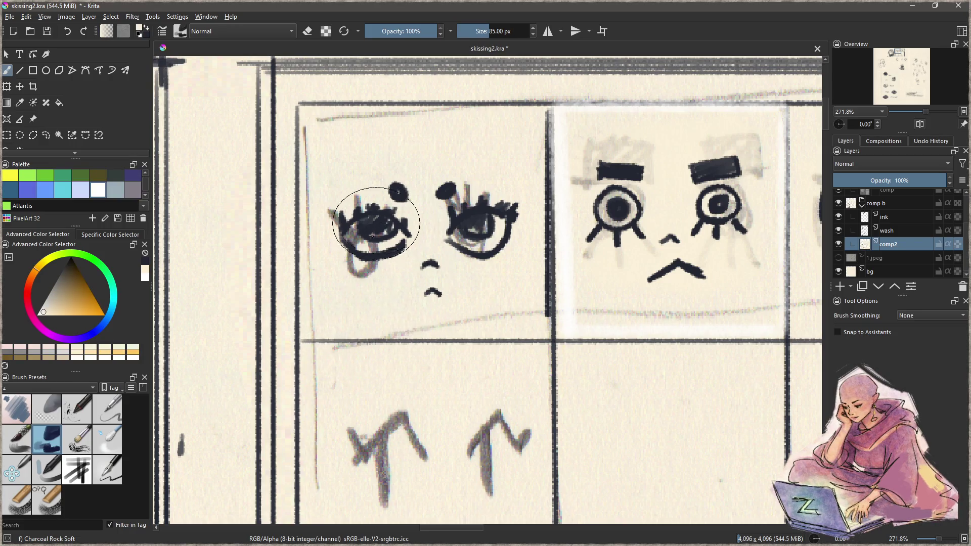
pyautogui.moveTo(455, 268)
pyautogui.mouseDown()
pyautogui.moveTo(428, 323)
pyautogui.moveTo(386, 282)
pyautogui.mouseUp()
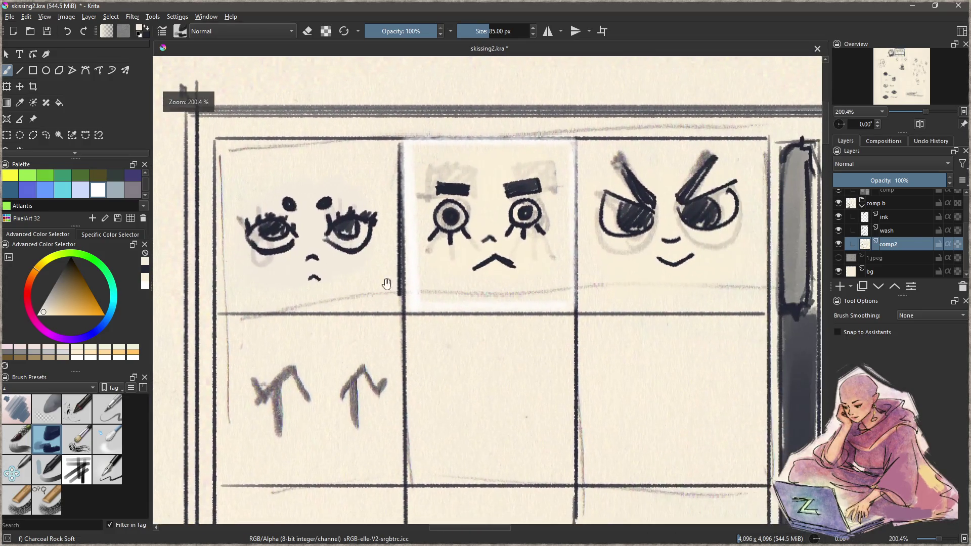
pyautogui.click(913, 232)
pyautogui.moveTo(516, 268)
pyautogui.mouseDown()
pyautogui.moveTo(390, 314)
pyautogui.moveTo(411, 256)
pyautogui.moveTo(408, 266)
pyautogui.moveTo(427, 275)
pyautogui.mouseUp()
pyautogui.keyDown('ctrl'); pyautogui.click(388, 295); pyautogui.keyUp('ctrl')
pyautogui.moveTo(256, 273); pyautogui.dragTo(251, 283)
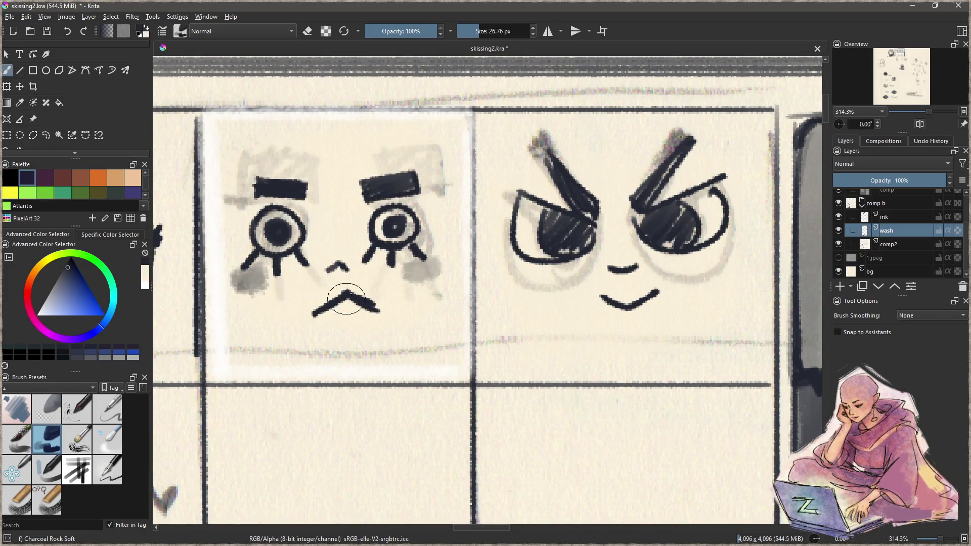
pyautogui.moveTo(412, 232)
pyautogui.mouseDown()
pyautogui.moveTo(360, 350)
pyautogui.moveTo(435, 303)
pyautogui.moveTo(522, 291)
pyautogui.moveTo(462, 299)
pyautogui.mouseUp()
# - Zoom in on the arrow-brow sketches and return to the ink layer with the fine pen
pyautogui.moveTo(477, 342)
pyautogui.mouseDown()
pyautogui.moveTo(485, 264)
pyautogui.moveTo(464, 321)
pyautogui.mouseUp()
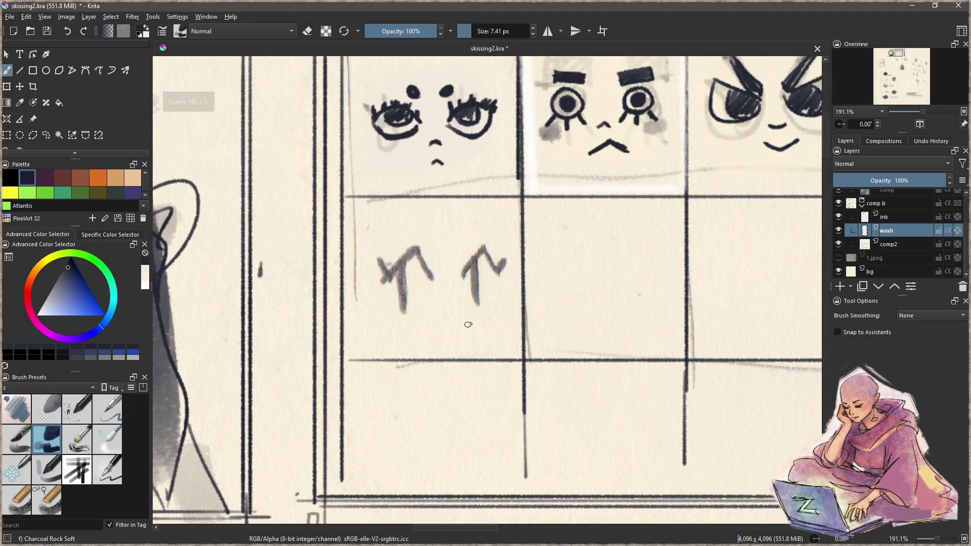
pyautogui.press('pageup')
pyautogui.click(111, 474)
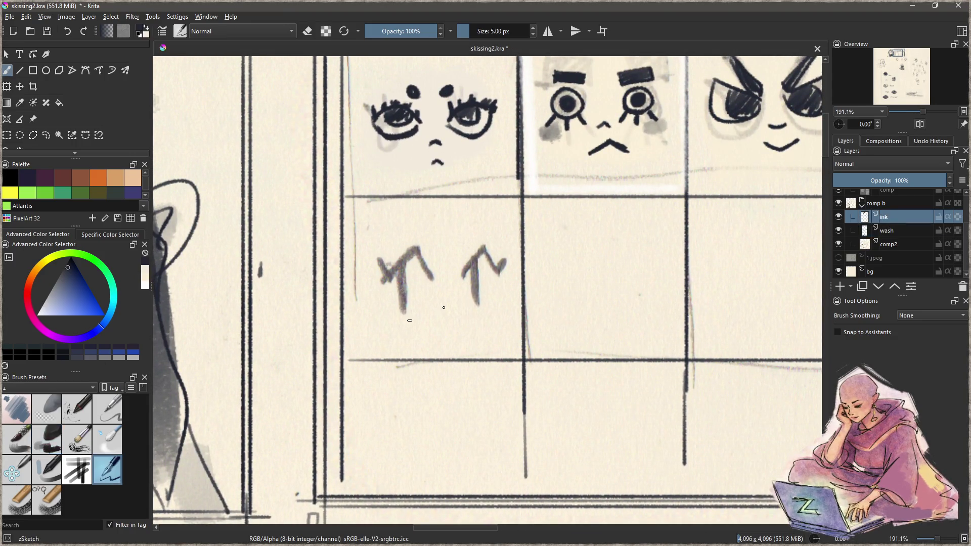
# - Ink the frowning face's arrow brows, the line between them, and the mouth line
pyautogui.moveTo(381, 272)
pyautogui.mouseDown()
pyautogui.moveTo(407, 251)
pyautogui.moveTo(403, 296)
pyautogui.mouseUp()
pyautogui.moveTo(448, 272)
pyautogui.mouseDown()
pyautogui.moveTo(470, 254)
pyautogui.moveTo(474, 301)
pyautogui.moveTo(471, 234)
pyautogui.mouseUp()
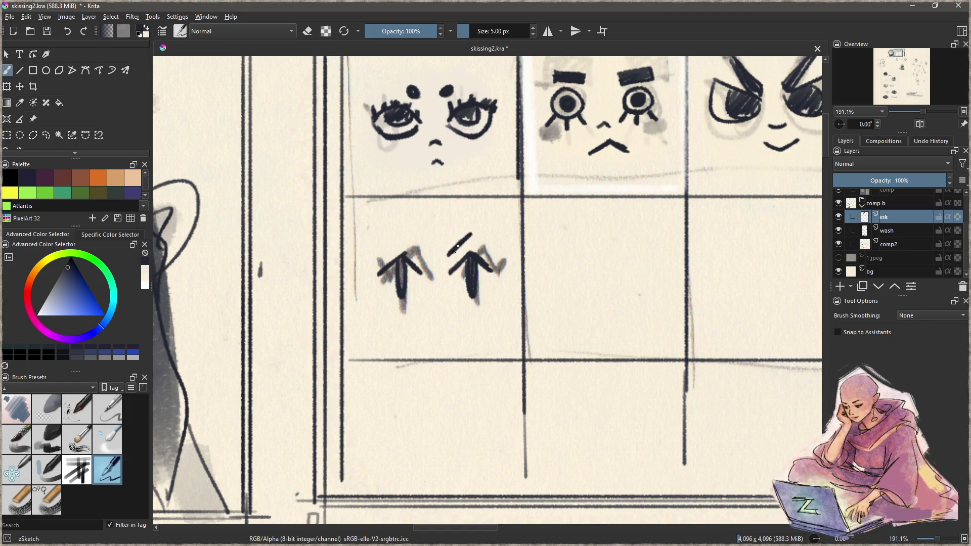
pyautogui.moveTo(423, 256); pyautogui.dragTo(399, 230)
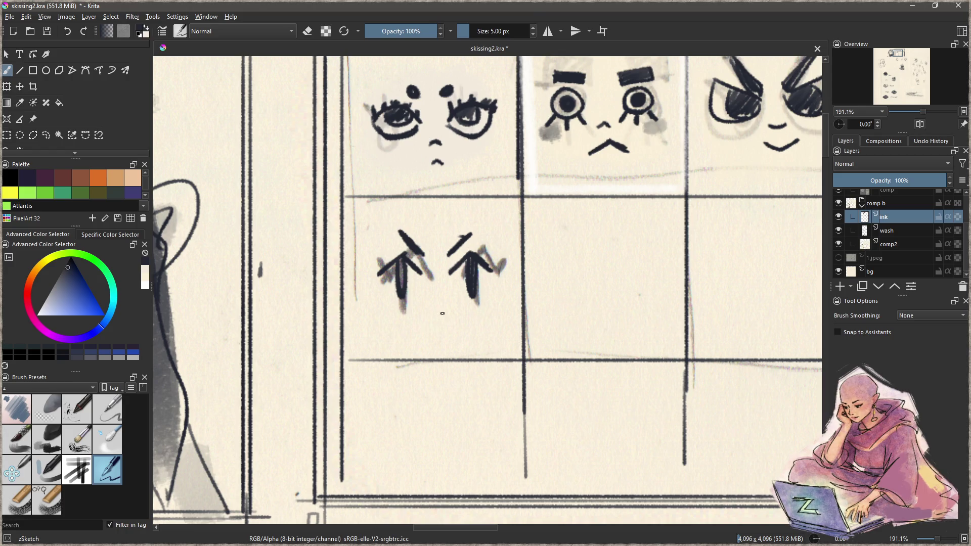
pyautogui.moveTo(440, 309); pyautogui.dragTo(461, 325)
pyautogui.moveTo(465, 326); pyautogui.dragTo(390, 335)
pyautogui.hotkey('ctrl', 'z')
pyautogui.moveTo(466, 326); pyautogui.dragTo(409, 333)
pyautogui.moveTo(483, 319)
pyautogui.mouseDown()
pyautogui.moveTo(368, 337)
pyautogui.moveTo(341, 325)
pyautogui.moveTo(426, 304)
pyautogui.moveTo(419, 312)
pyautogui.moveTo(432, 314)
pyautogui.moveTo(406, 320)
pyautogui.mouseUp()
pyautogui.hotkey('ctrl', 'z')
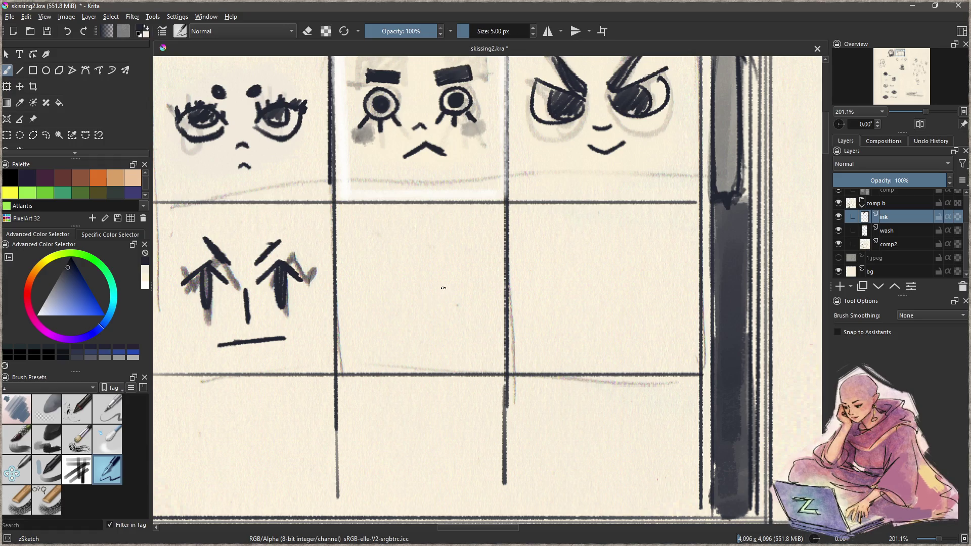
# - In the next cell, ink two flat half-closed eye lines and a pupil under the right one
pyautogui.moveTo(450, 285)
pyautogui.mouseDown()
pyautogui.moveTo(483, 283)
pyautogui.moveTo(430, 289)
pyautogui.moveTo(450, 288)
pyautogui.mouseUp()
pyautogui.moveTo(368, 287)
pyautogui.mouseDown()
pyautogui.moveTo(402, 290)
pyautogui.moveTo(354, 292)
pyautogui.moveTo(397, 291)
pyautogui.moveTo(381, 295)
pyautogui.mouseUp()
pyautogui.moveTo(438, 288)
pyautogui.mouseDown()
pyautogui.moveTo(430, 275)
pyautogui.moveTo(458, 263)
pyautogui.moveTo(405, 267)
pyautogui.moveTo(474, 263)
pyautogui.moveTo(432, 271)
pyautogui.mouseUp()
# - Give the flat-eyed face a brow over the left eye, a nose mark and a short mouth stroke
pyautogui.hotkey('ctrl', 'z')
pyautogui.hotkey('ctrl', 'z')
pyautogui.hotkey('ctrl', 'z')
pyautogui.hotkey('ctrl', 'z')
pyautogui.hotkey('ctrl', 'z')
pyautogui.moveTo(362, 272); pyautogui.dragTo(399, 273)
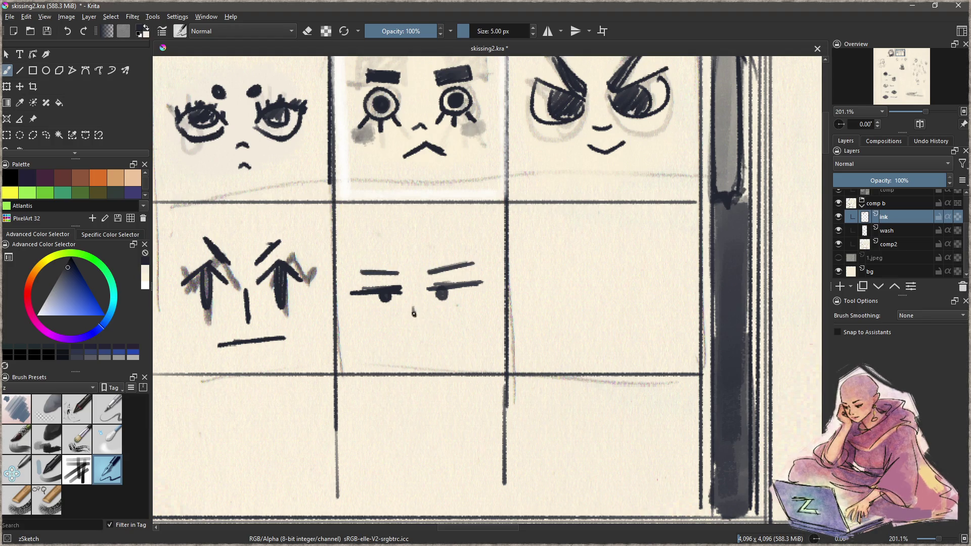
pyautogui.moveTo(425, 314)
pyautogui.mouseDown()
pyautogui.moveTo(414, 314)
pyautogui.moveTo(455, 327)
pyautogui.mouseUp()
pyautogui.hotkey('ctrl', 'z')
pyautogui.moveTo(385, 339); pyautogui.dragTo(465, 324)
pyautogui.hotkey('ctrl', 'z')
pyautogui.moveTo(388, 340); pyautogui.dragTo(447, 332)
pyautogui.hotkey('ctrl', 'z')
pyautogui.moveTo(385, 334)
pyautogui.mouseDown()
pyautogui.moveTo(412, 339)
pyautogui.moveTo(465, 320)
pyautogui.mouseUp()
pyautogui.hotkey('ctrl', 'z')
pyautogui.hotkey('ctrl', 'z')
pyautogui.moveTo(382, 343)
pyautogui.mouseDown()
pyautogui.moveTo(415, 334)
pyautogui.moveTo(458, 341)
pyautogui.moveTo(416, 389)
pyautogui.moveTo(427, 364)
pyautogui.moveTo(462, 351)
pyautogui.moveTo(457, 379)
pyautogui.mouseUp()
# - Outline brackets at the top-left, top-right and bottom-right corners of the highlighted box-eyed cell
pyautogui.moveTo(468, 324); pyautogui.dragTo(424, 265)
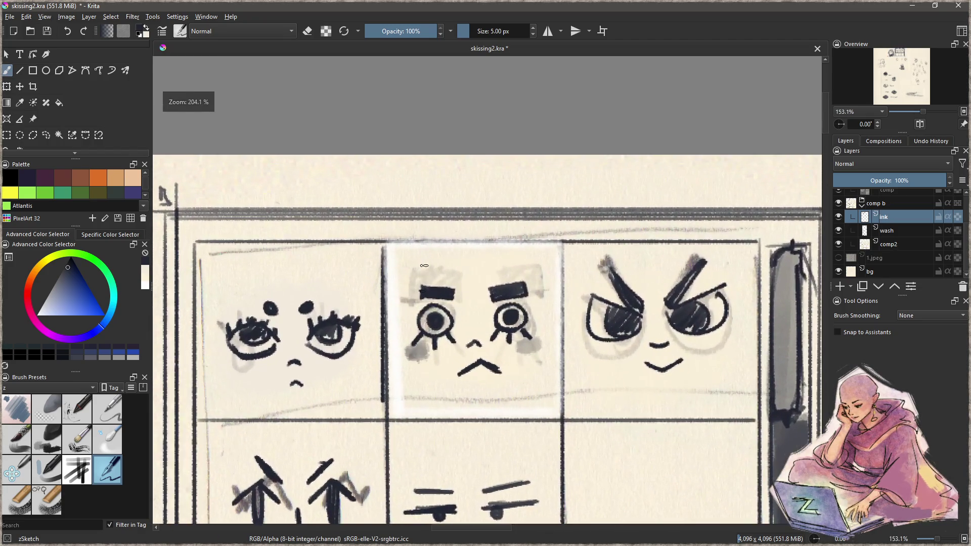
pyautogui.moveTo(386, 238)
pyautogui.mouseDown()
pyautogui.moveTo(403, 255)
pyautogui.moveTo(391, 267)
pyautogui.moveTo(379, 241)
pyautogui.moveTo(401, 251)
pyautogui.moveTo(389, 268)
pyautogui.mouseUp()
pyautogui.moveTo(510, 280); pyautogui.dragTo(452, 255)
pyautogui.moveTo(479, 212)
pyautogui.mouseDown()
pyautogui.moveTo(494, 237)
pyautogui.moveTo(507, 218)
pyautogui.moveTo(481, 213)
pyautogui.mouseUp()
pyautogui.moveTo(495, 393)
pyautogui.mouseDown()
pyautogui.moveTo(505, 308)
pyautogui.moveTo(490, 315)
pyautogui.moveTo(514, 290)
pyautogui.moveTo(498, 287)
pyautogui.mouseUp()
pyautogui.moveTo(343, 298)
pyautogui.mouseDown()
pyautogui.moveTo(402, 308)
pyautogui.moveTo(418, 324)
pyautogui.moveTo(389, 304)
pyautogui.moveTo(413, 317)
pyautogui.mouseUp()
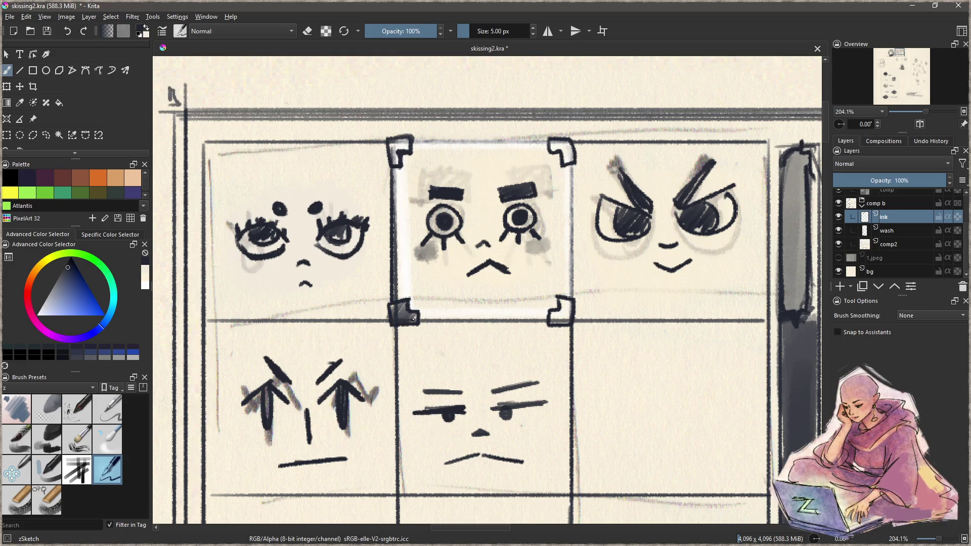
# - Fill the top-left, top-right and bottom-right corner brackets with solid dark ink
pyautogui.moveTo(396, 140)
pyautogui.mouseDown()
pyautogui.moveTo(394, 157)
pyautogui.moveTo(411, 146)
pyautogui.mouseUp()
pyautogui.moveTo(549, 148)
pyautogui.mouseDown()
pyautogui.moveTo(568, 148)
pyautogui.moveTo(568, 160)
pyautogui.mouseUp()
pyautogui.moveTo(561, 303); pyautogui.dragTo(564, 320)
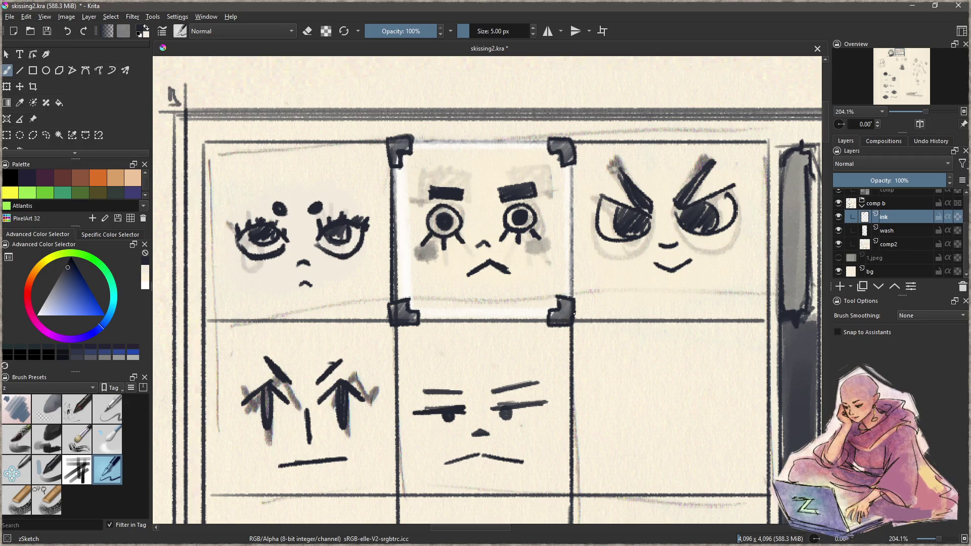
# - Zoom out to view both framed boxes together, then zoom back in on the unimpressed face
pyautogui.scroll(-5, 526, 340)
pyautogui.scroll(-2, 527, 340)
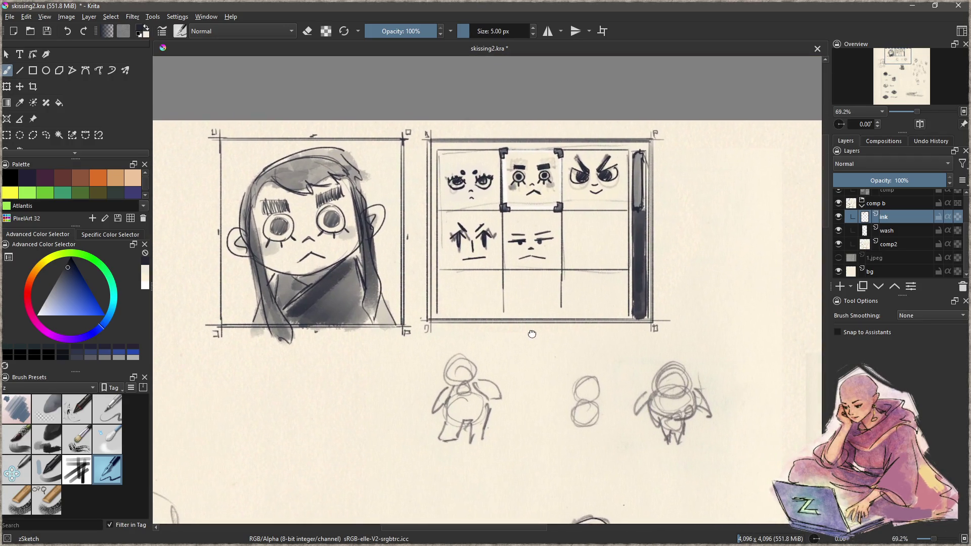
pyautogui.moveTo(527, 337); pyautogui.dragTo(450, 364)
pyautogui.scroll(5, 510, 275)
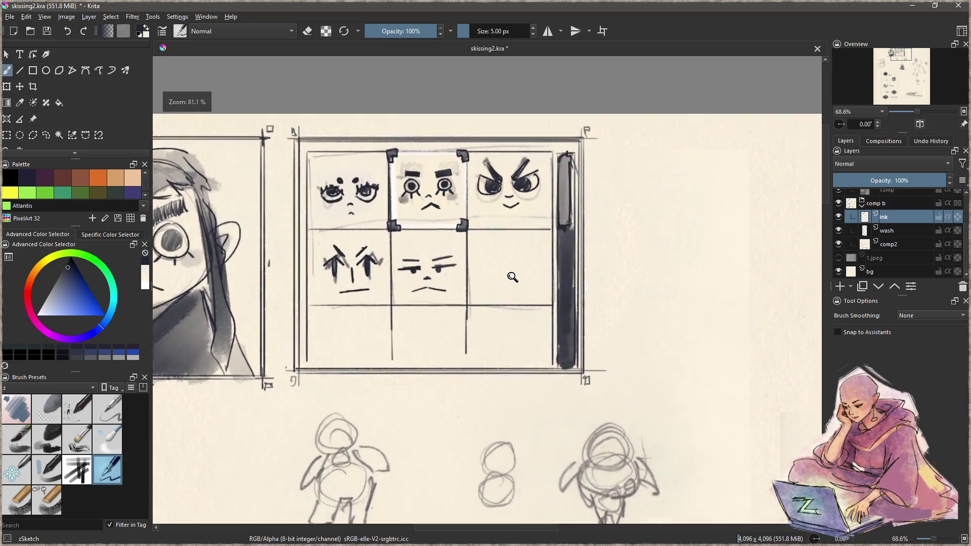
pyautogui.moveTo(513, 276); pyautogui.dragTo(500, 329)
pyautogui.scroll(3, 512, 306)
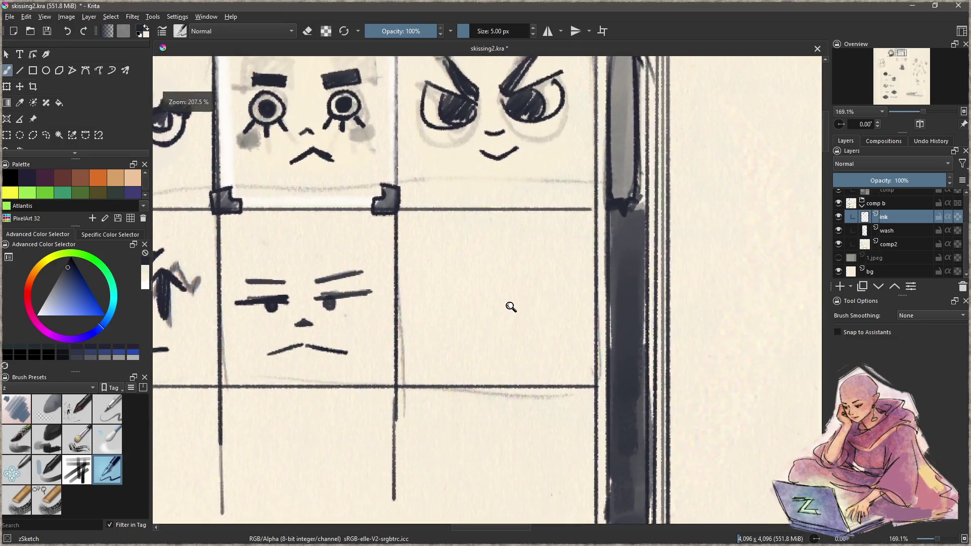
pyautogui.scroll(-3, 509, 336)
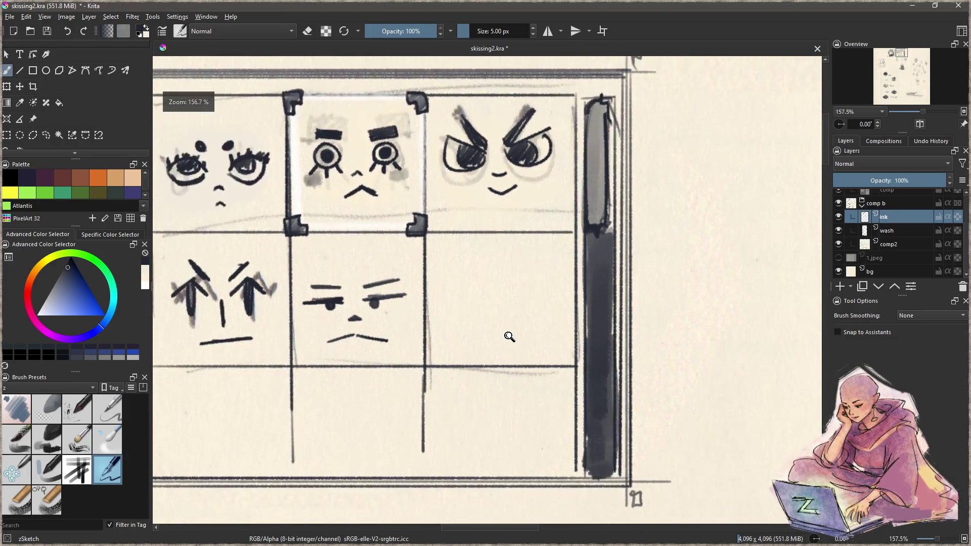
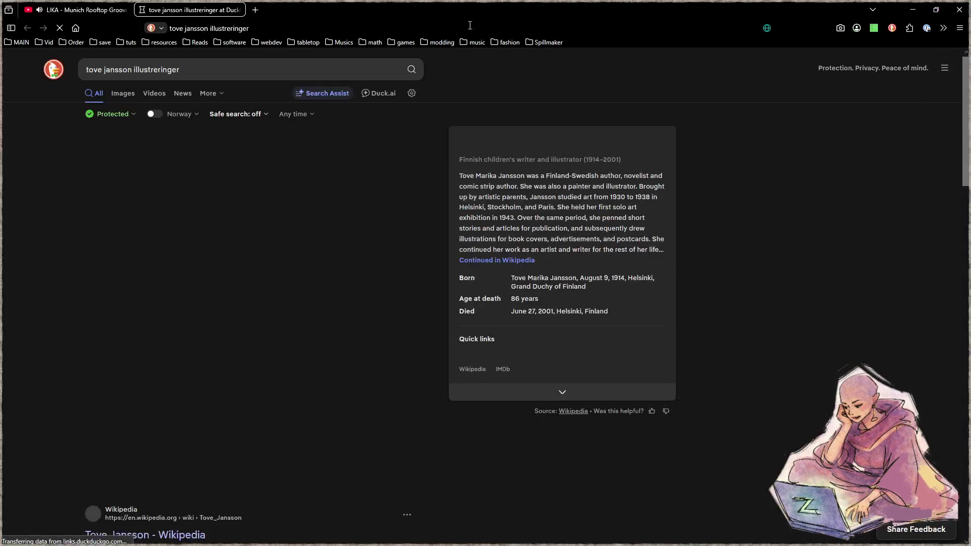
# - Preview several Tove Jansson, Moomin and Hobbit illustration images in DuckDuckGo, then minimize the browser
pyautogui.click(122, 94)
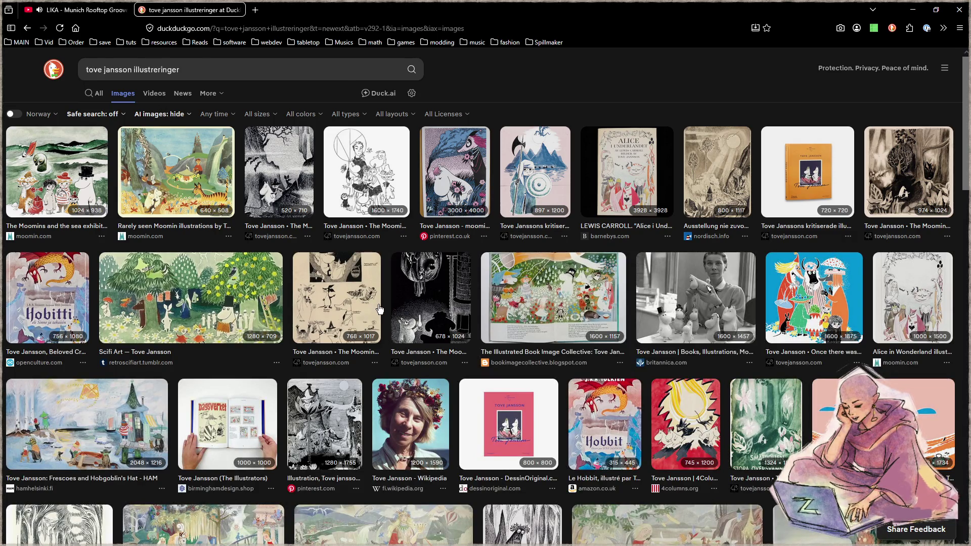
pyautogui.click(284, 185)
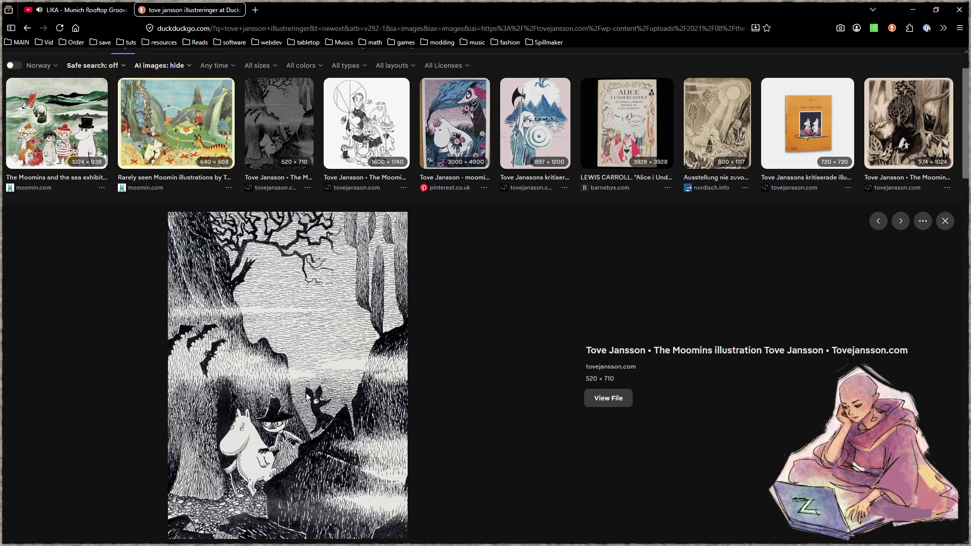
pyautogui.click(529, 129)
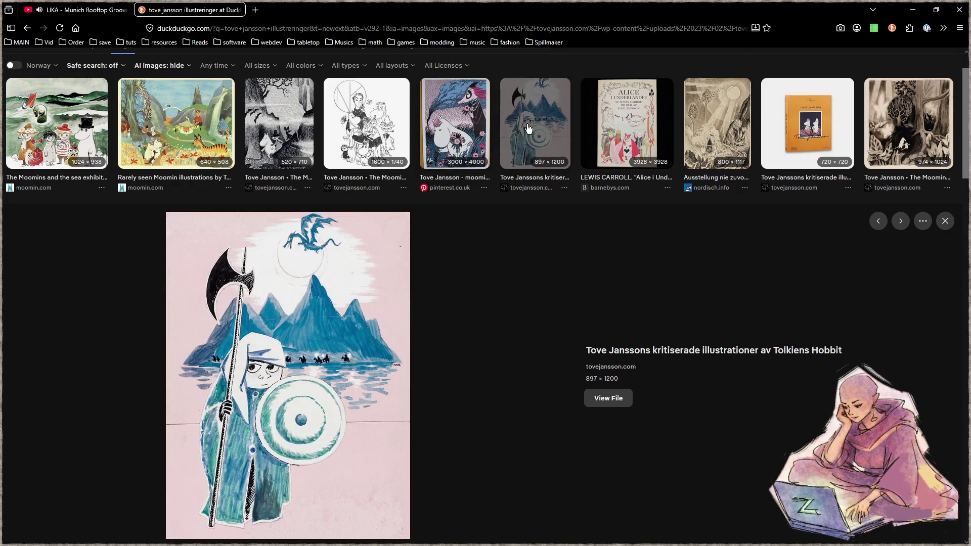
pyautogui.click(194, 126)
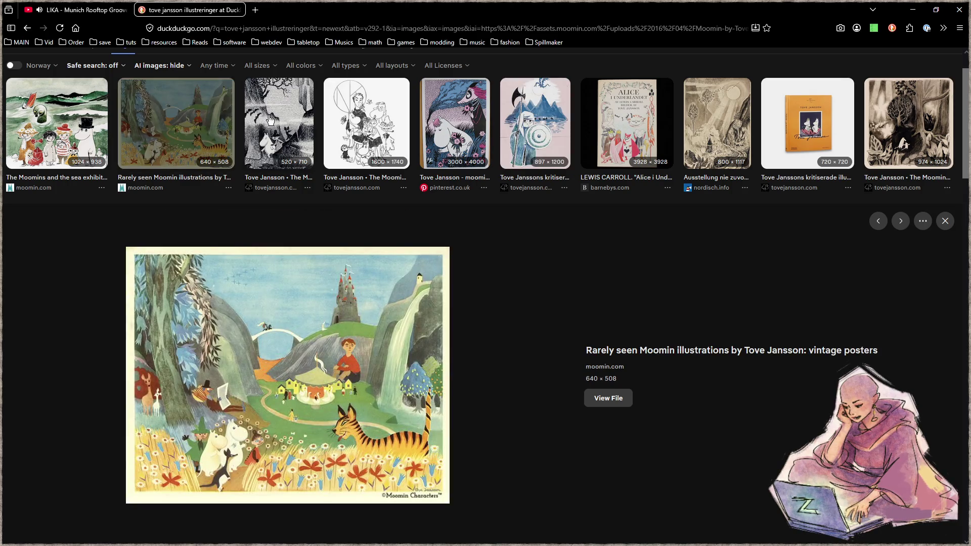
pyautogui.click(95, 128)
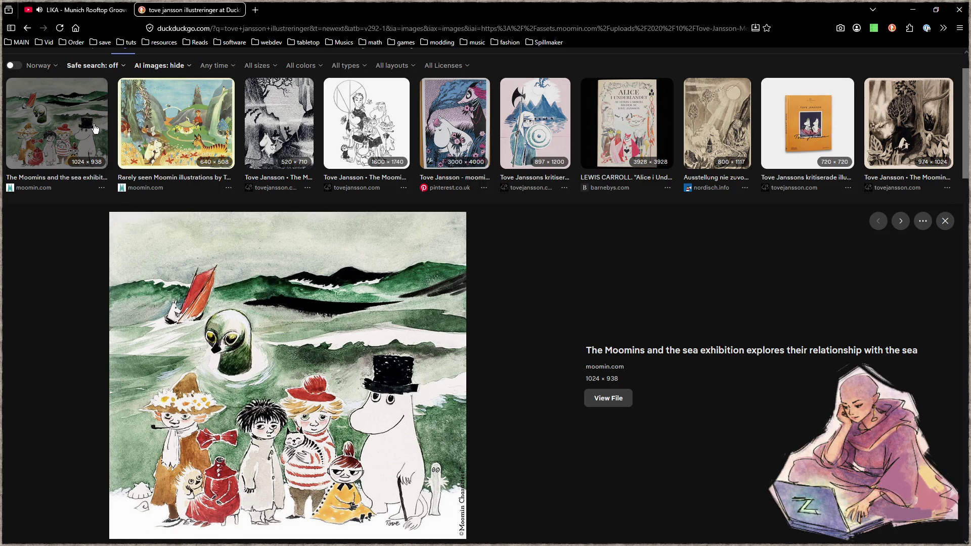
pyautogui.click(271, 124)
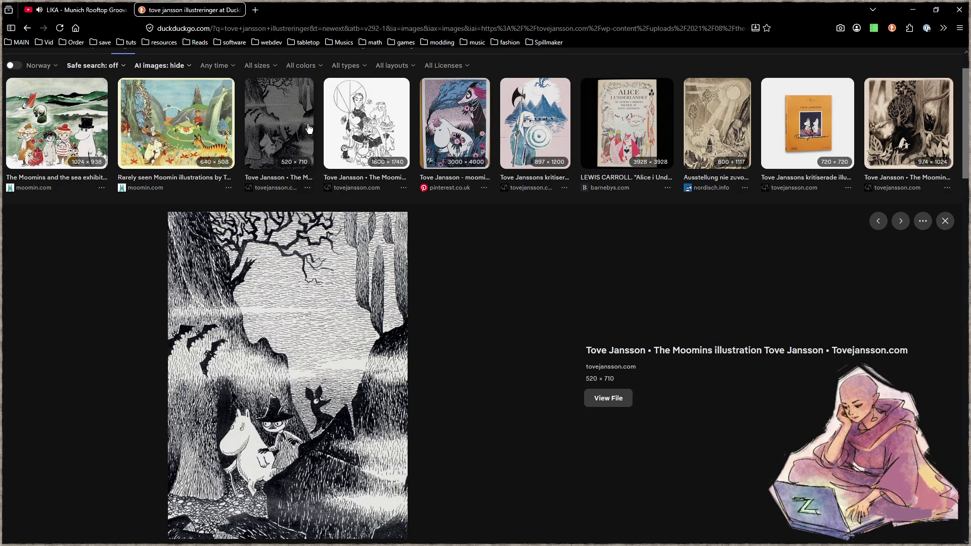
pyautogui.press('super+Down')
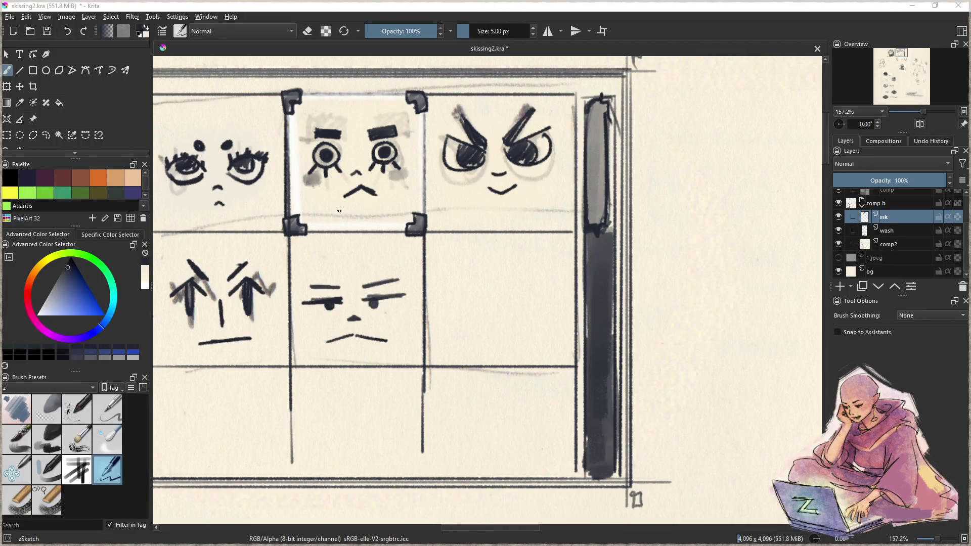
# - Ink two round eyes with dark pupils in the middle-row right panel
pyautogui.scroll(-1, 561, 311)
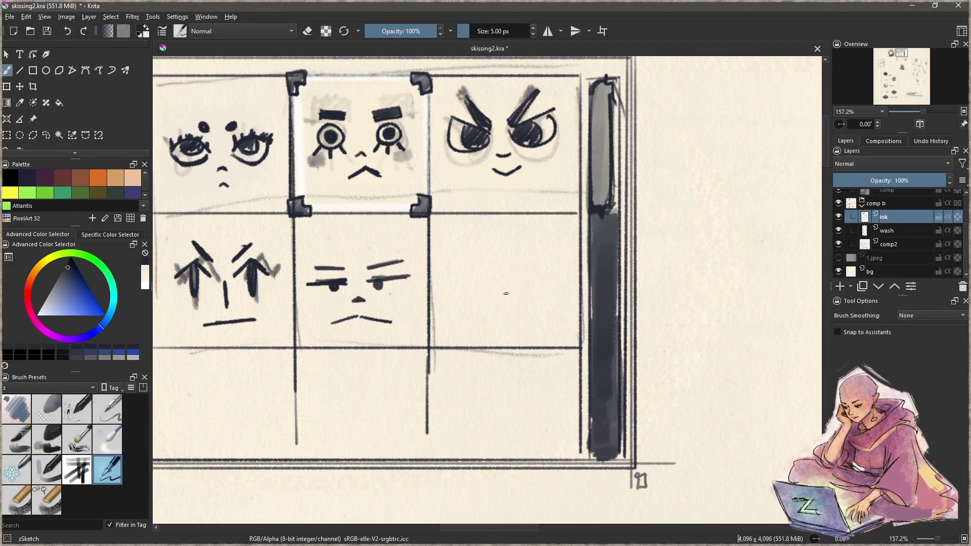
pyautogui.moveTo(521, 281)
pyautogui.mouseDown()
pyautogui.moveTo(536, 310)
pyautogui.moveTo(519, 278)
pyautogui.mouseUp()
pyautogui.hotkey('ctrl', 'z')
pyautogui.hotkey('ctrl', 'z')
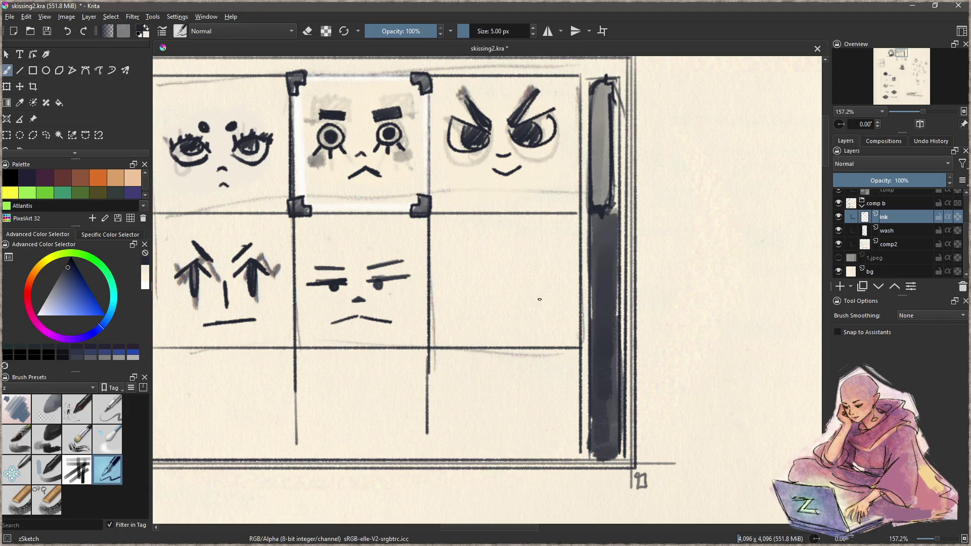
pyautogui.moveTo(517, 297)
pyautogui.mouseDown()
pyautogui.moveTo(561, 291)
pyautogui.moveTo(513, 295)
pyautogui.moveTo(534, 292)
pyautogui.mouseUp()
pyautogui.moveTo(445, 295)
pyautogui.mouseDown()
pyautogui.moveTo(495, 287)
pyautogui.moveTo(476, 290)
pyautogui.mouseUp()
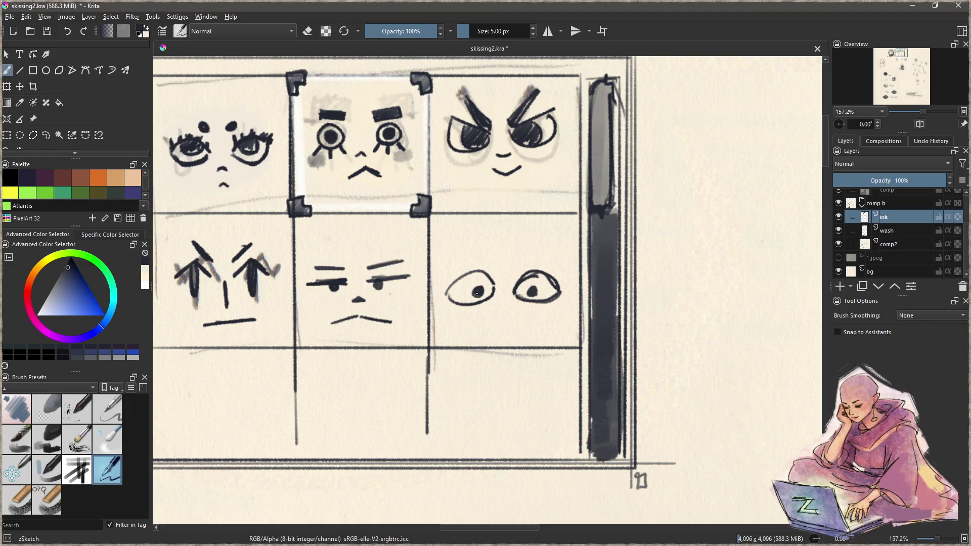
pyautogui.hotkey('ctrl', 'z')
pyautogui.hotkey('ctrl', 'z')
pyautogui.hotkey('ctrl', 'z')
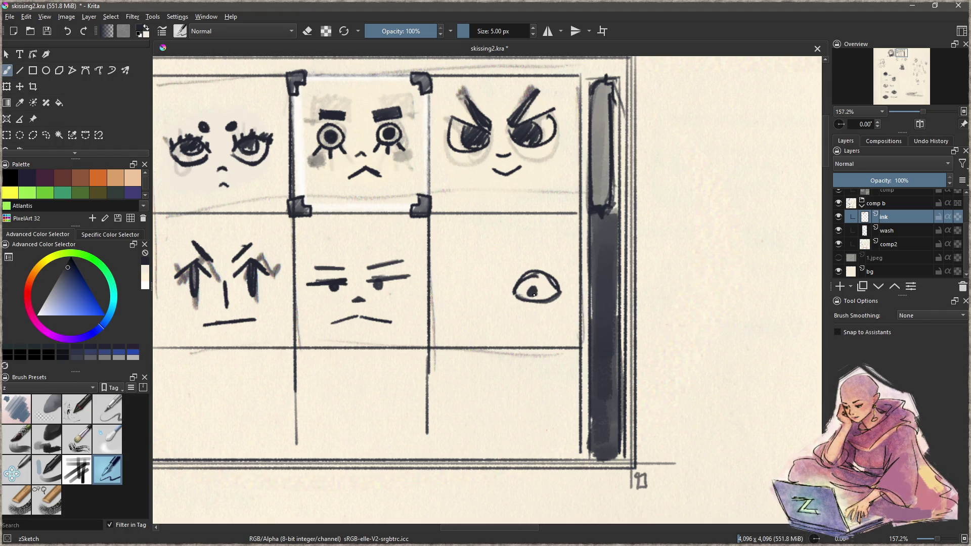
pyautogui.moveTo(446, 296); pyautogui.dragTo(494, 287)
pyautogui.moveTo(449, 300)
pyautogui.mouseDown()
pyautogui.moveTo(495, 290)
pyautogui.moveTo(480, 285)
pyautogui.moveTo(482, 296)
pyautogui.moveTo(533, 296)
pyautogui.moveTo(530, 286)
pyautogui.moveTo(540, 286)
pyautogui.mouseUp()
pyautogui.press('e')
pyautogui.press('e')
pyautogui.hotkey('ctrl', 'z')
pyautogui.moveTo(482, 287)
pyautogui.mouseDown()
pyautogui.moveTo(453, 302)
pyautogui.moveTo(557, 298)
pyautogui.moveTo(518, 298)
pyautogui.moveTo(534, 302)
pyautogui.moveTo(481, 319)
pyautogui.moveTo(529, 318)
pyautogui.moveTo(491, 311)
pyautogui.moveTo(497, 306)
pyautogui.moveTo(499, 319)
pyautogui.moveTo(524, 313)
pyautogui.moveTo(489, 315)
pyautogui.moveTo(509, 296)
pyautogui.moveTo(500, 316)
pyautogui.moveTo(528, 302)
pyautogui.mouseUp()
# - Add grey shading under the eye and nose, and a dark wavy eyebrow
pyautogui.hotkey('ctrl', 'z')
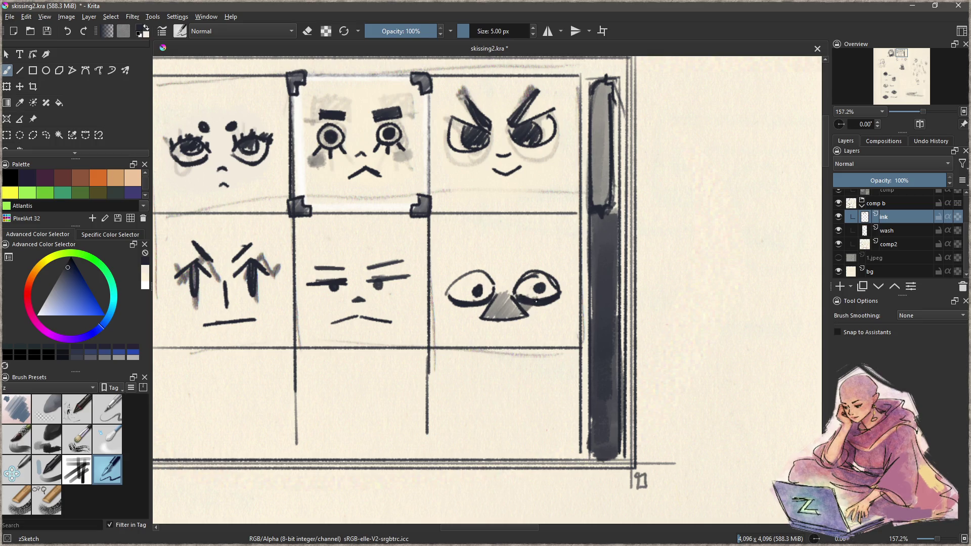
pyautogui.moveTo(453, 300)
pyautogui.mouseDown()
pyautogui.moveTo(483, 310)
pyautogui.moveTo(459, 307)
pyautogui.mouseUp()
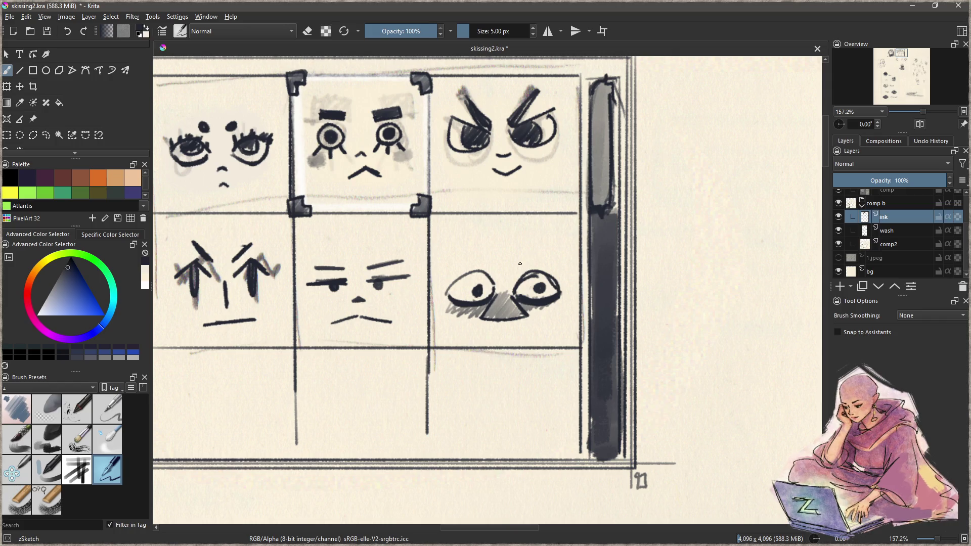
pyautogui.moveTo(520, 260)
pyautogui.mouseDown()
pyautogui.moveTo(562, 257)
pyautogui.moveTo(546, 243)
pyautogui.moveTo(556, 249)
pyautogui.moveTo(546, 261)
pyautogui.mouseUp()
pyautogui.hotkey('ctrl', 'z')
pyautogui.hotkey('ctrl', 'z')
pyautogui.moveTo(458, 267)
pyautogui.mouseDown()
pyautogui.moveTo(533, 258)
pyautogui.moveTo(548, 272)
pyautogui.mouseUp()
pyautogui.hotkey('ctrl', 'z')
pyautogui.hotkey('ctrl', 'z')
pyautogui.moveTo(456, 271)
pyautogui.mouseDown()
pyautogui.moveTo(551, 263)
pyautogui.moveTo(483, 263)
pyautogui.moveTo(492, 267)
pyautogui.mouseUp()
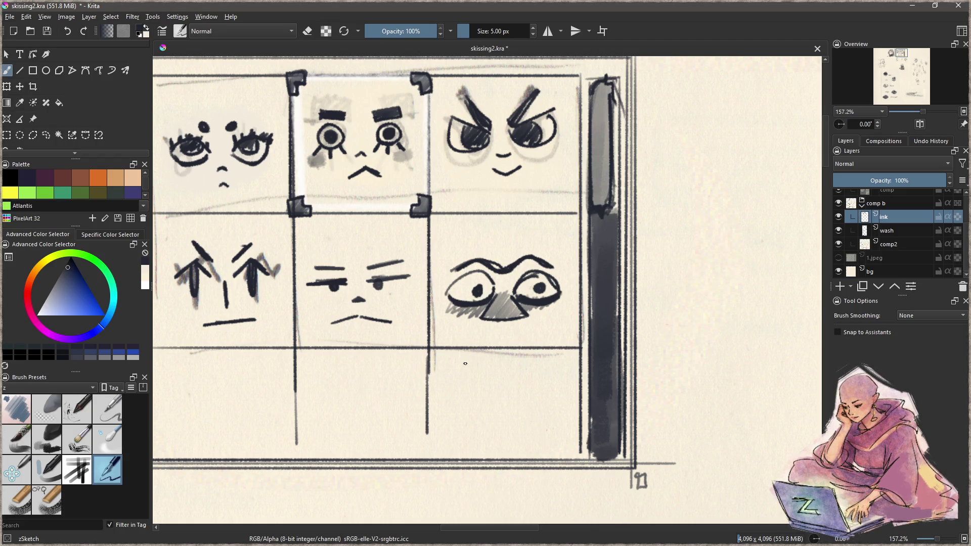
# - Pan down and sketch two oval eyes with a pupil in the bottom-left panel
pyautogui.moveTo(465, 363)
pyautogui.mouseDown()
pyautogui.moveTo(582, 344)
pyautogui.moveTo(472, 333)
pyautogui.moveTo(475, 325)
pyautogui.mouseUp()
pyautogui.moveTo(349, 319)
pyautogui.mouseDown()
pyautogui.moveTo(368, 349)
pyautogui.moveTo(346, 377)
pyautogui.mouseUp()
pyautogui.moveTo(329, 332)
pyautogui.mouseDown()
pyautogui.moveTo(323, 372)
pyautogui.moveTo(369, 347)
pyautogui.moveTo(360, 326)
pyautogui.moveTo(337, 324)
pyautogui.mouseUp()
pyautogui.moveTo(352, 334)
pyautogui.mouseDown()
pyautogui.moveTo(349, 345)
pyautogui.moveTo(420, 335)
pyautogui.moveTo(416, 375)
pyautogui.mouseUp()
pyautogui.moveTo(391, 326)
pyautogui.mouseDown()
pyautogui.moveTo(389, 371)
pyautogui.moveTo(418, 379)
pyautogui.moveTo(380, 354)
pyautogui.moveTo(387, 370)
pyautogui.mouseUp()
pyautogui.moveTo(388, 331)
pyautogui.mouseDown()
pyautogui.moveTo(412, 332)
pyautogui.moveTo(391, 345)
pyautogui.moveTo(398, 313)
pyautogui.moveTo(390, 319)
pyautogui.moveTo(408, 304)
pyautogui.moveTo(387, 317)
pyautogui.moveTo(418, 303)
pyautogui.moveTo(341, 303)
pyautogui.moveTo(367, 316)
pyautogui.moveTo(367, 349)
pyautogui.moveTo(358, 369)
pyautogui.moveTo(331, 360)
pyautogui.mouseUp()
pyautogui.hotkey('ctrl', 'z')
pyautogui.hotkey('ctrl', 'z')
pyautogui.hotkey('ctrl', 'z')
# - Strengthen the left eye, discard a mouth attempt, and begin a small eye in the bottom-middle panel
pyautogui.hotkey('ctrl', 'z')
pyautogui.moveTo(327, 328)
pyautogui.mouseDown()
pyautogui.moveTo(329, 362)
pyautogui.moveTo(381, 378)
pyautogui.moveTo(379, 397)
pyautogui.moveTo(382, 374)
pyautogui.moveTo(363, 377)
pyautogui.mouseUp()
pyautogui.hotkey('ctrl', 'z')
pyautogui.hotkey('ctrl', 'z')
pyautogui.hotkey('ctrl', 'z')
pyautogui.hotkey('ctrl', 'z')
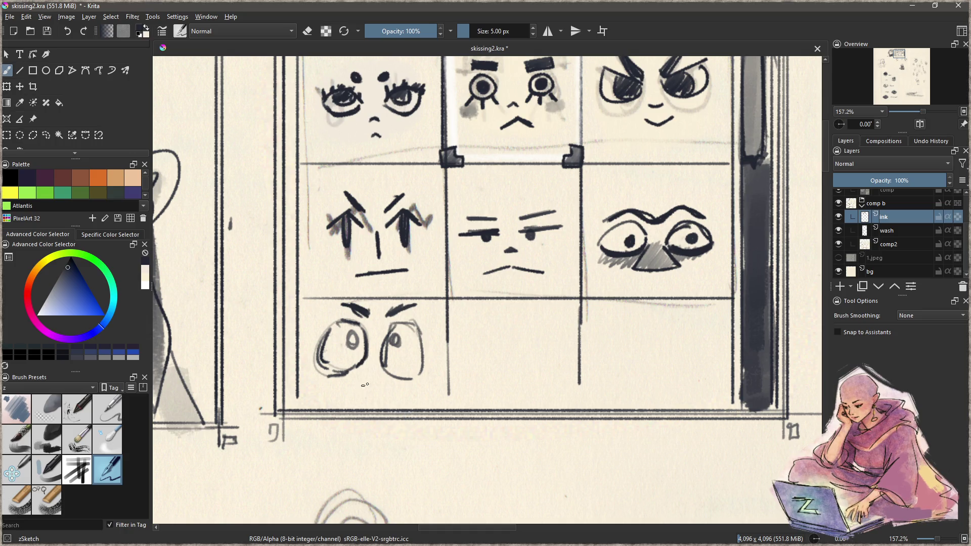
pyautogui.moveTo(351, 385)
pyautogui.mouseDown()
pyautogui.moveTo(391, 369)
pyautogui.moveTo(343, 385)
pyautogui.moveTo(379, 394)
pyautogui.moveTo(388, 377)
pyautogui.moveTo(387, 396)
pyautogui.moveTo(360, 398)
pyautogui.moveTo(385, 386)
pyautogui.moveTo(343, 397)
pyautogui.moveTo(355, 373)
pyautogui.mouseUp()
pyautogui.hotkey('ctrl', 'z')
pyautogui.hotkey('ctrl', 'z')
pyautogui.hotkey('ctrl', 'z')
pyautogui.hotkey('ctrl', 'z')
pyautogui.hotkey('ctrl', 'z')
pyautogui.hotkey('ctrl', 'z')
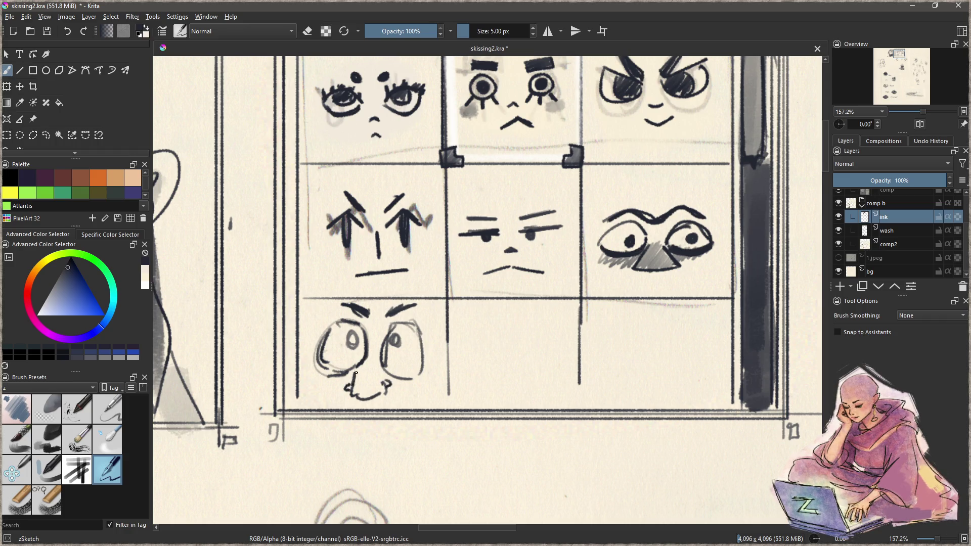
pyautogui.moveTo(463, 357)
pyautogui.mouseDown()
pyautogui.moveTo(502, 351)
pyautogui.moveTo(449, 363)
pyautogui.moveTo(498, 351)
pyautogui.moveTo(489, 362)
pyautogui.moveTo(498, 339)
pyautogui.mouseUp()
pyautogui.click(494, 358)
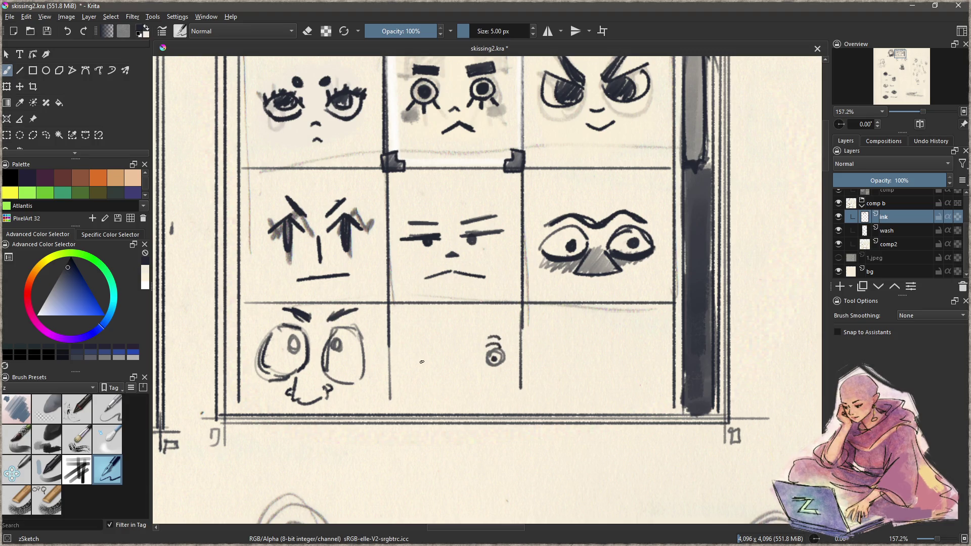
# - Finish the bottom-middle face with a second pupil eye, small mouth and frown
pyautogui.moveTo(426, 357)
pyautogui.mouseDown()
pyautogui.moveTo(414, 354)
pyautogui.moveTo(425, 360)
pyautogui.moveTo(428, 339)
pyautogui.mouseUp()
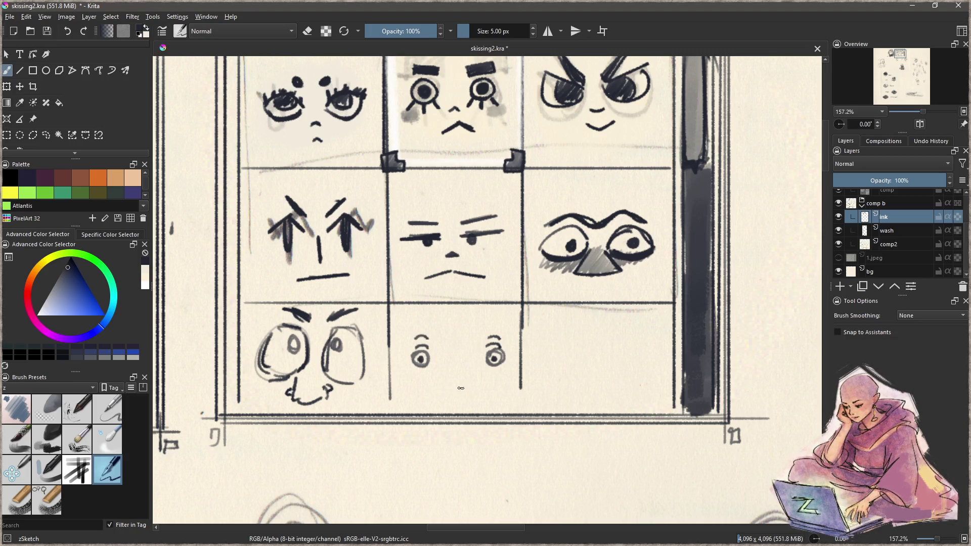
pyautogui.moveTo(429, 375)
pyautogui.mouseDown()
pyautogui.moveTo(489, 378)
pyautogui.moveTo(429, 381)
pyautogui.moveTo(454, 385)
pyautogui.moveTo(485, 379)
pyautogui.mouseUp()
pyautogui.hotkey('ctrl', 'z')
pyautogui.hotkey('ctrl', 'z')
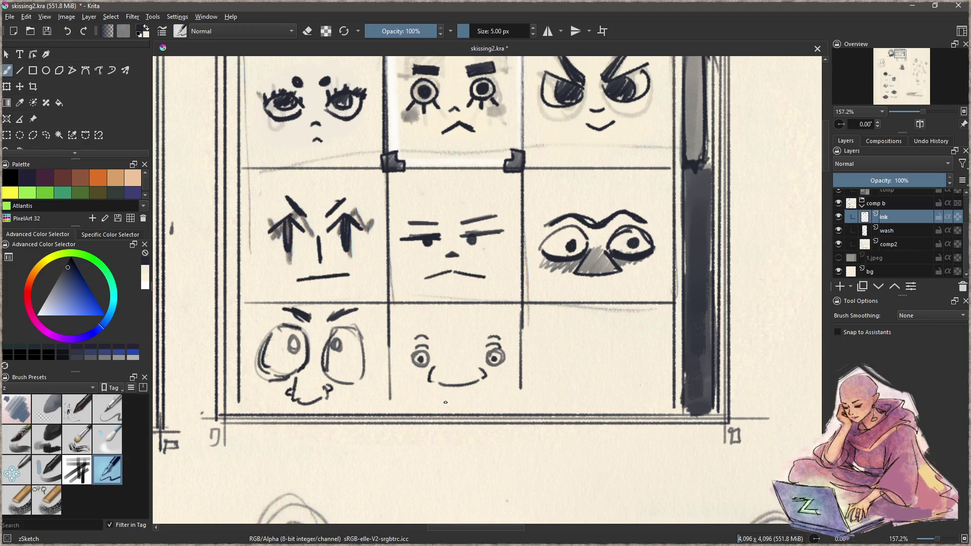
pyautogui.hotkey('ctrl', 'z')
pyautogui.hotkey('ctrl', 'z')
pyautogui.hotkey('ctrl', 'z')
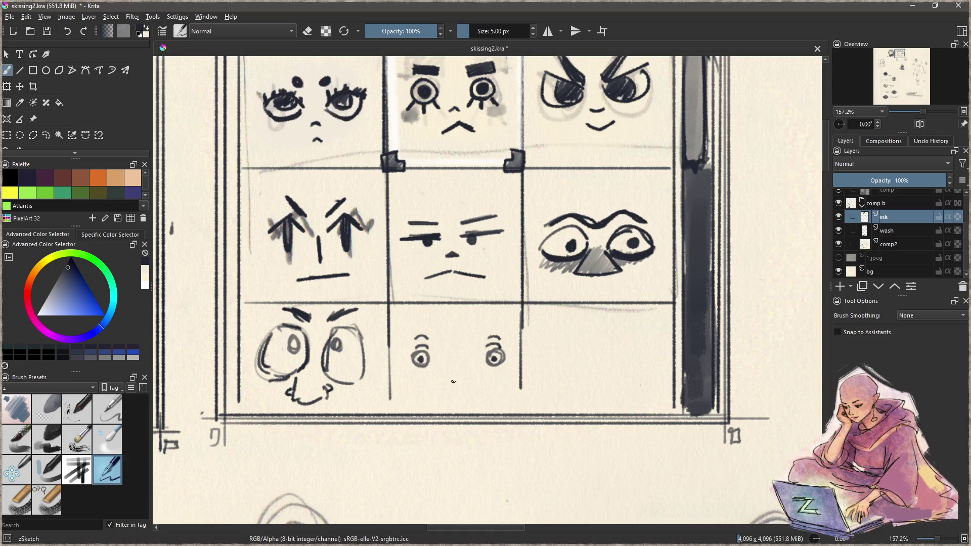
pyautogui.moveTo(452, 366); pyautogui.dragTo(466, 368)
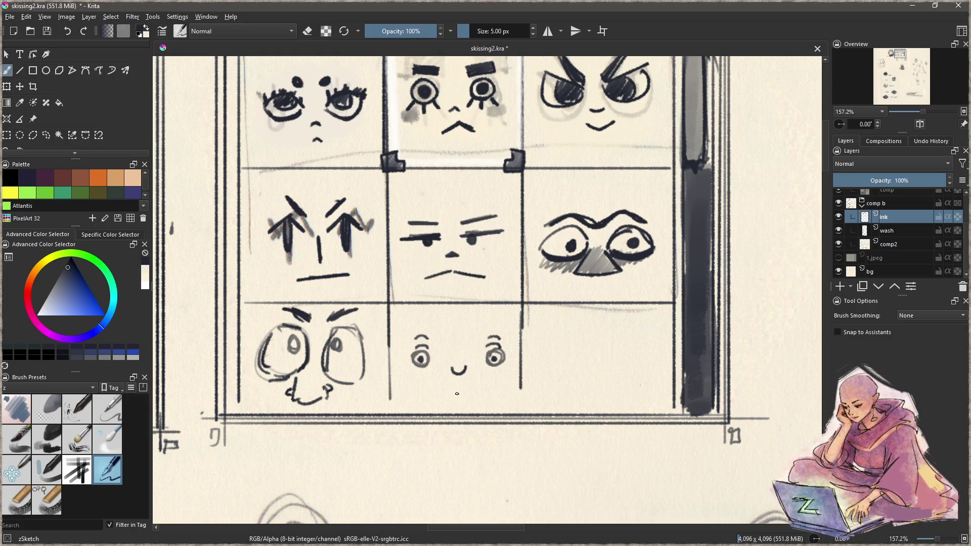
pyautogui.moveTo(451, 394)
pyautogui.mouseDown()
pyautogui.moveTo(469, 392)
pyautogui.moveTo(390, 406)
pyautogui.mouseUp()
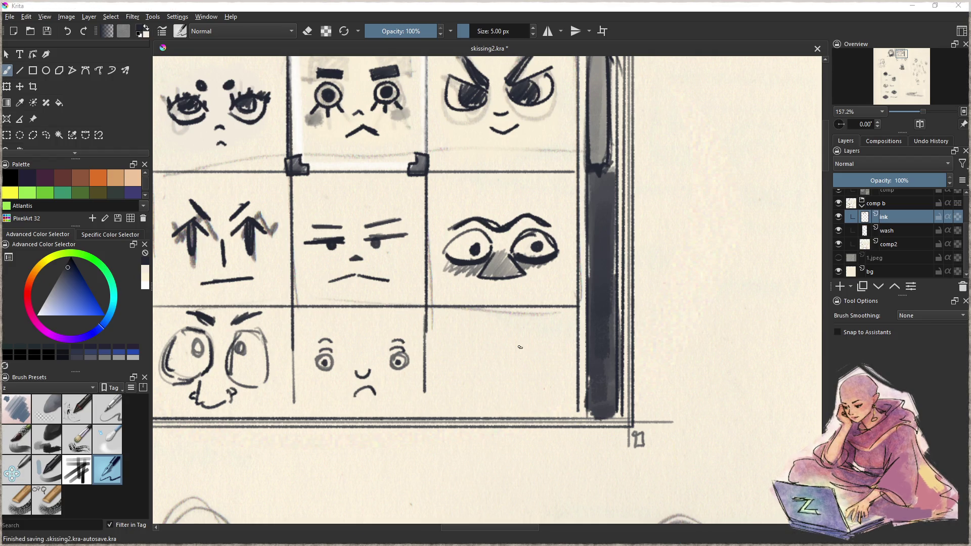
# - Ink bold eye shapes and a curving line down from the eye in the bottom-right panel
pyautogui.moveTo(513, 342); pyautogui.dragTo(549, 375)
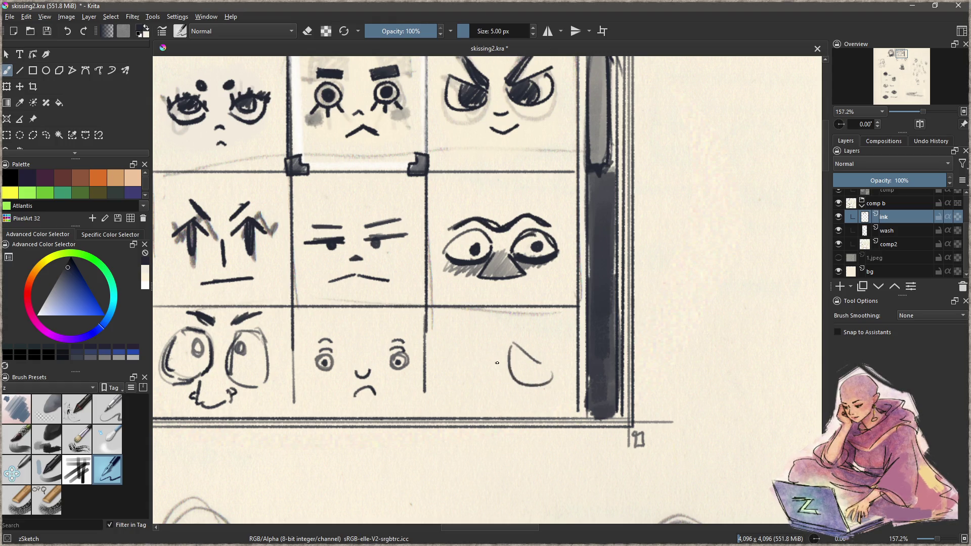
pyautogui.moveTo(510, 347)
pyautogui.mouseDown()
pyautogui.moveTo(531, 385)
pyautogui.moveTo(541, 375)
pyautogui.moveTo(531, 380)
pyautogui.mouseUp()
pyautogui.hotkey('ctrl', 'z')
pyautogui.moveTo(507, 348)
pyautogui.mouseDown()
pyautogui.moveTo(539, 389)
pyautogui.moveTo(551, 377)
pyautogui.moveTo(520, 358)
pyautogui.mouseUp()
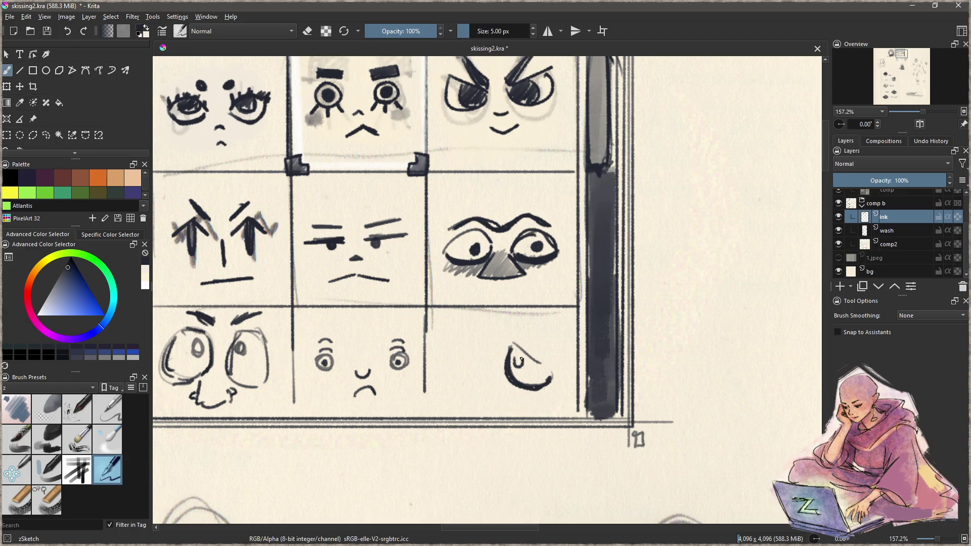
pyautogui.moveTo(440, 349)
pyautogui.mouseDown()
pyautogui.moveTo(478, 339)
pyautogui.moveTo(458, 385)
pyautogui.moveTo(438, 373)
pyautogui.moveTo(476, 381)
pyautogui.moveTo(470, 354)
pyautogui.moveTo(481, 362)
pyautogui.moveTo(450, 379)
pyautogui.moveTo(471, 365)
pyautogui.moveTo(478, 329)
pyautogui.moveTo(539, 351)
pyautogui.moveTo(512, 330)
pyautogui.moveTo(523, 326)
pyautogui.moveTo(469, 322)
pyautogui.mouseUp()
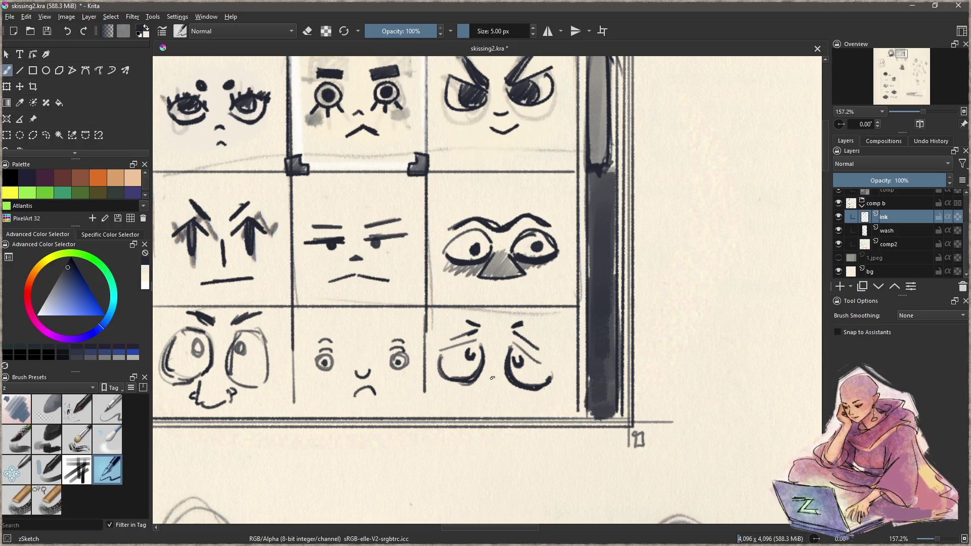
pyautogui.moveTo(487, 365)
pyautogui.mouseDown()
pyautogui.moveTo(478, 404)
pyautogui.moveTo(477, 395)
pyautogui.moveTo(529, 389)
pyautogui.moveTo(531, 413)
pyautogui.mouseUp()
pyautogui.scroll(1, 488, 345)
# - Rectangle-select the face portrait and expression grid and choose File > Export selection
pyautogui.scroll(-5, 488, 345)
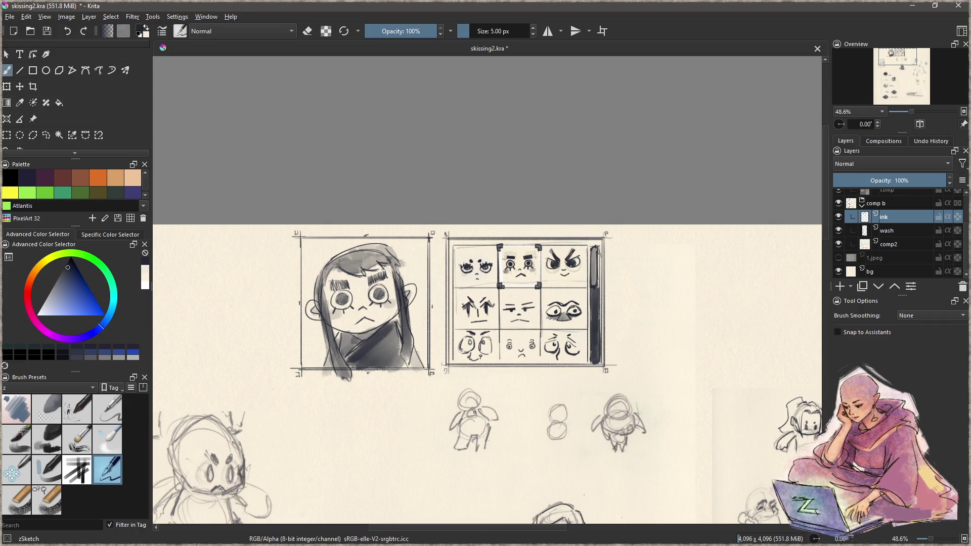
pyautogui.moveTo(490, 409)
pyautogui.mouseDown()
pyautogui.moveTo(498, 349)
pyautogui.moveTo(476, 393)
pyautogui.mouseUp()
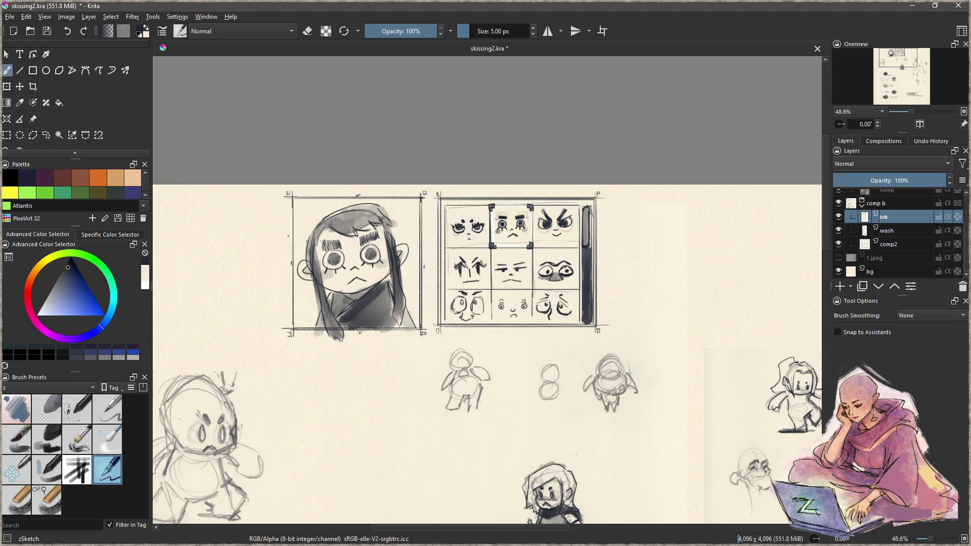
pyautogui.scroll(1, 344, 298)
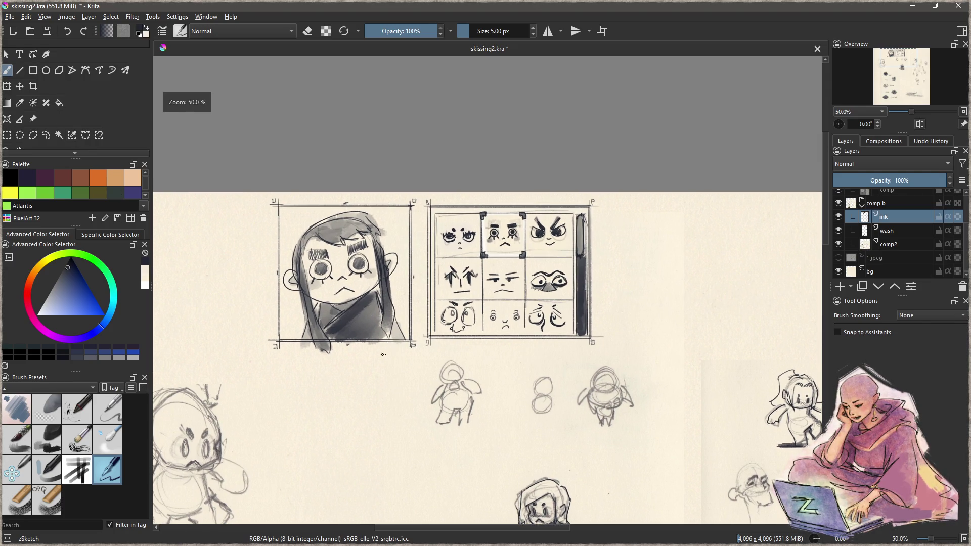
pyautogui.hotkey('ctrl', 'r')
pyautogui.moveTo(263, 353)
pyautogui.mouseDown()
pyautogui.moveTo(630, 243)
pyautogui.moveTo(608, 194)
pyautogui.mouseUp()
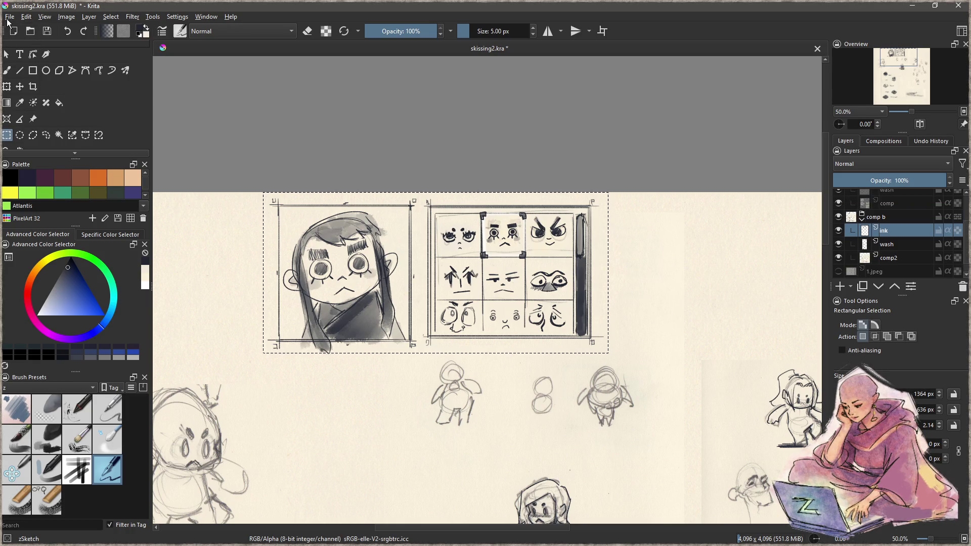
pyautogui.click(10, 17)
pyautogui.click(38, 124)
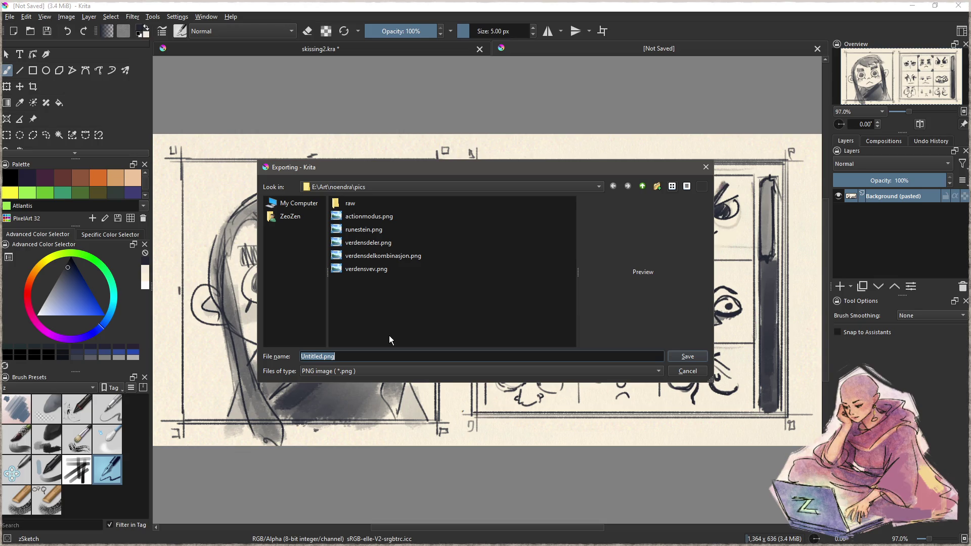
# - Export the selection as PNG 'hamrinn skapelse fjes', close the temporary document, and save skissing2.kra
pyautogui.write('hamr')
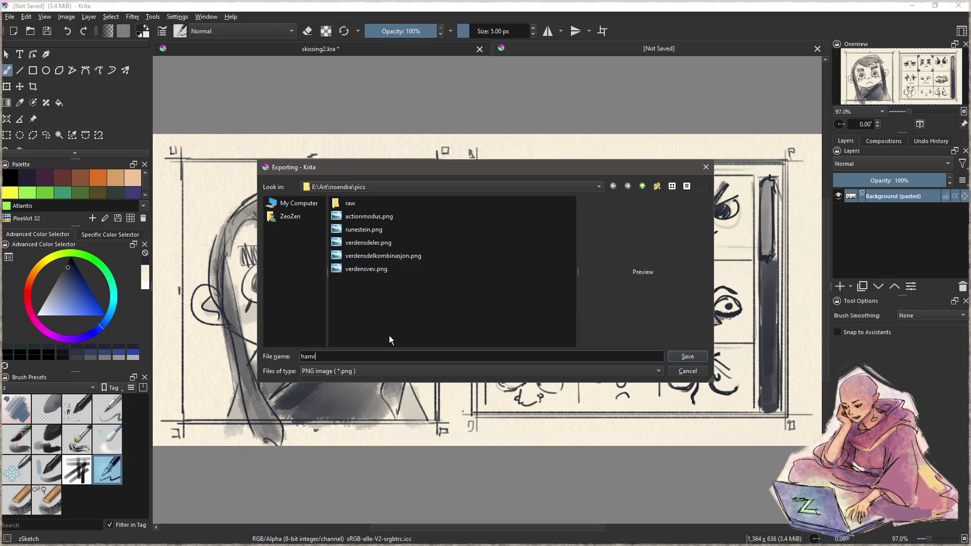
pyautogui.write('inn skape')
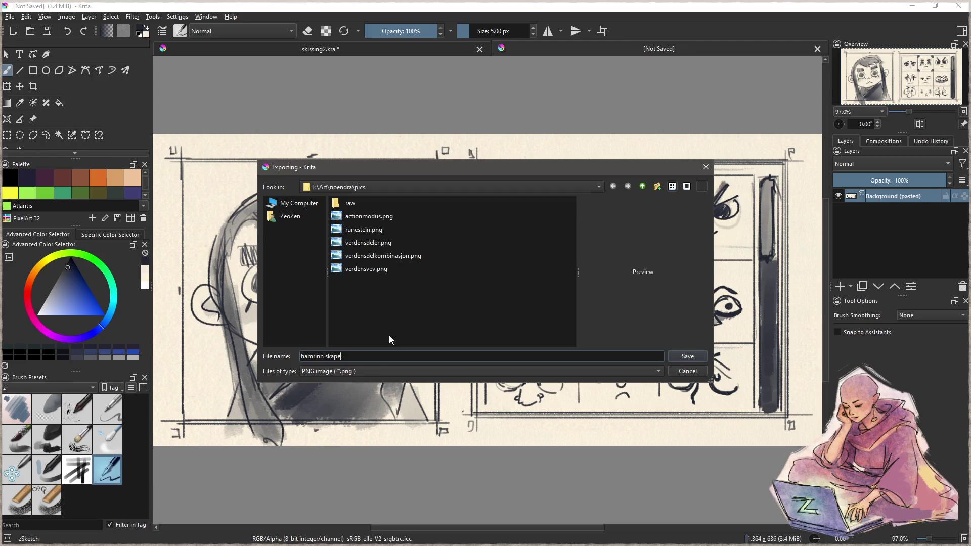
pyautogui.write('lse fjes')
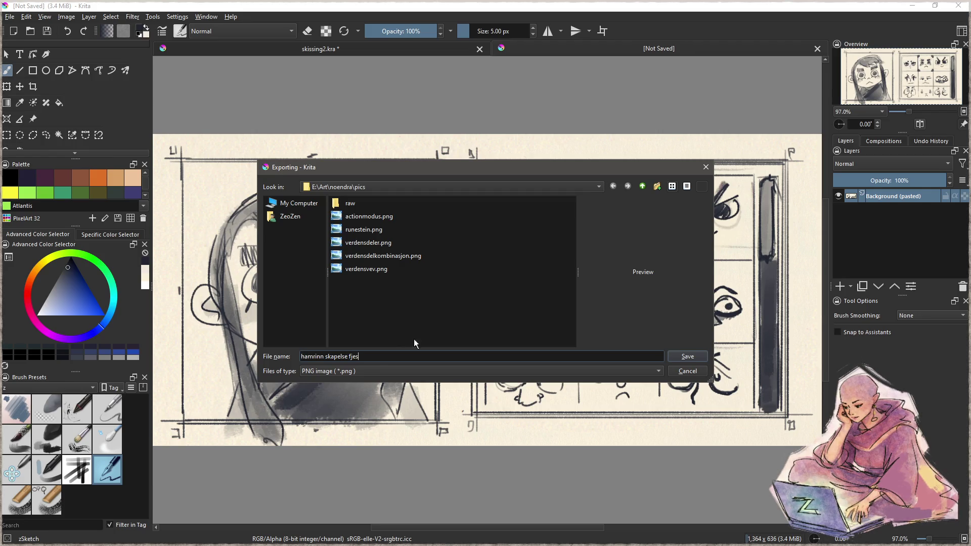
pyautogui.click(693, 355)
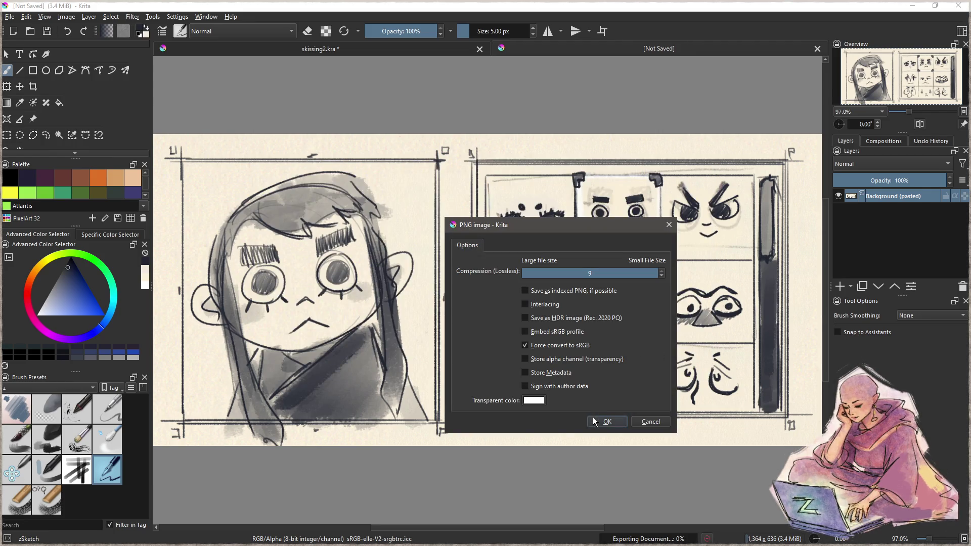
pyautogui.click(592, 417)
pyautogui.hotkey('ctrl', 'w')
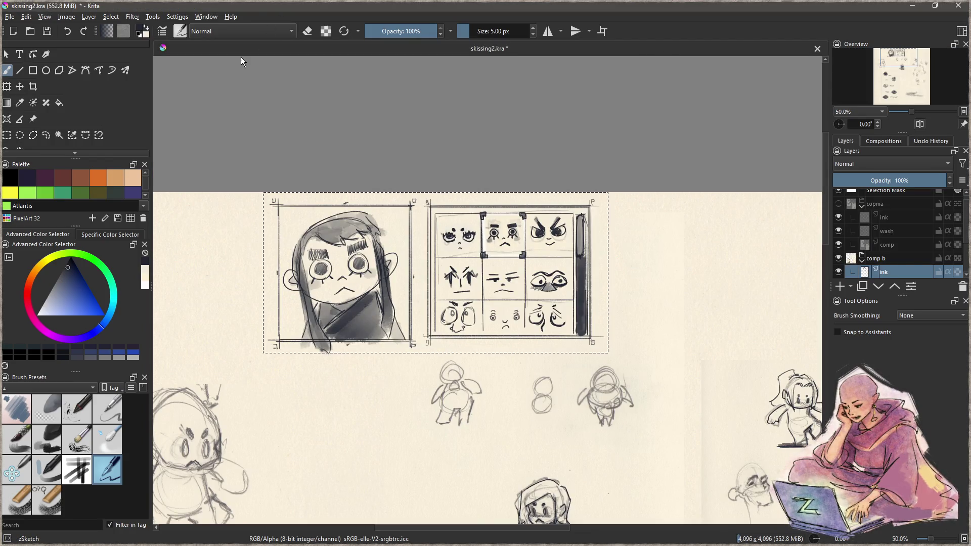
pyautogui.hotkey('ctrl', 's')
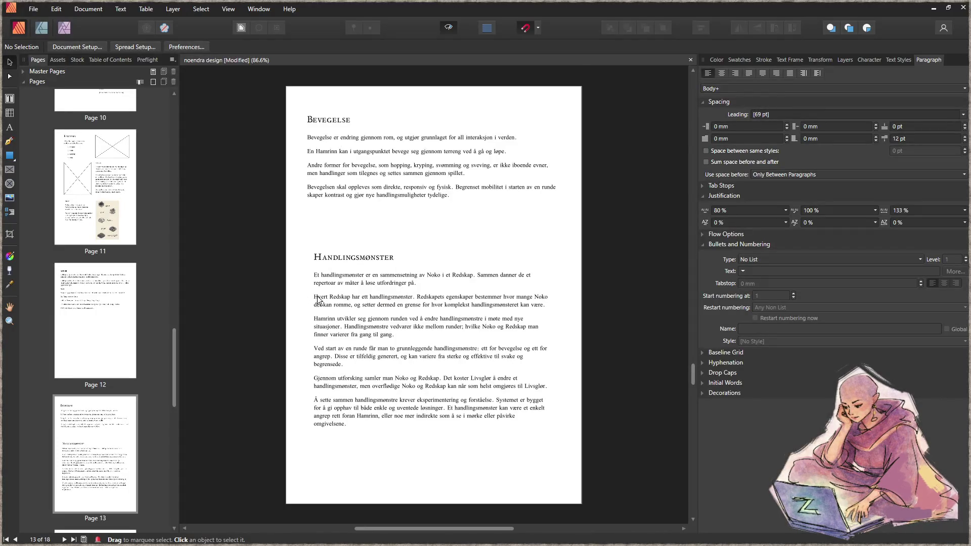
# - Go to page 10 and draw an empty picture frame left of the heading
pyautogui.scroll(-10, 362, 296)
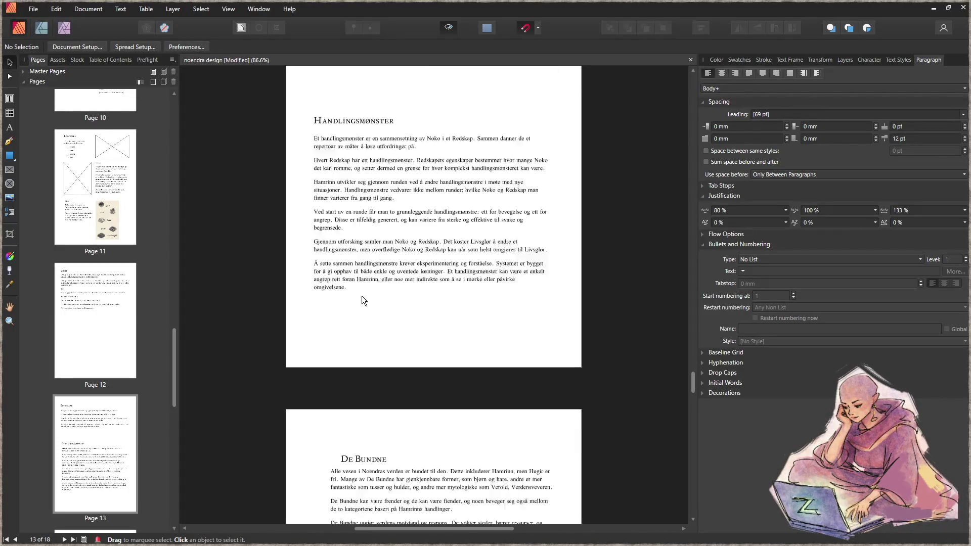
pyautogui.scroll(-4, 367, 288)
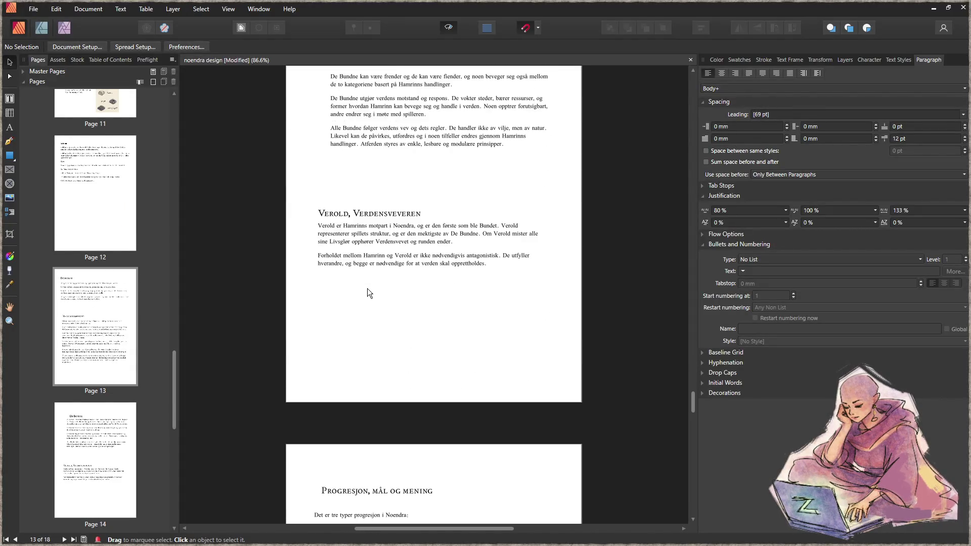
pyautogui.scroll(5, 374, 295)
pyautogui.scroll(12, 354, 278)
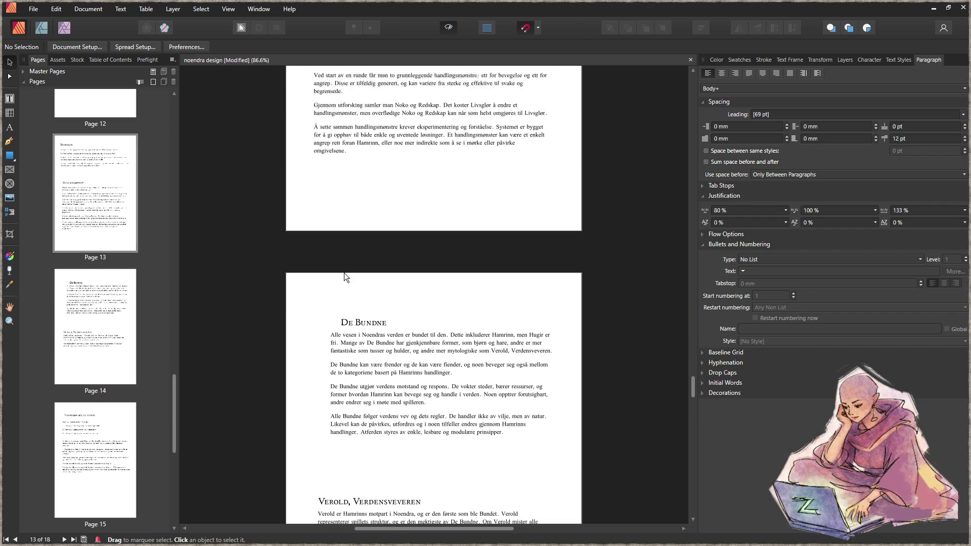
pyautogui.scroll(15, 350, 286)
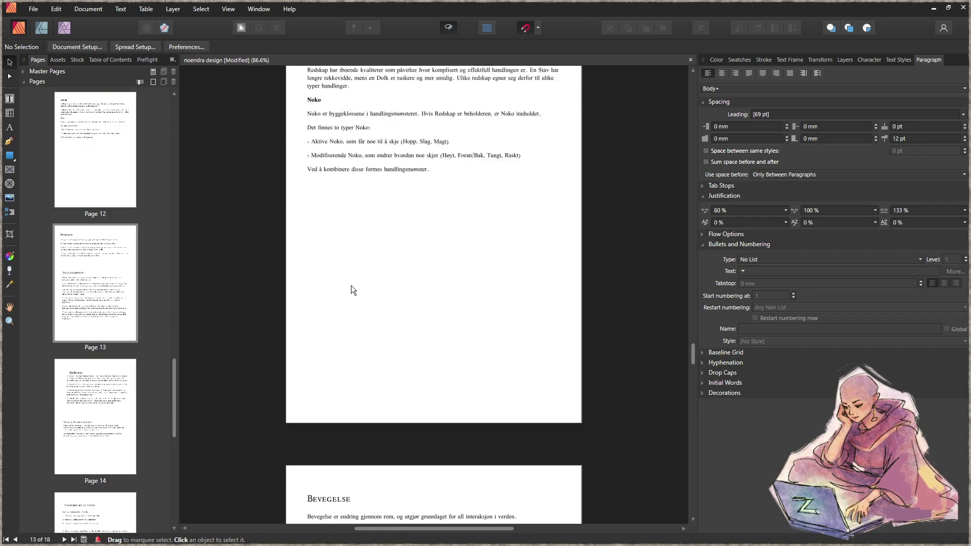
pyautogui.scroll(14, 343, 286)
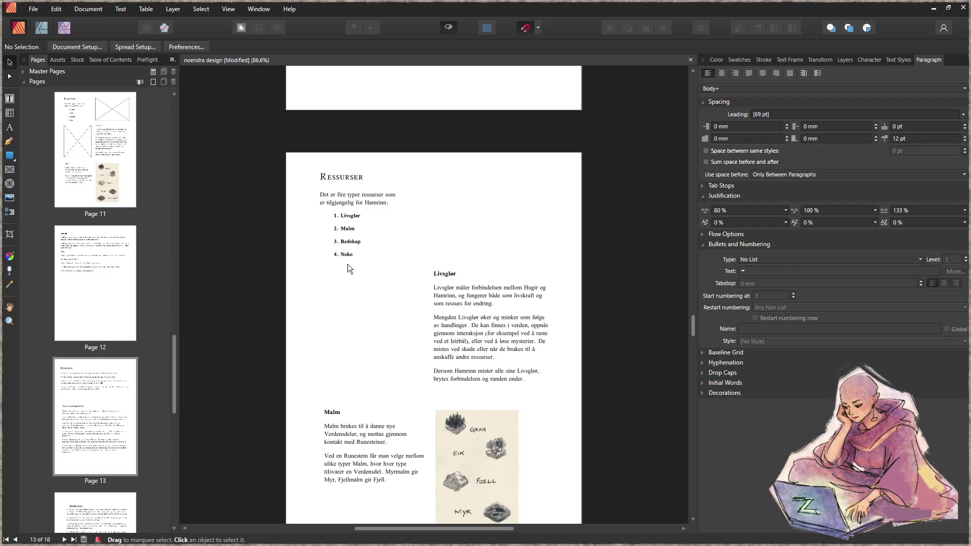
pyautogui.scroll(2, 354, 270)
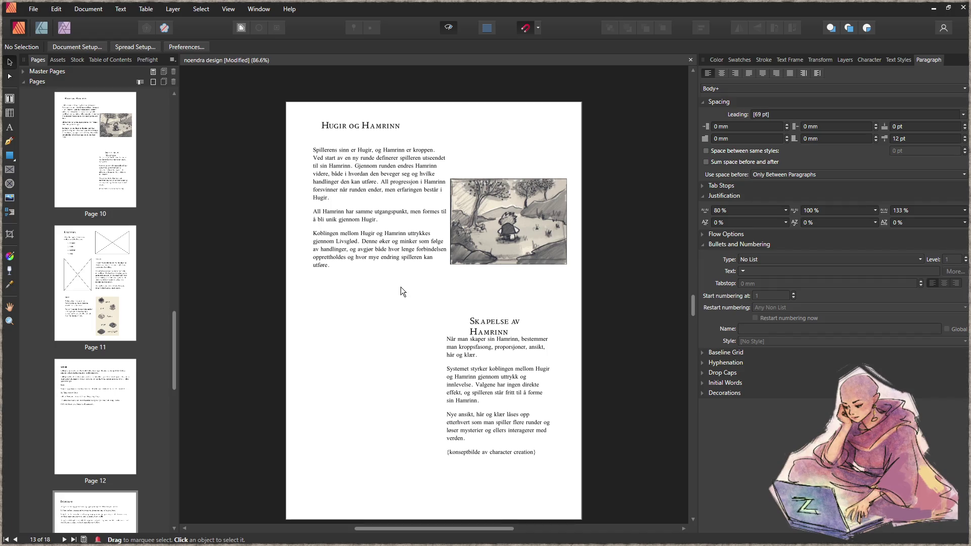
pyautogui.scroll(-2, 401, 289)
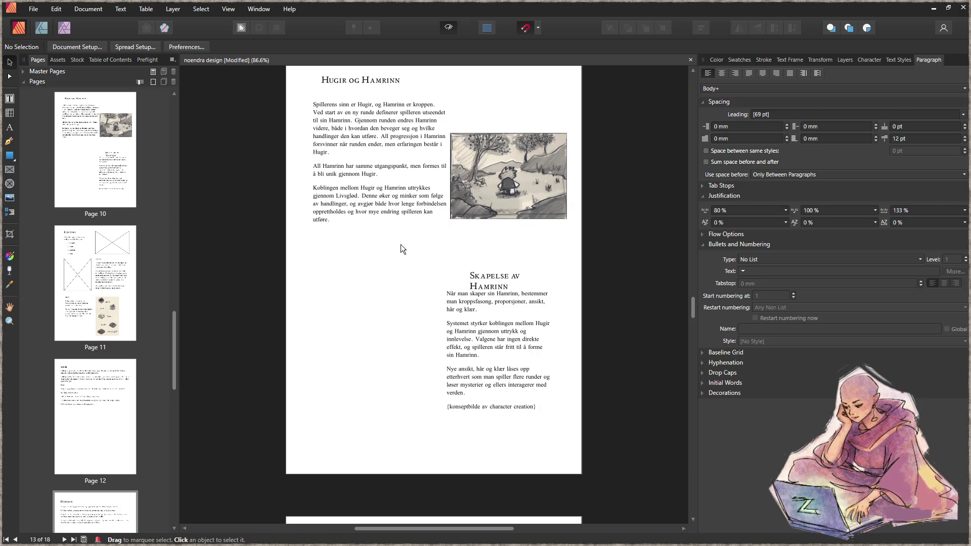
pyautogui.click(351, 339)
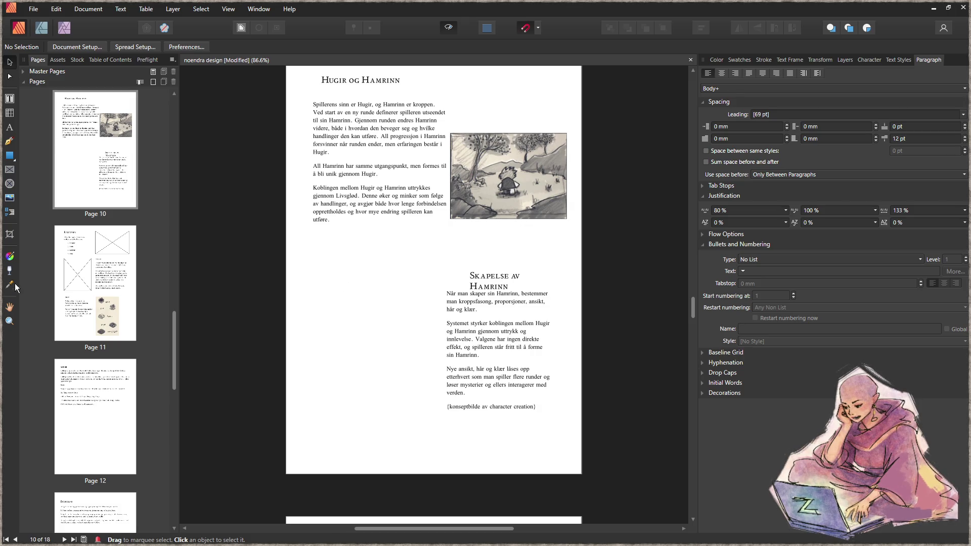
pyautogui.click(10, 171)
pyautogui.moveTo(308, 254); pyautogui.dragTo(429, 324)
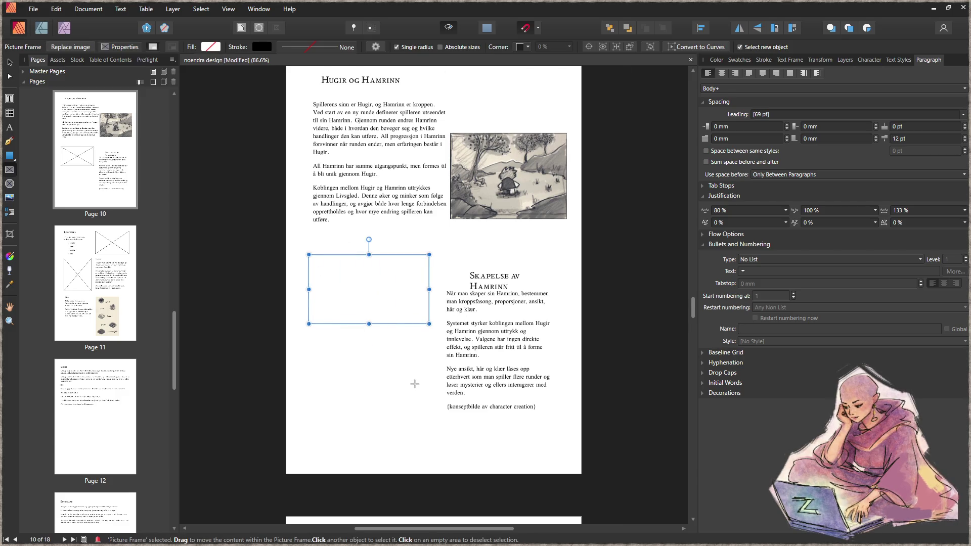
# - Drop the exported face-sketch PNG into the frame and size the frame to its content
pyautogui.scroll(1, 416, 382)
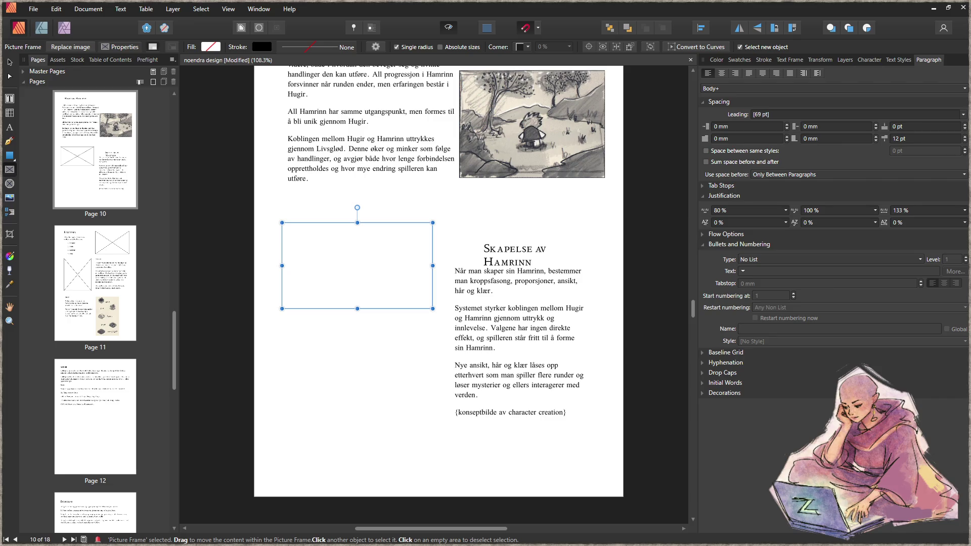
pyautogui.moveTo(333, 286); pyautogui.dragTo(354, 275)
pyautogui.rightClick(406, 292)
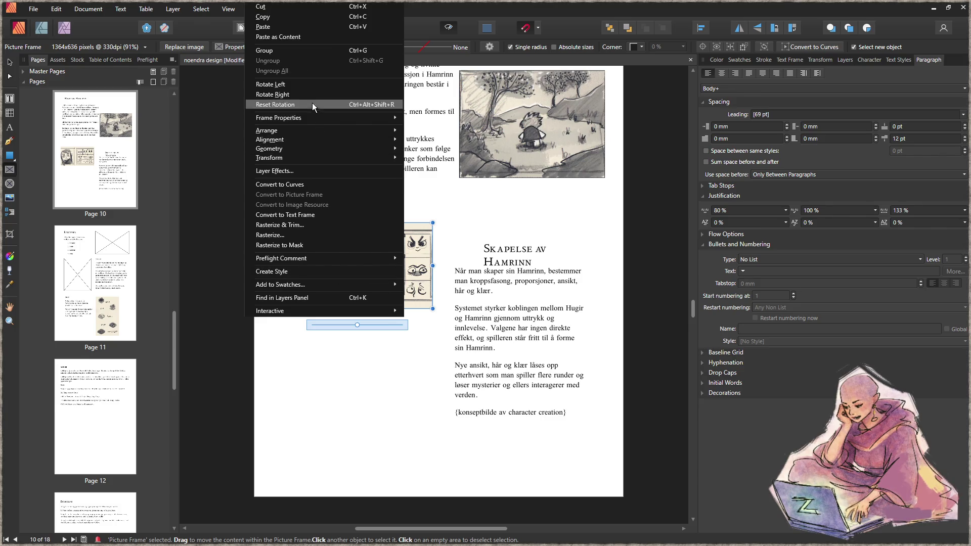
pyautogui.moveTo(308, 119)
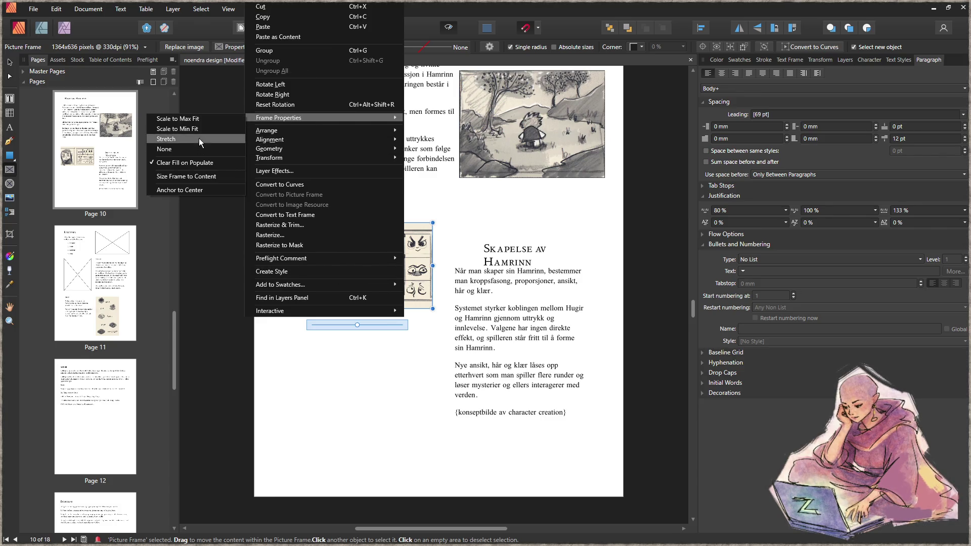
pyautogui.click(202, 176)
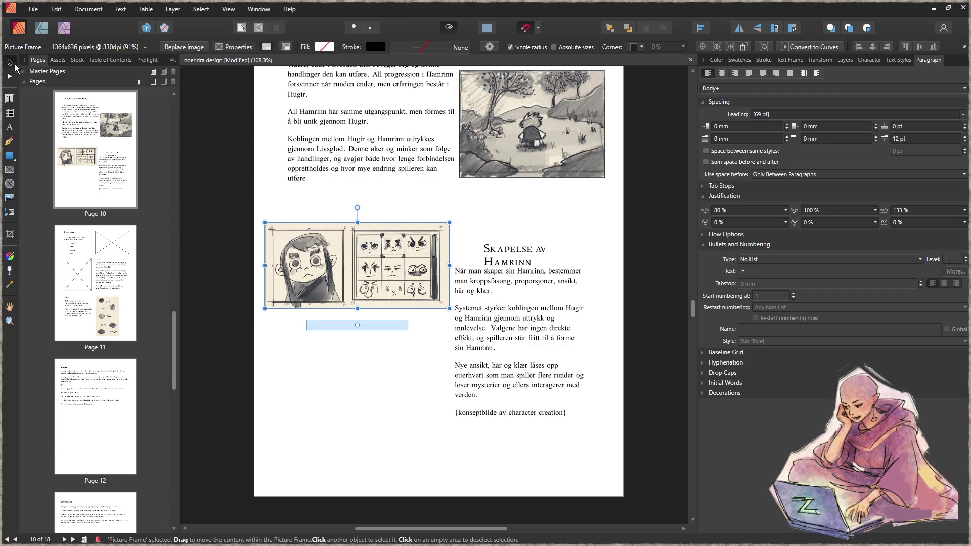
# - Widen the 'Skapelse av Hamrinn' heading onto one line and move it up beside the image
pyautogui.click(521, 314)
pyautogui.click(493, 253)
pyautogui.moveTo(549, 255)
pyautogui.mouseDown()
pyautogui.moveTo(603, 256)
pyautogui.moveTo(552, 231)
pyautogui.mouseUp()
pyautogui.moveTo(527, 296)
pyautogui.mouseDown()
pyautogui.moveTo(532, 280)
pyautogui.moveTo(543, 281)
pyautogui.mouseUp()
# - Widen the body text frame leftward and align the heading above it
pyautogui.scroll(3, 560, 276)
pyautogui.hscroll(2, 560, 276)
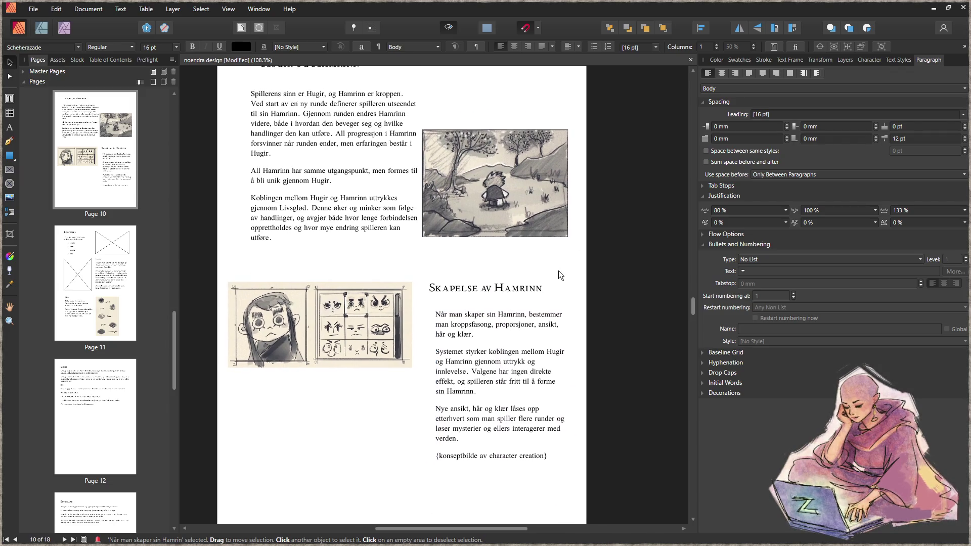
pyautogui.scroll(-2, 561, 276)
pyautogui.moveTo(459, 377); pyautogui.dragTo(453, 376)
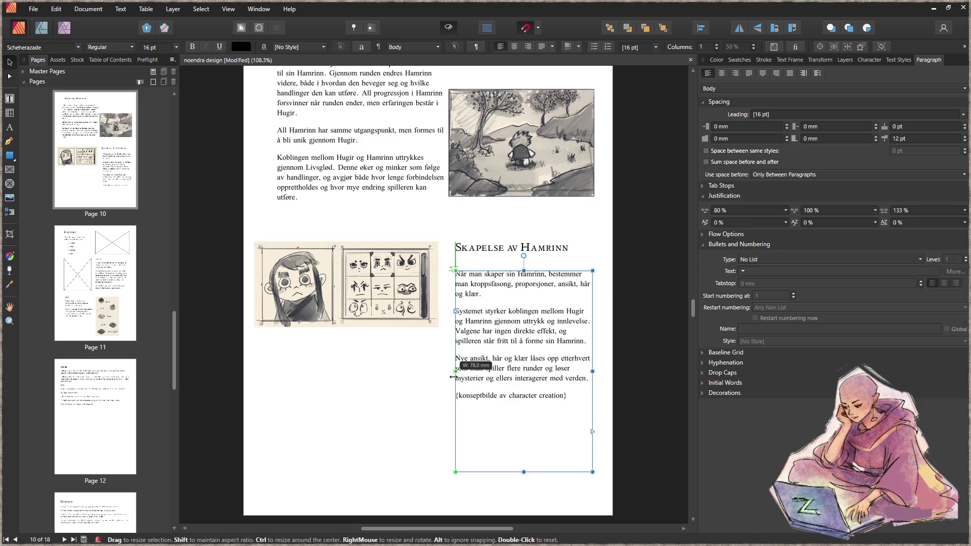
pyautogui.moveTo(499, 251)
pyautogui.mouseDown()
pyautogui.moveTo(508, 256)
pyautogui.moveTo(500, 252)
pyautogui.mouseUp()
pyautogui.click(408, 390)
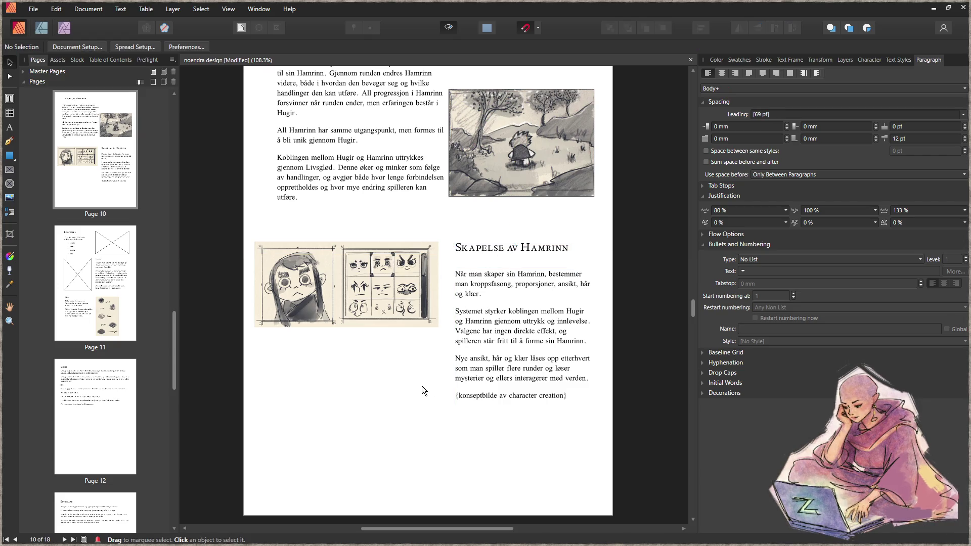
# - Delete the {konseptbilde av character creation} placeholder line, shorten the text frame, and deselect
pyautogui.doubleClick(518, 398)
pyautogui.moveTo(569, 395); pyautogui.dragTo(432, 390)
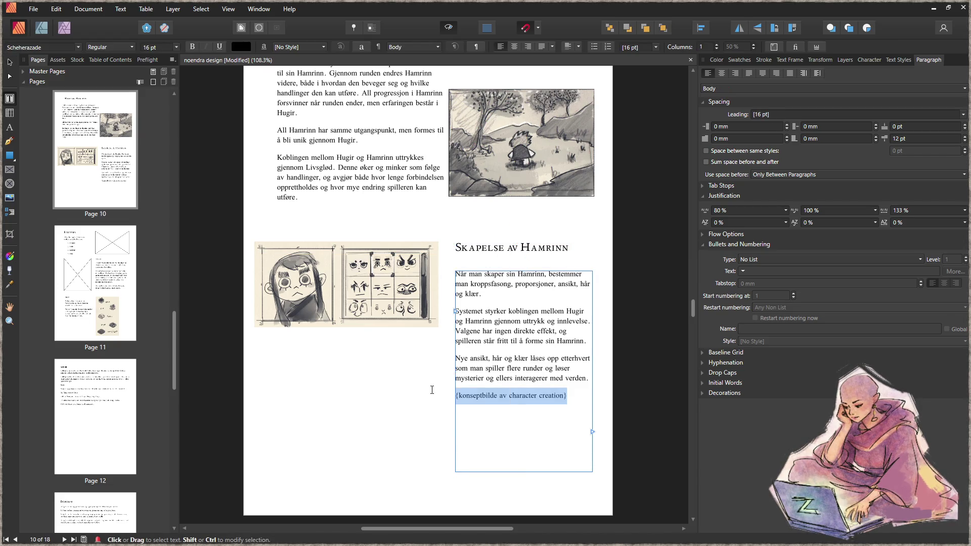
pyautogui.press('BackSpace')
pyautogui.press('Escape')
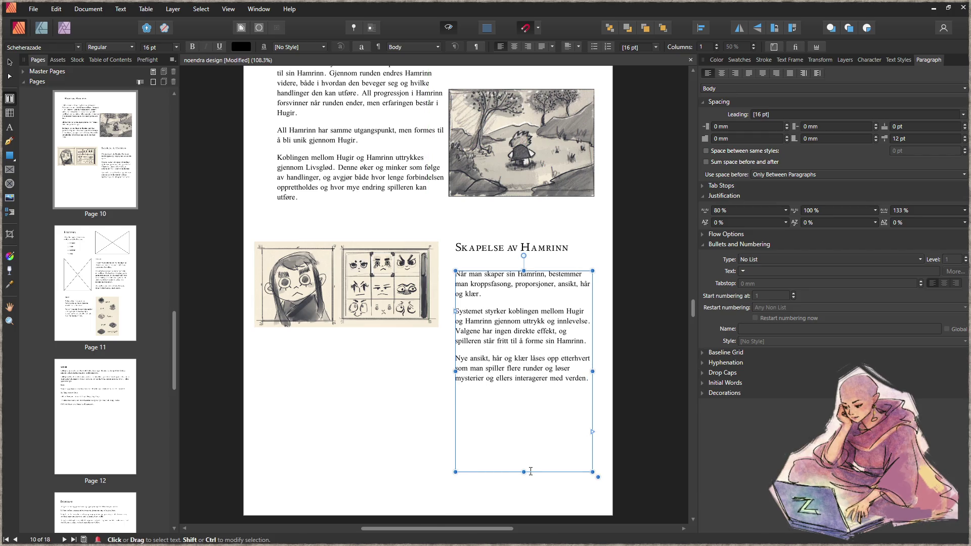
pyautogui.moveTo(531, 471); pyautogui.dragTo(531, 401)
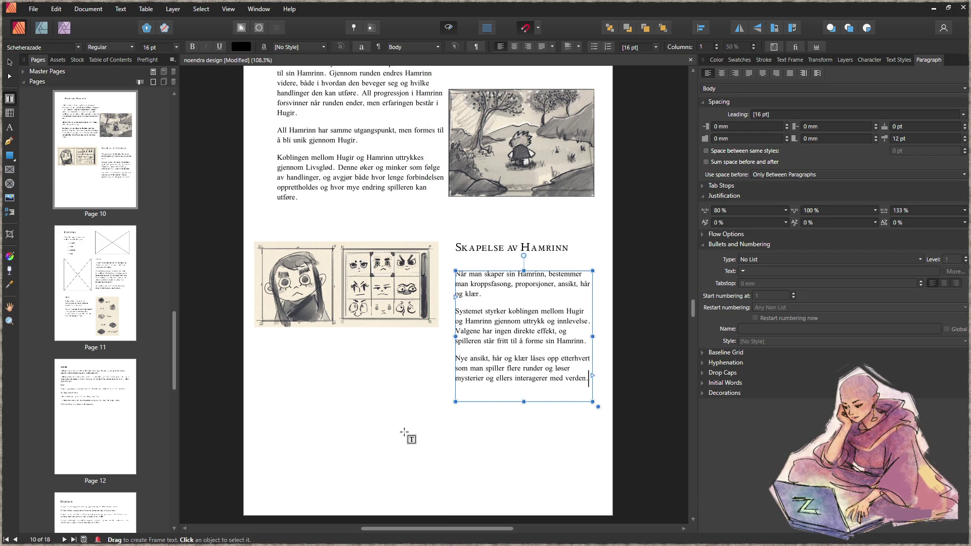
pyautogui.press('Escape')
pyautogui.click(10, 63)
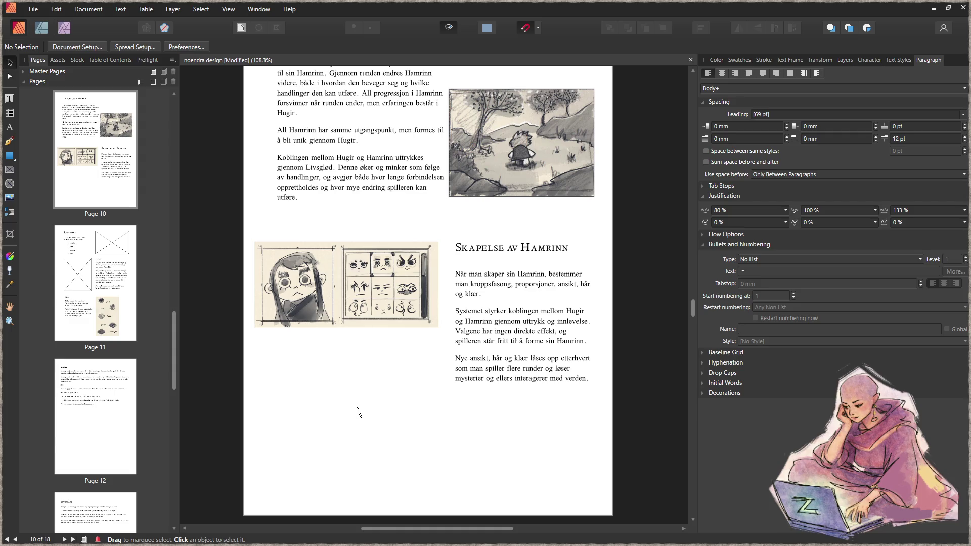
pyautogui.scroll(-1, 357, 412)
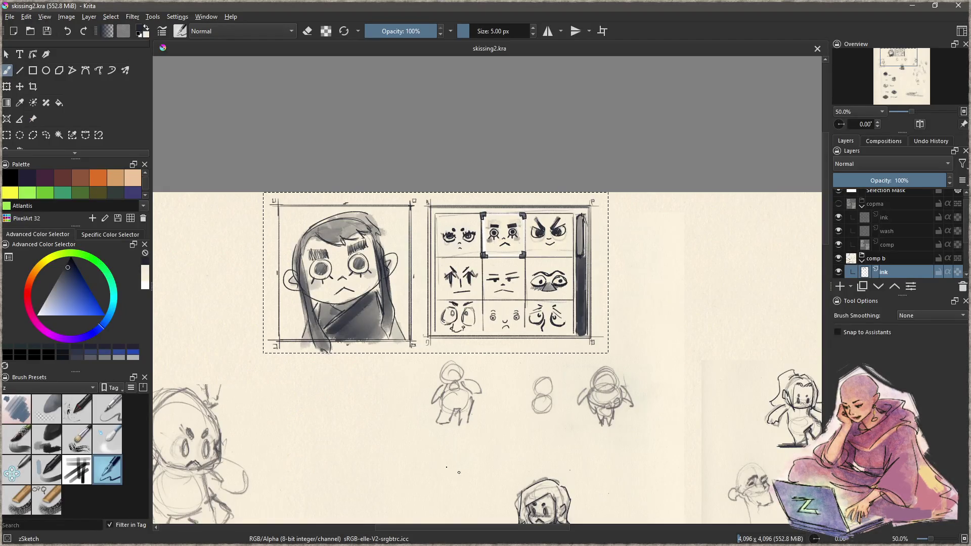
# - Center the knight sketch and draw a rectangular selection around it
pyautogui.scroll(-5, 401, 330)
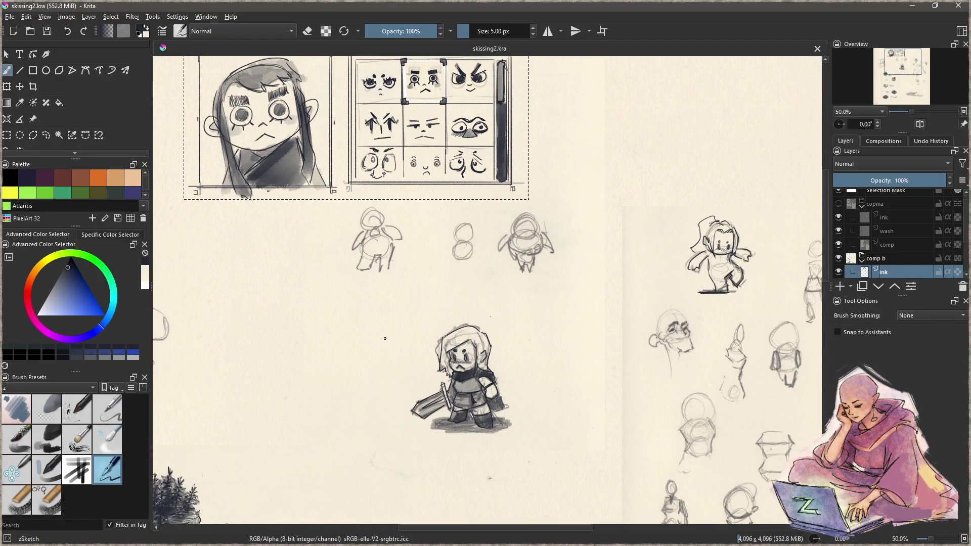
pyautogui.hscroll(3, 381, 335)
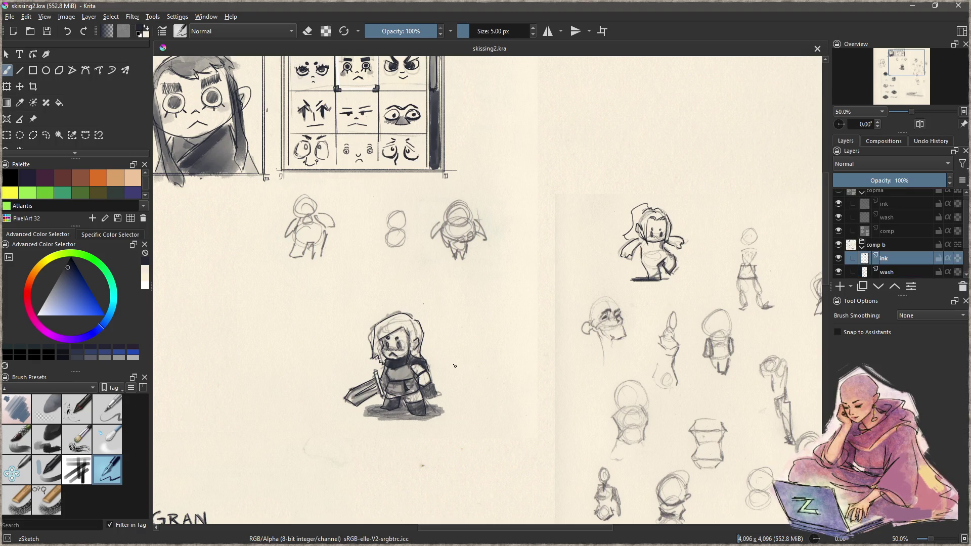
pyautogui.moveTo(458, 381); pyautogui.dragTo(505, 336)
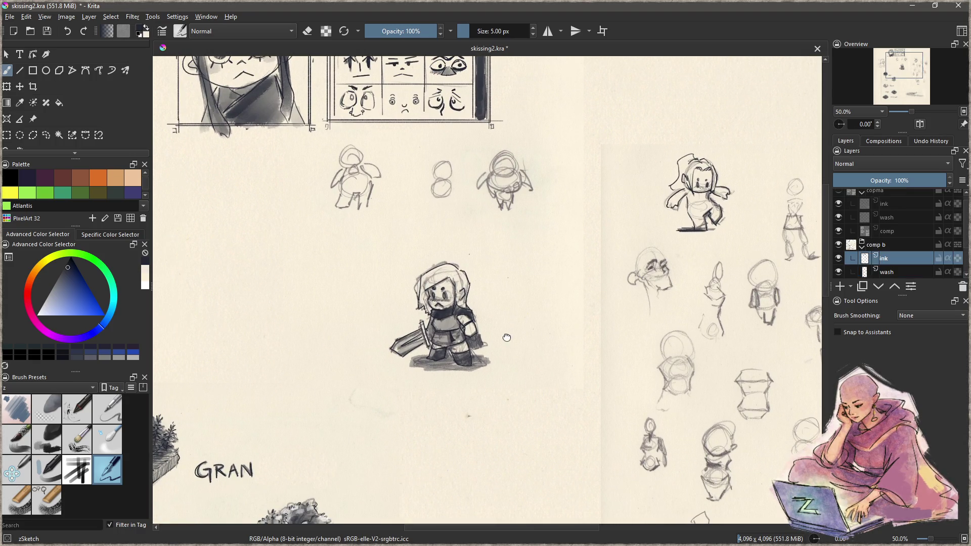
pyautogui.scroll(3, 441, 363)
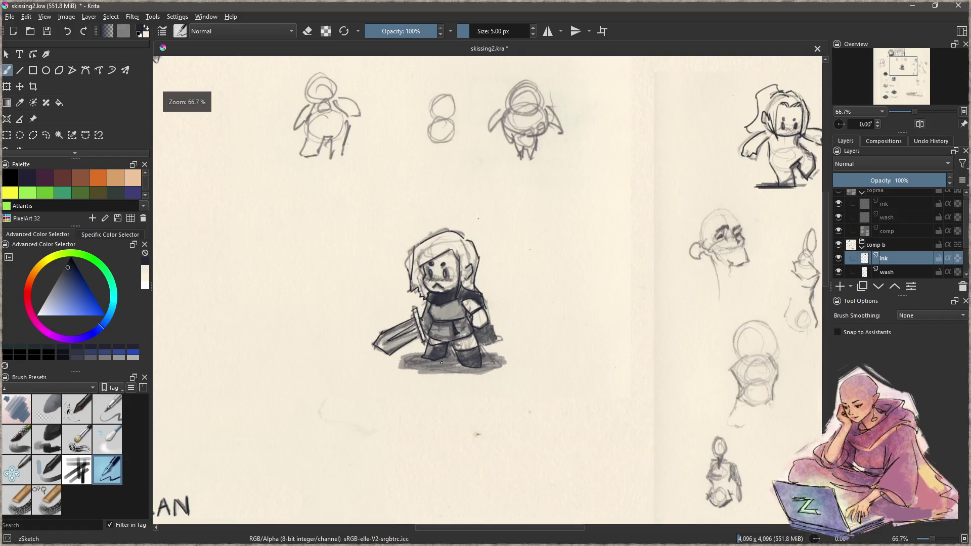
pyautogui.scroll(2, 442, 362)
pyautogui.click(6, 135)
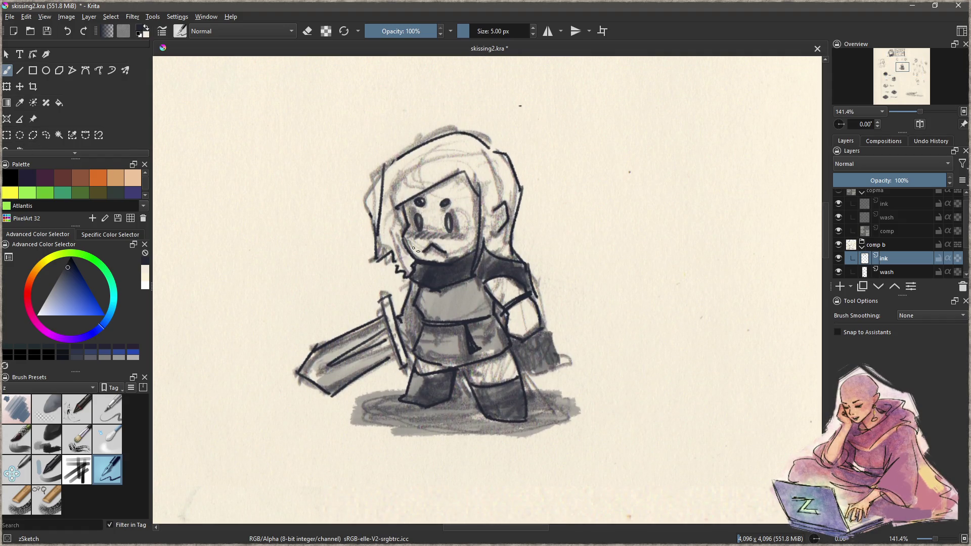
pyautogui.moveTo(266, 458)
pyautogui.mouseDown()
pyautogui.moveTo(626, 104)
pyautogui.moveTo(625, 121)
pyautogui.moveTo(624, 102)
pyautogui.moveTo(651, 89)
pyautogui.moveTo(638, 83)
pyautogui.mouseUp()
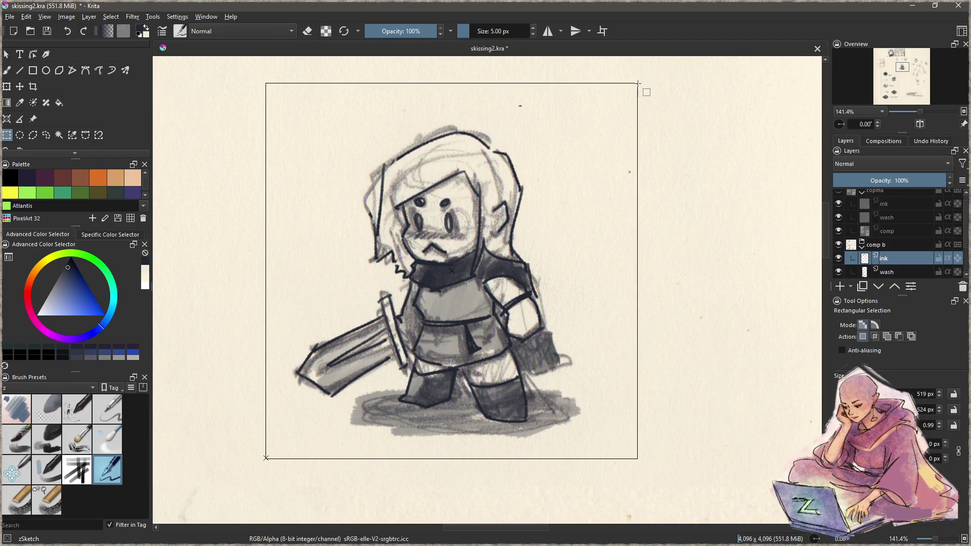
# - Export the selected knight as the PNG 'hamrinn' with default PNG options
pyautogui.click(9, 16)
pyautogui.click(28, 124)
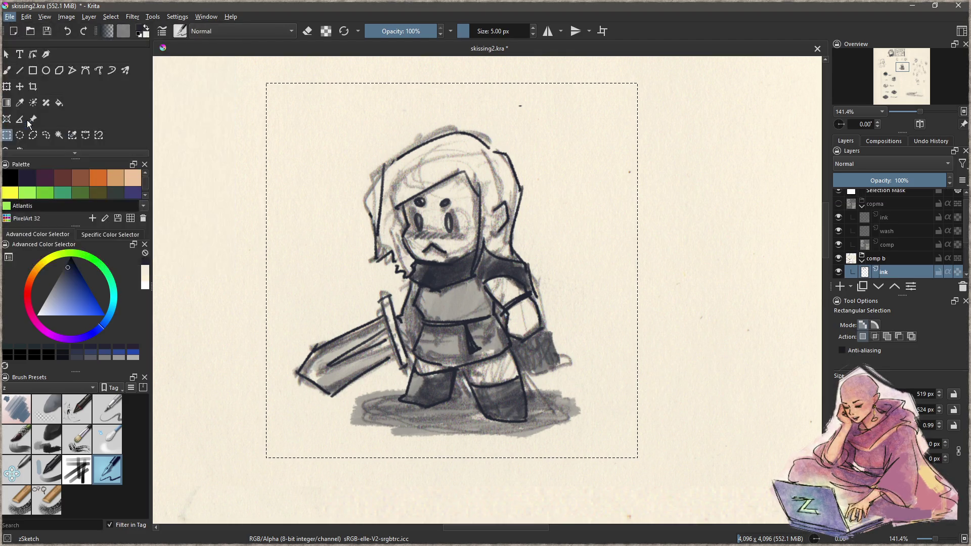
pyautogui.write('hamrinn')
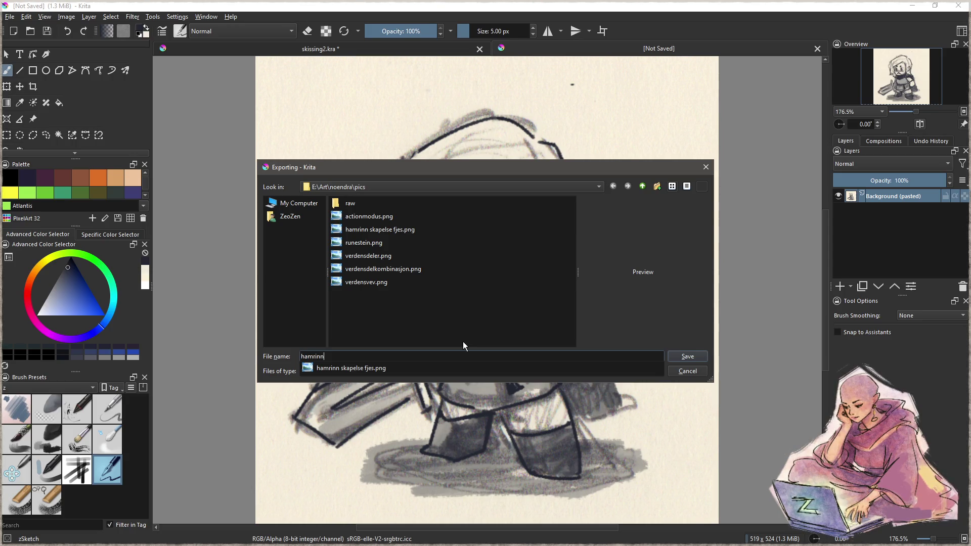
pyautogui.click(678, 354)
pyautogui.click(618, 423)
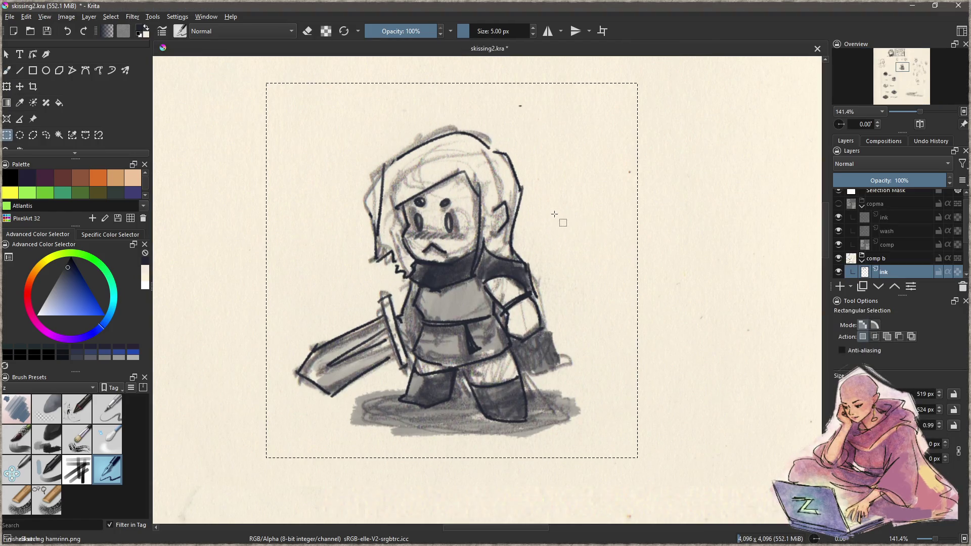
# - Minimize Krita, scroll through the Publisher pages, and select the Hugir og Hamrinn landscape picture
pyautogui.click(912, 8)
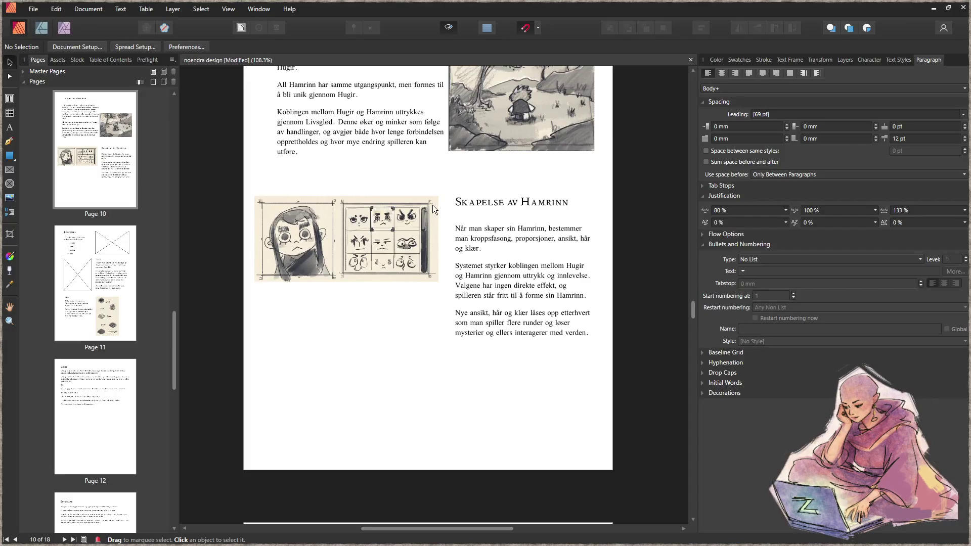
pyautogui.scroll(5, 476, 207)
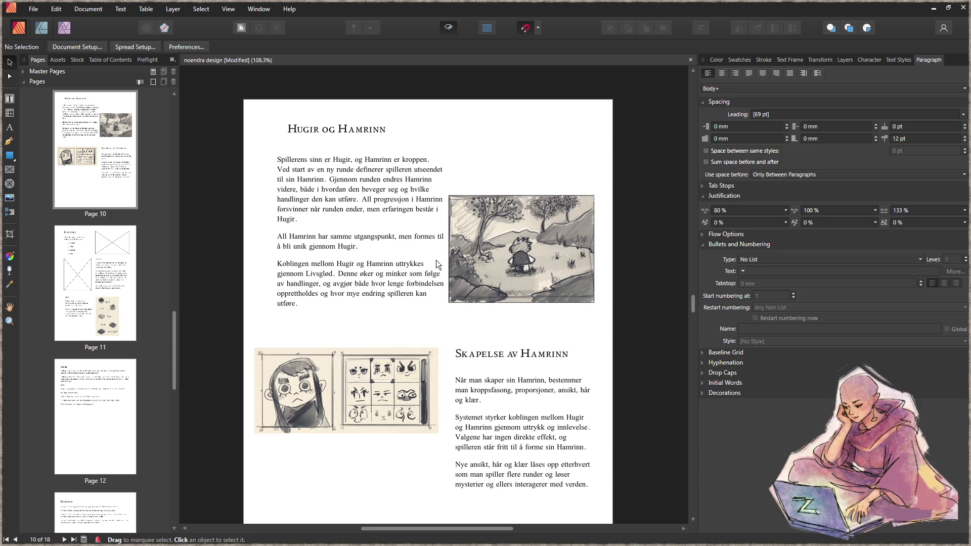
pyautogui.scroll(-3, 443, 272)
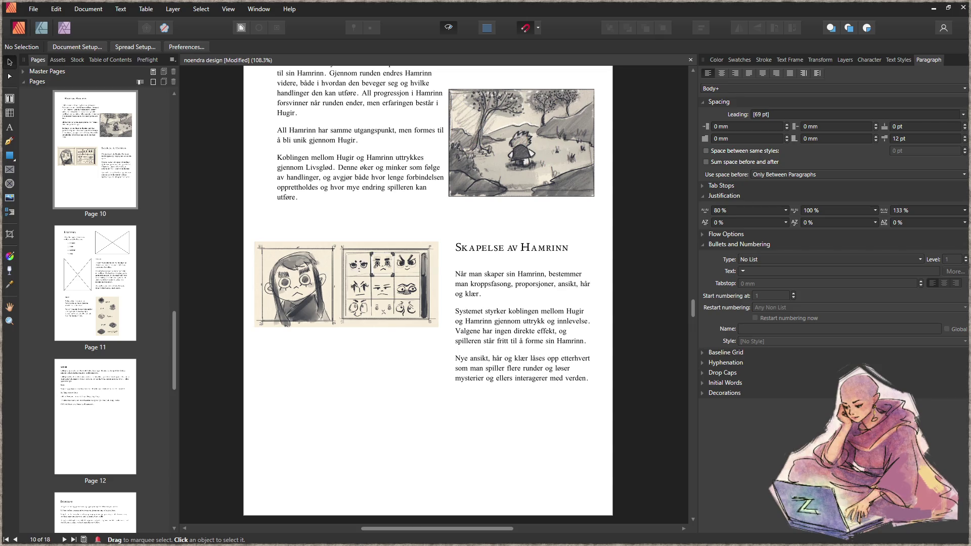
pyautogui.scroll(-8, 365, 356)
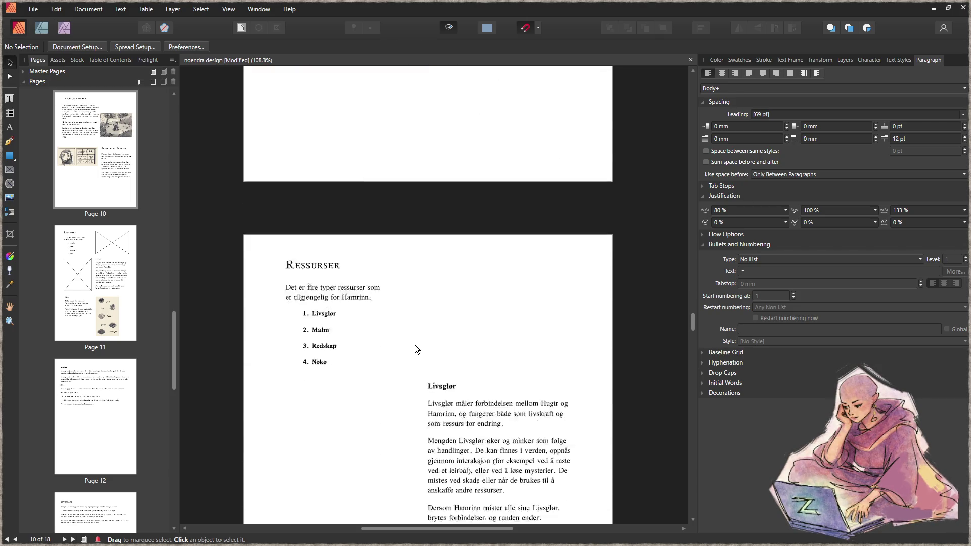
pyautogui.scroll(-12, 414, 345)
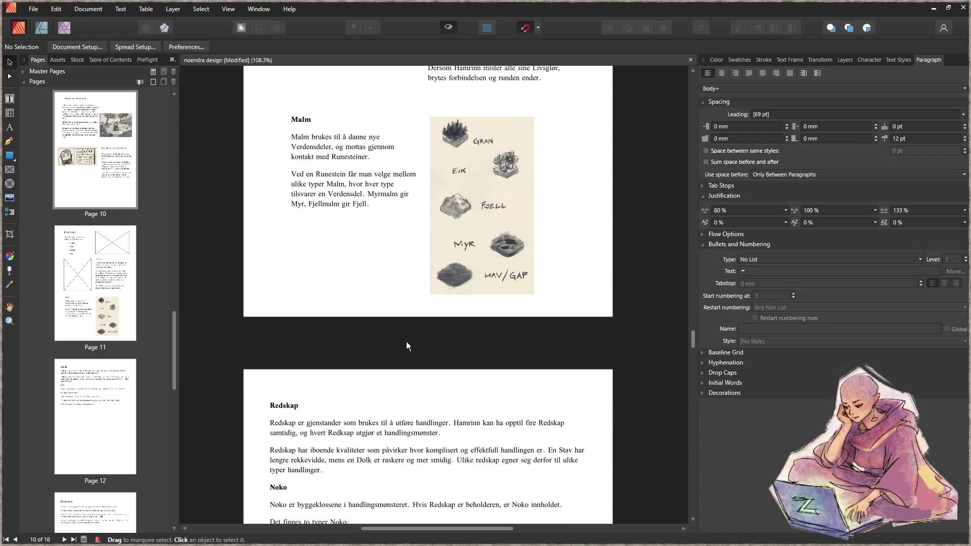
pyautogui.scroll(-5, 407, 346)
pyautogui.scroll(-6, 408, 345)
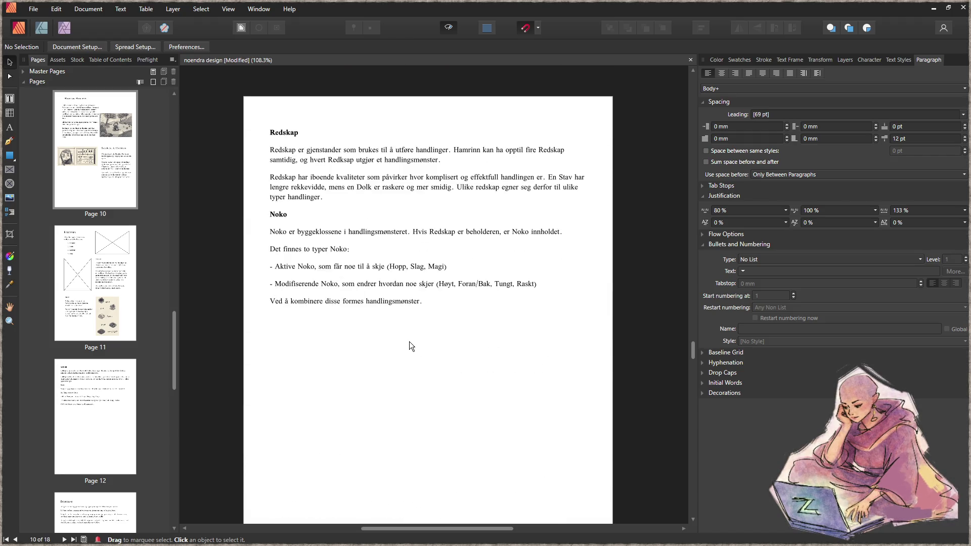
pyautogui.moveTo(693, 360); pyautogui.dragTo(693, 379)
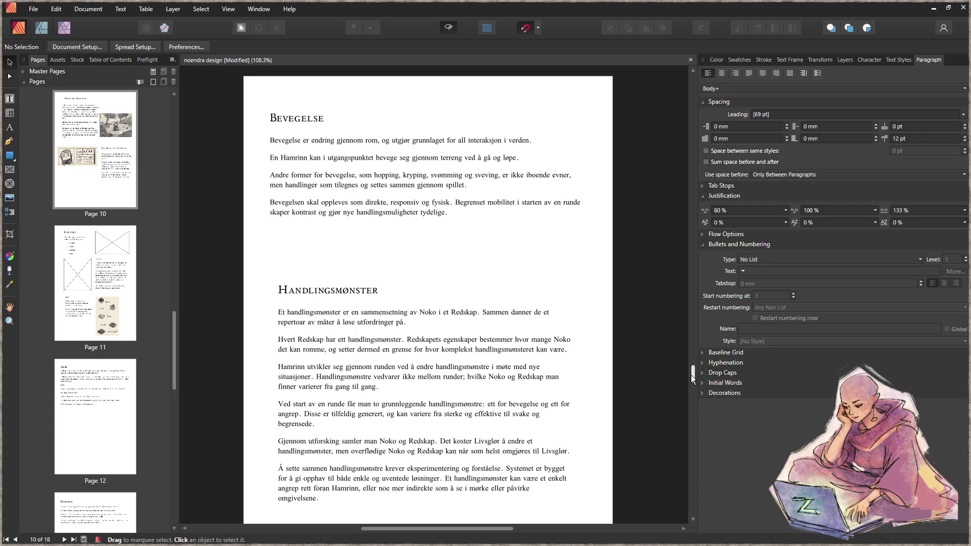
pyautogui.moveTo(693, 379); pyautogui.dragTo(696, 302)
pyautogui.click(568, 329)
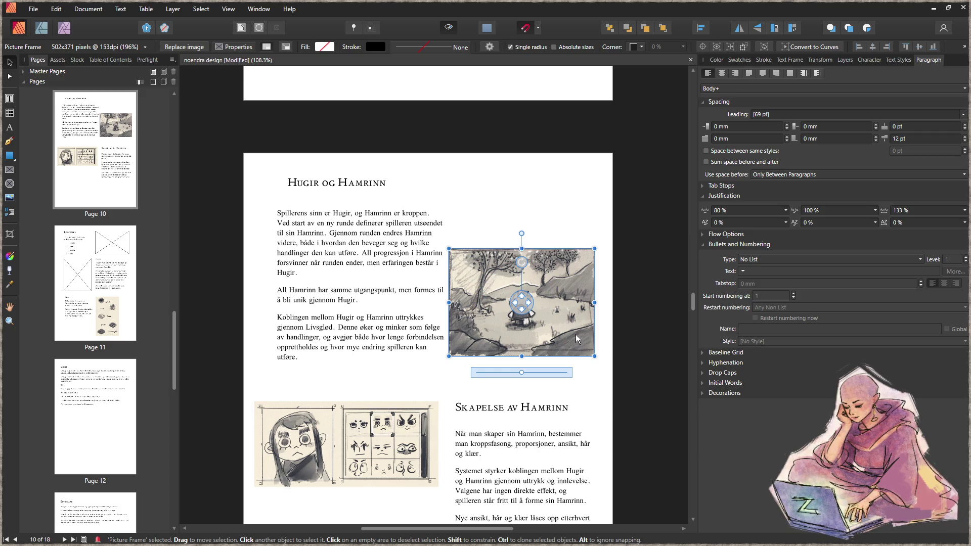
# - Cut the landscape picture frame and scroll to the Bevegelse page
pyautogui.scroll(-3, 575, 335)
pyautogui.press('alt')
pyautogui.click(659, 307)
pyautogui.moveTo(693, 305); pyautogui.dragTo(686, 375)
# - Narrow the Bevegelse text frame to about 97 mm and paste the landscape picture to its right
pyautogui.click(577, 232)
pyautogui.moveTo(587, 276); pyautogui.dragTo(442, 278)
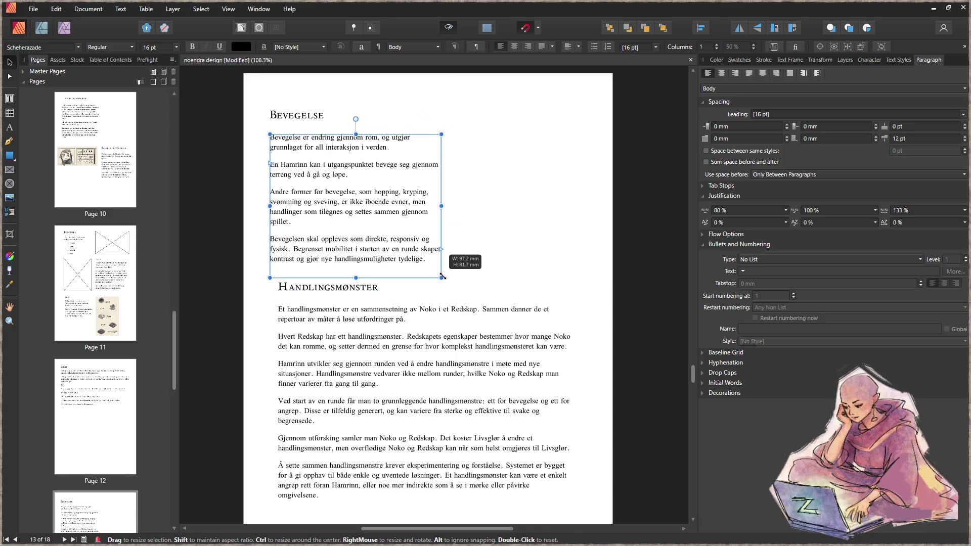
pyautogui.click(526, 262)
pyautogui.moveTo(567, 253); pyautogui.dragTo(565, 218)
pyautogui.click(466, 283)
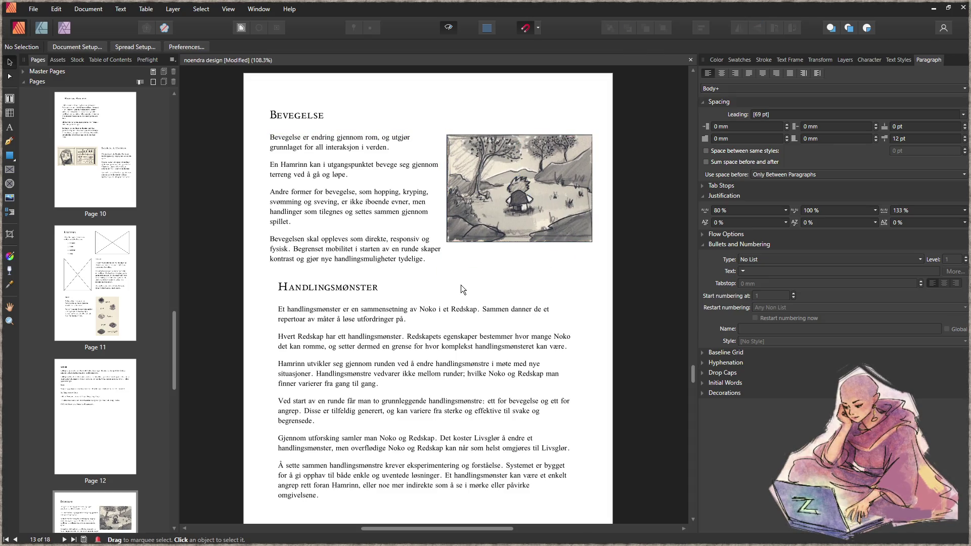
pyautogui.scroll(-15, 457, 284)
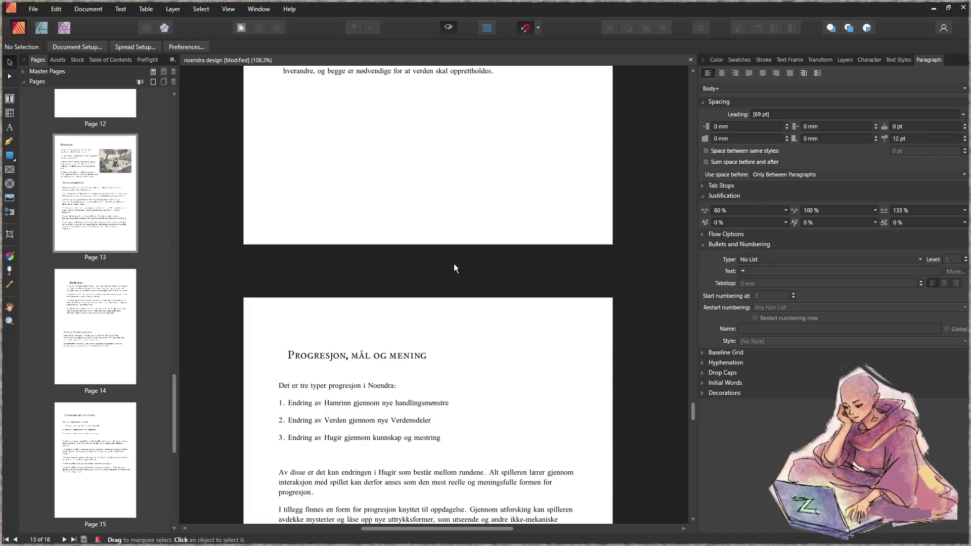
# - On page 10, draw a picture frame right of the Hugir text and drop hamrinn.png into it
pyautogui.scroll(-3, 451, 253)
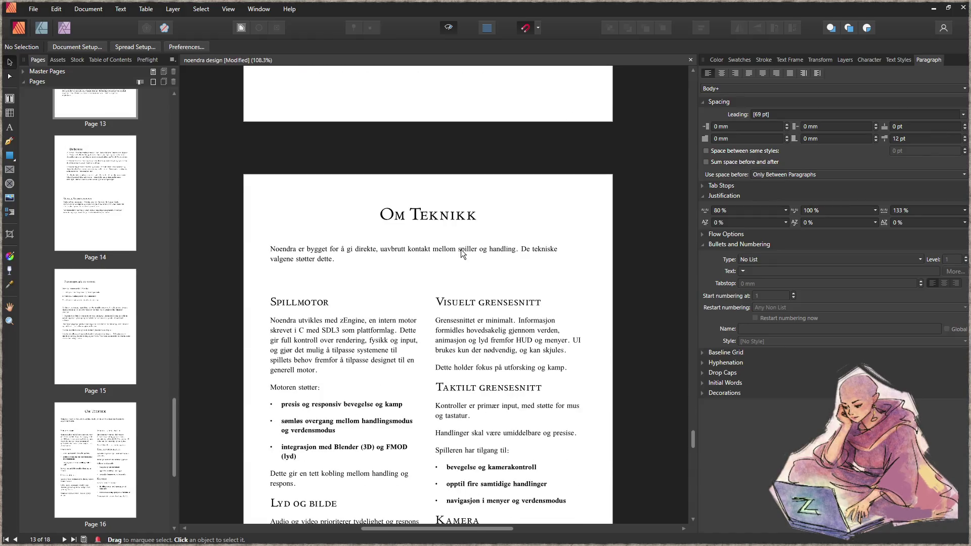
pyautogui.moveTo(696, 437)
pyautogui.mouseDown()
pyautogui.moveTo(677, 407)
pyautogui.moveTo(666, 207)
pyautogui.moveTo(657, 311)
pyautogui.moveTo(660, 299)
pyautogui.mouseUp()
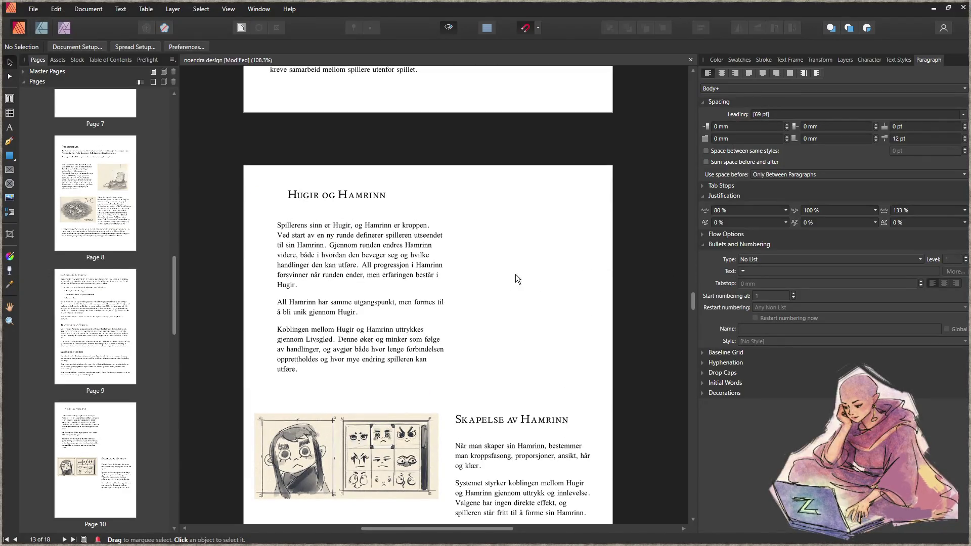
pyautogui.click(9, 170)
pyautogui.moveTo(456, 217); pyautogui.dragTo(593, 378)
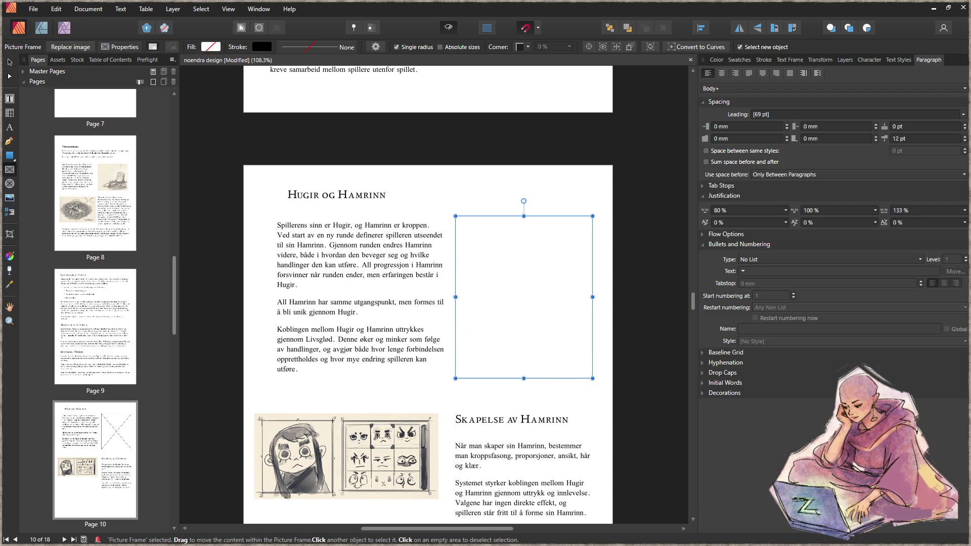
pyautogui.moveTo(130, 359); pyautogui.dragTo(531, 330)
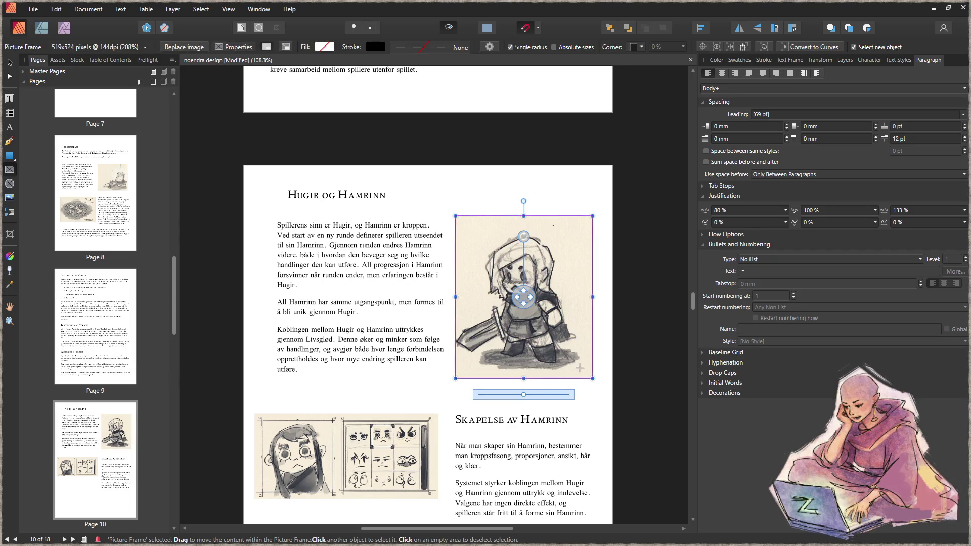
pyautogui.moveTo(539, 315)
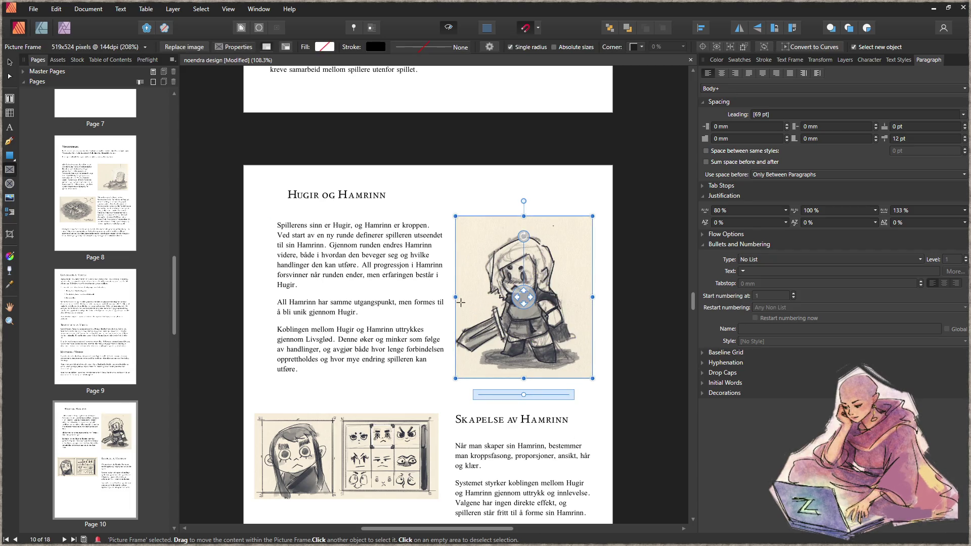
pyautogui.moveTo(524, 216); pyautogui.dragTo(524, 222)
pyautogui.moveTo(524, 379); pyautogui.dragTo(524, 376)
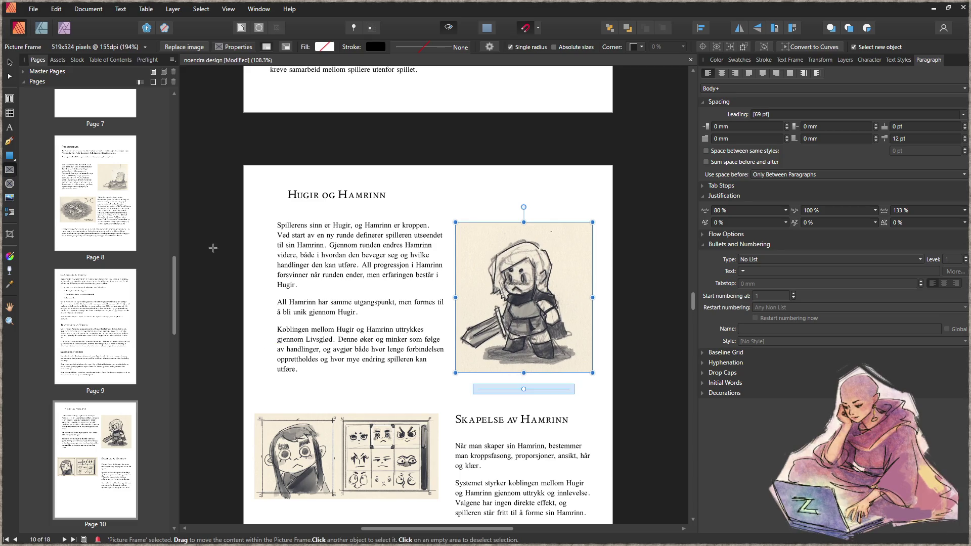
# - Shorten the Hugir og Hamrinn body text frame to match the knight picture's height
pyautogui.click(365, 388)
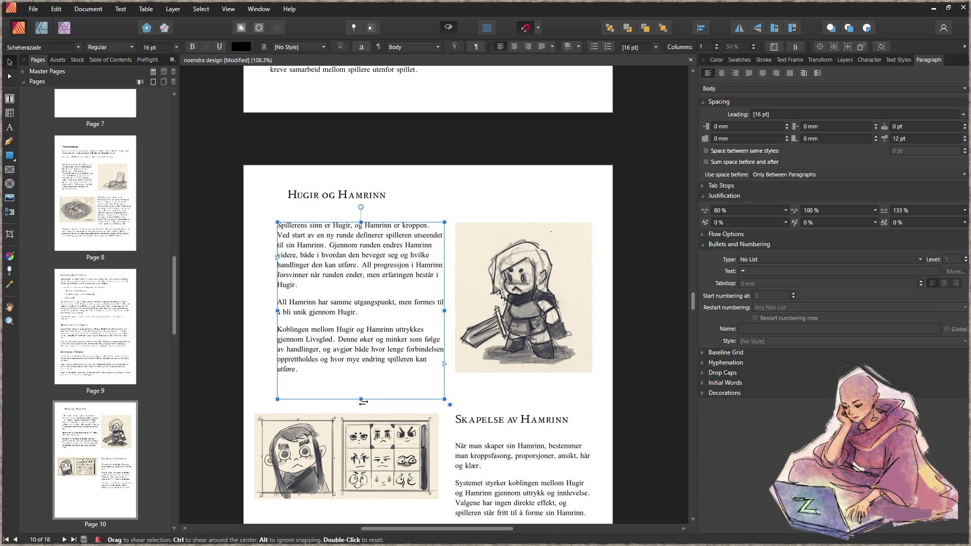
pyautogui.moveTo(360, 399); pyautogui.dragTo(362, 373)
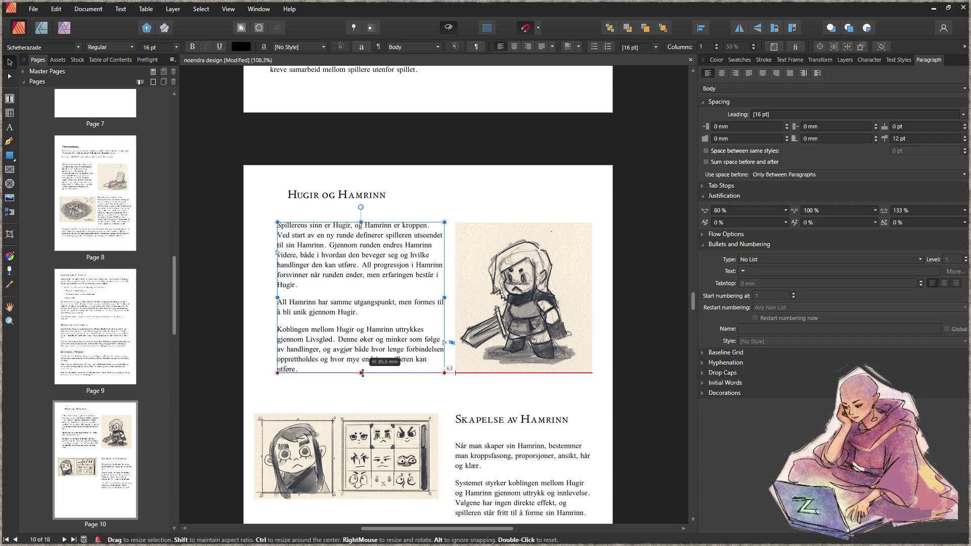
pyautogui.click(418, 396)
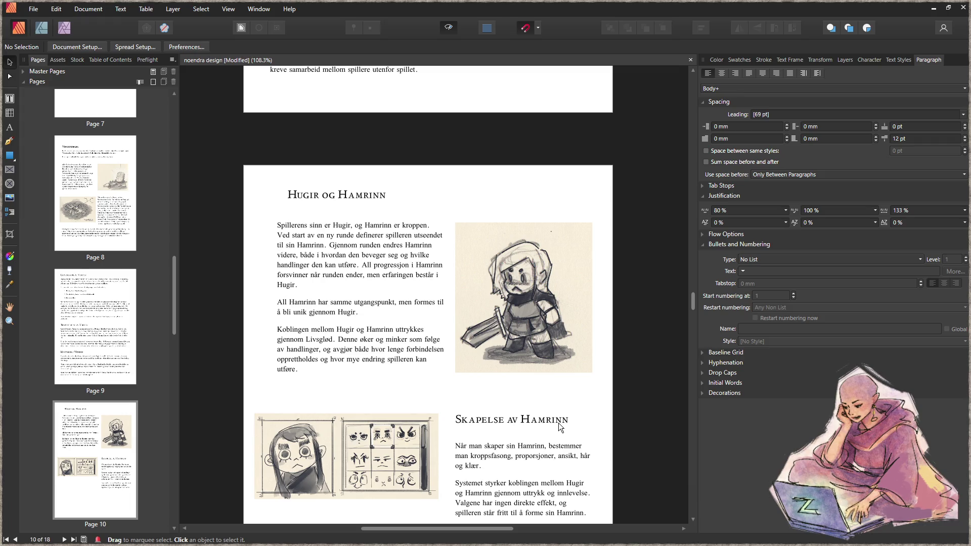
pyautogui.scroll(-5, 506, 405)
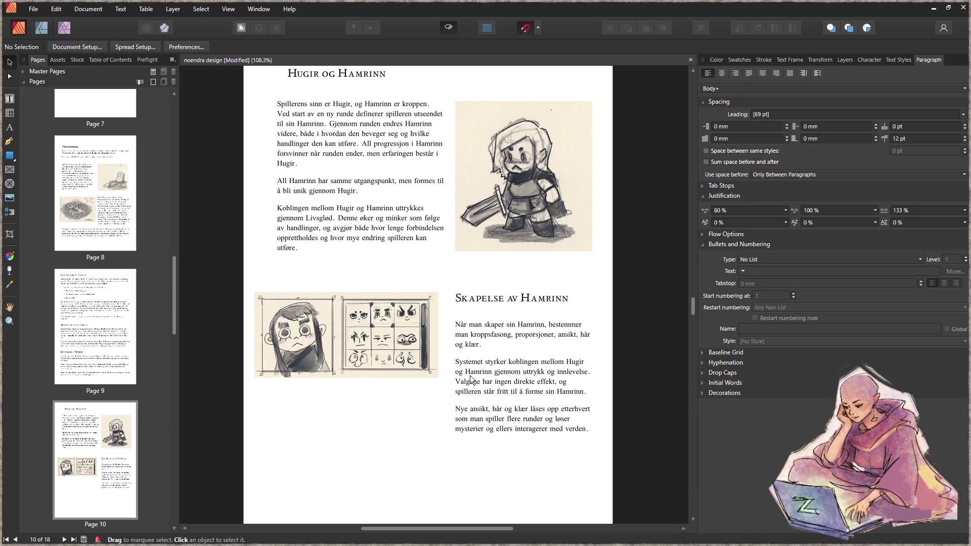
# - Scroll through the surrounding pages, then settle on Verdensdeler and select the Runestein illustration
pyautogui.keyDown('ctrl'); pyautogui.scroll(-4, 448, 373); pyautogui.keyUp('ctrl')
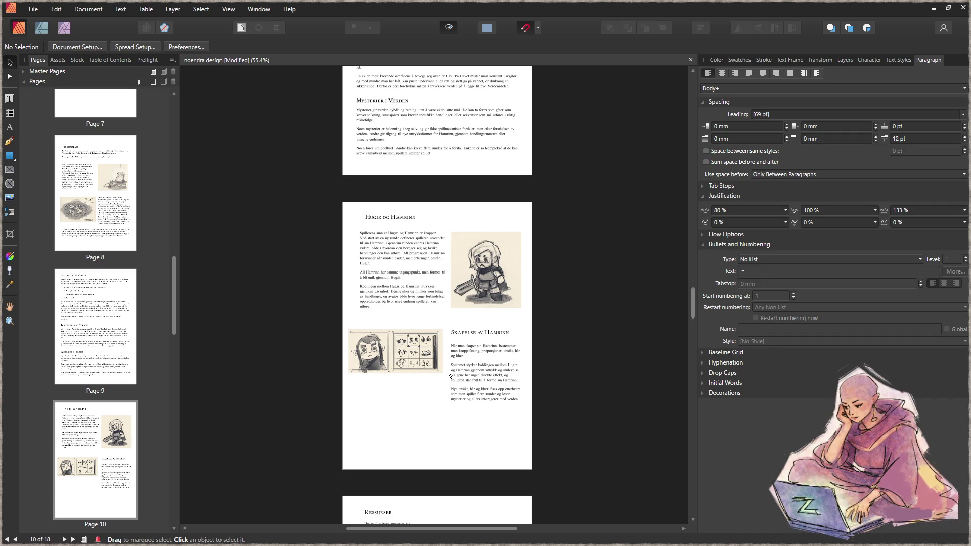
pyautogui.scroll(-5, 447, 369)
pyautogui.scroll(-4, 462, 394)
pyautogui.scroll(10, 460, 390)
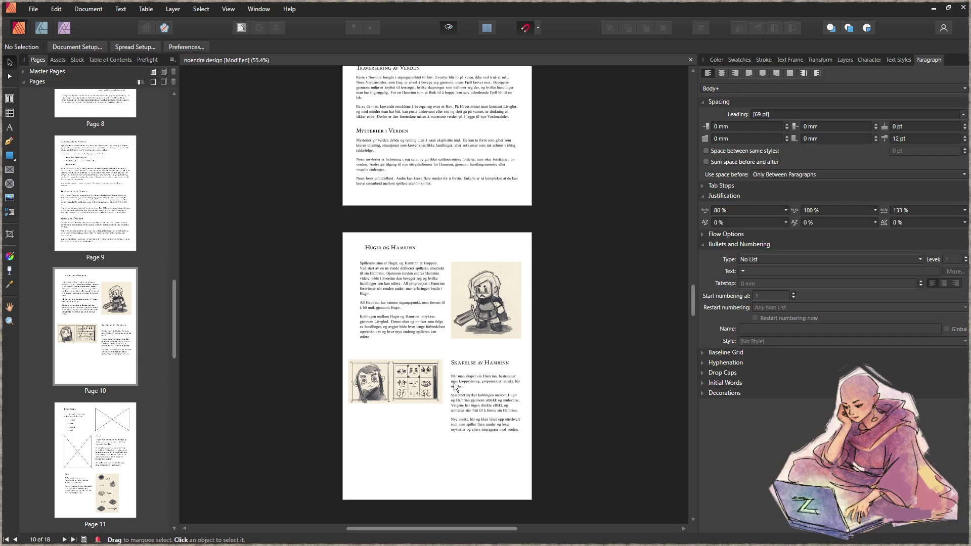
pyautogui.scroll(12, 454, 386)
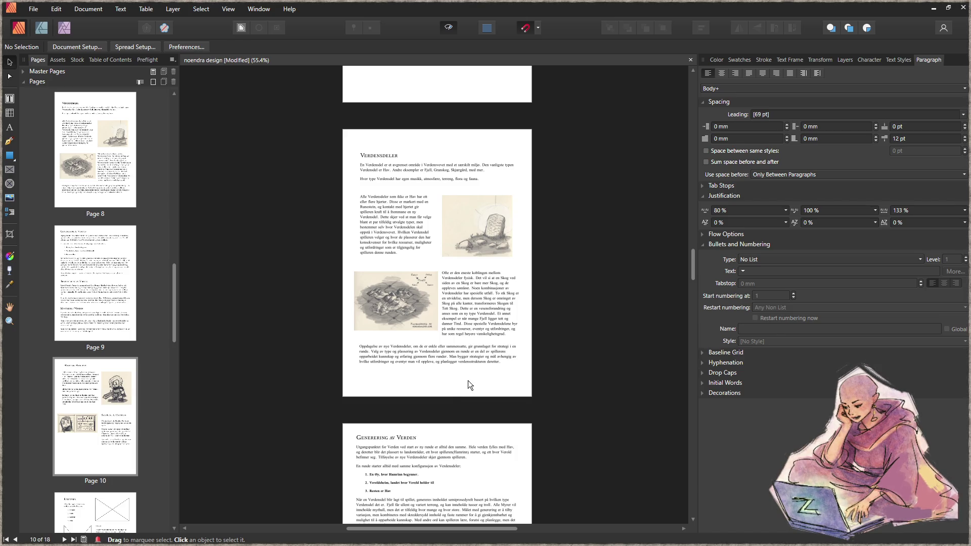
pyautogui.scroll(7, 445, 382)
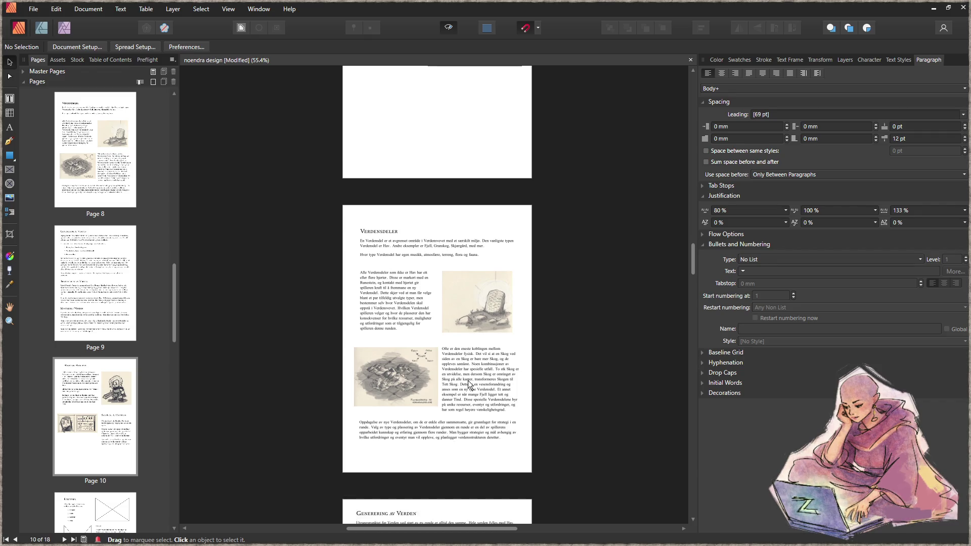
pyautogui.scroll(11, 469, 370)
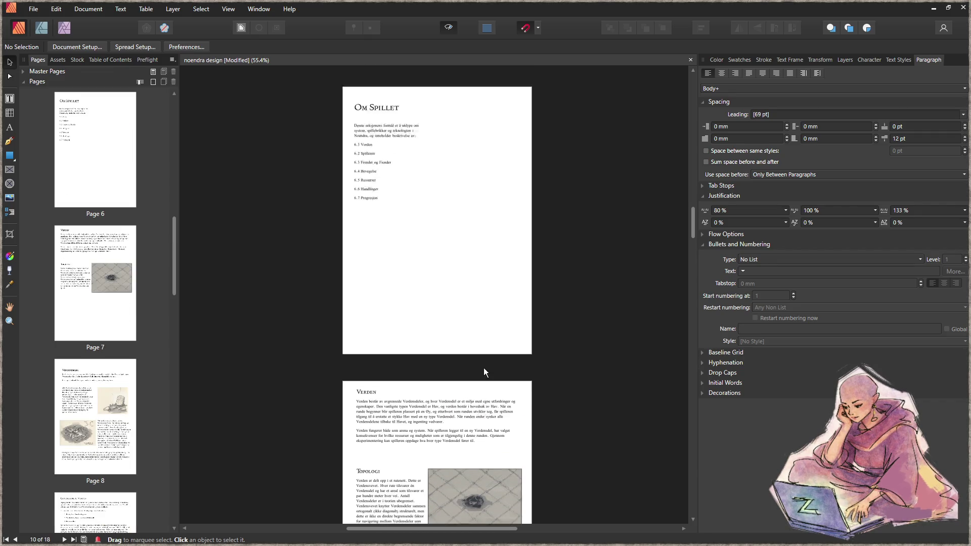
pyautogui.scroll(-9, 484, 387)
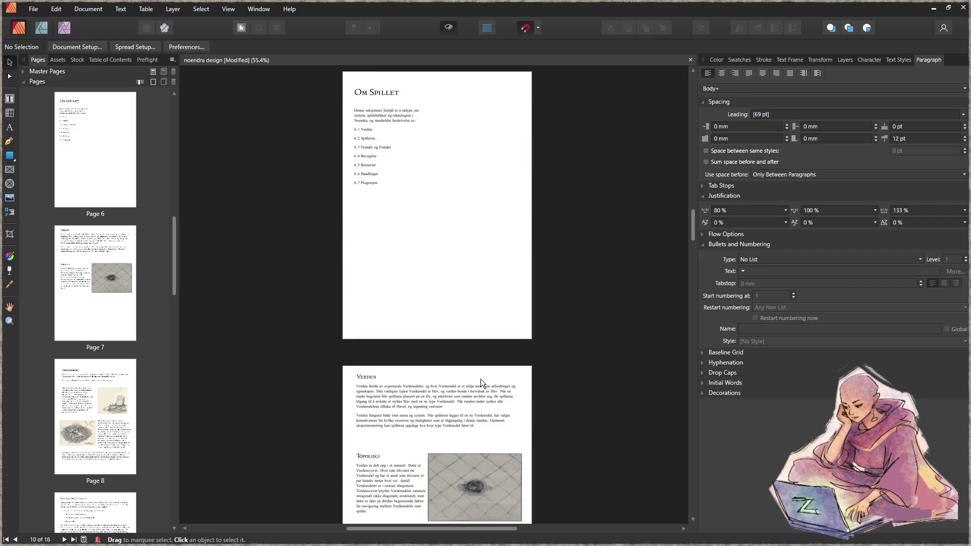
pyautogui.scroll(-8, 483, 378)
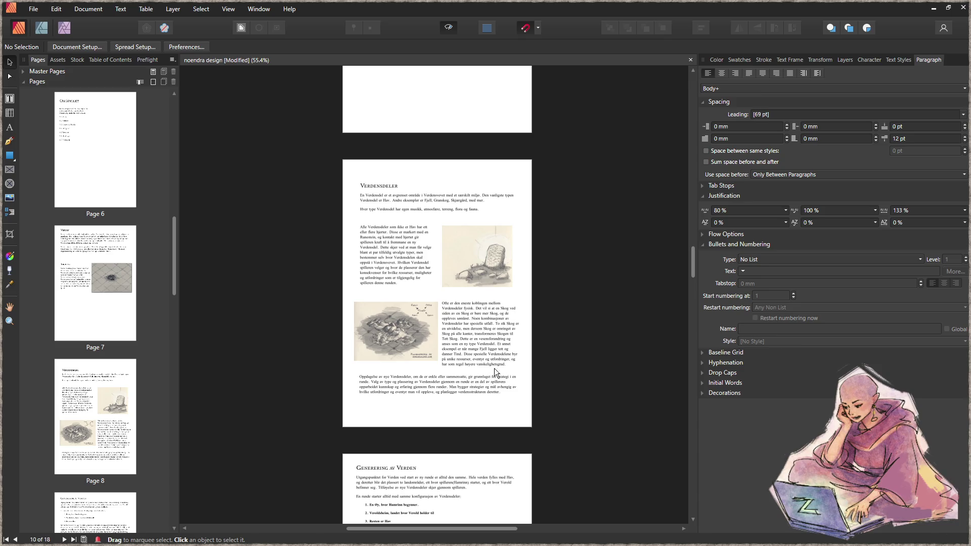
pyautogui.keyDown('ctrl'); pyautogui.scroll(4, 490, 360); pyautogui.keyUp('ctrl')
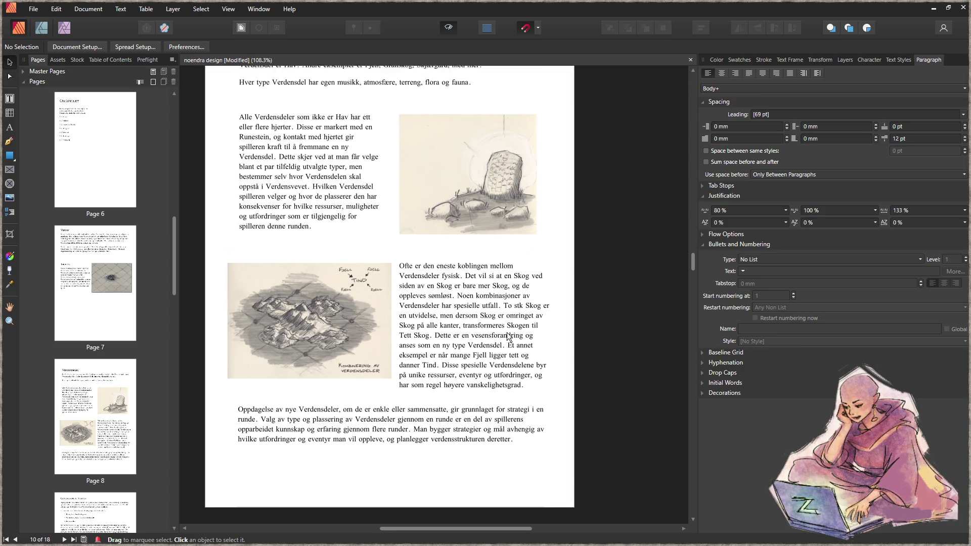
pyautogui.click(497, 234)
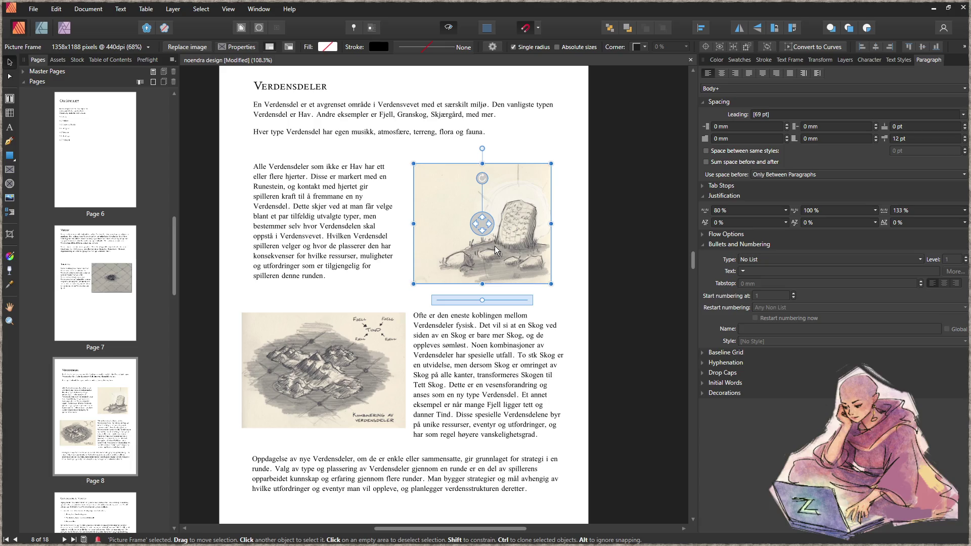
# - Scroll down to the Hugir og Hamrinn page and save the document with Ctrl+S
pyautogui.click(516, 397)
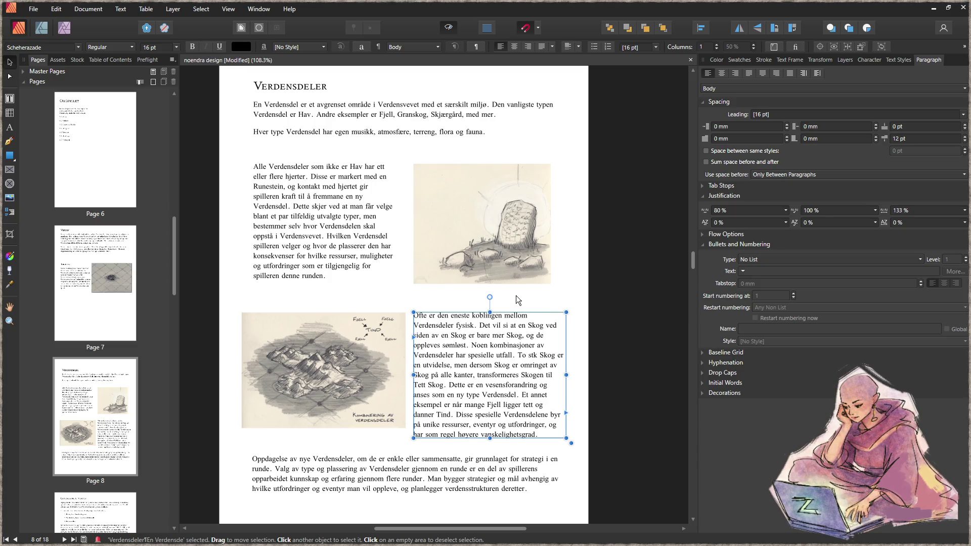
pyautogui.scroll(-15, 515, 295)
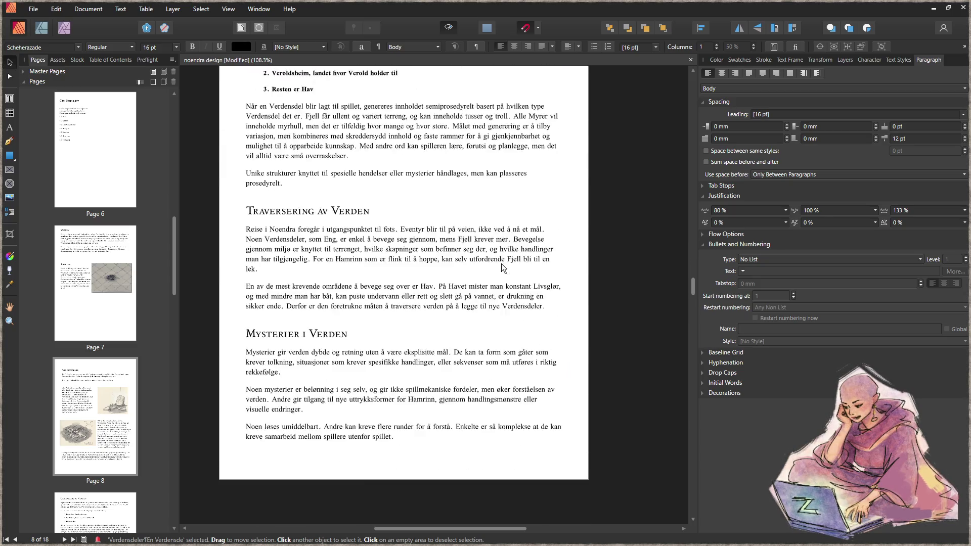
pyautogui.scroll(-10, 506, 263)
pyautogui.scroll(-5, 486, 253)
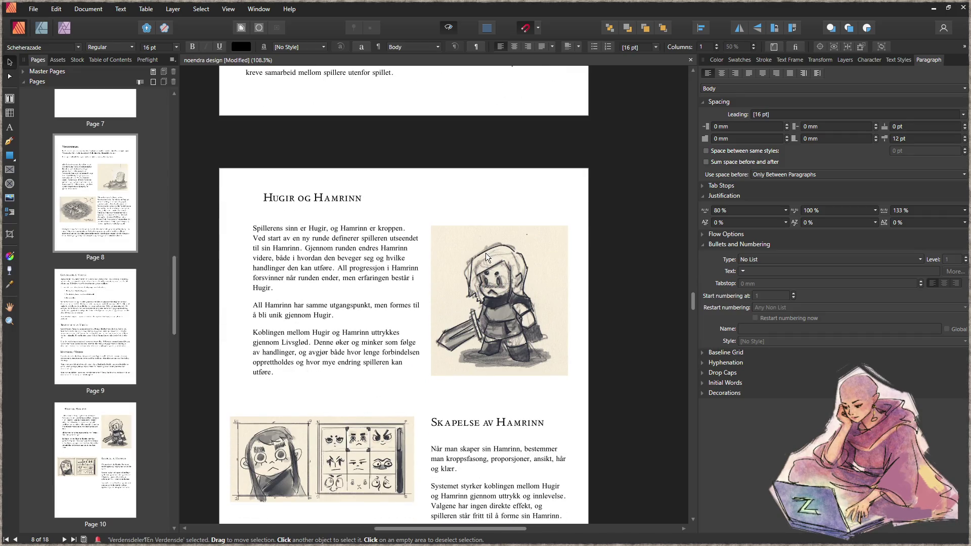
pyautogui.scroll(-3, 485, 255)
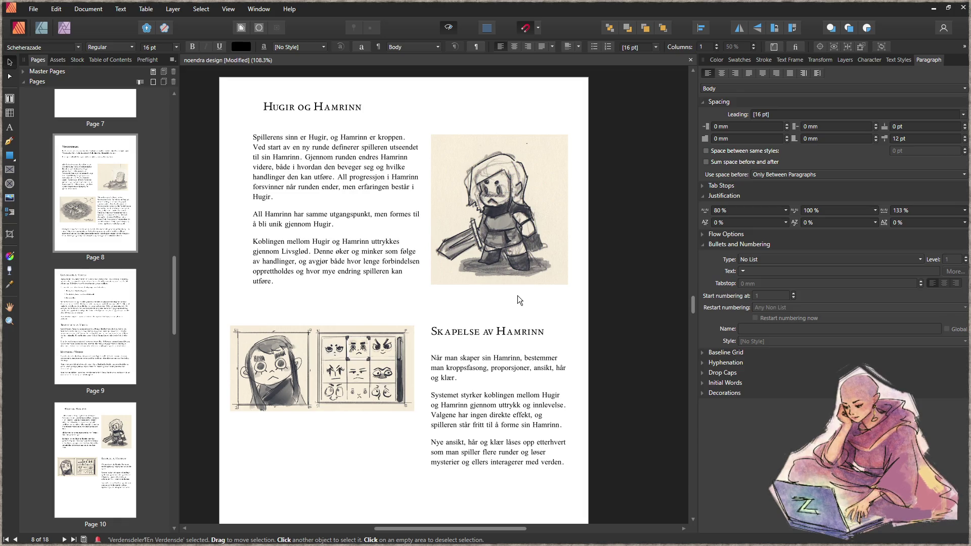
pyautogui.scroll(-3, 518, 297)
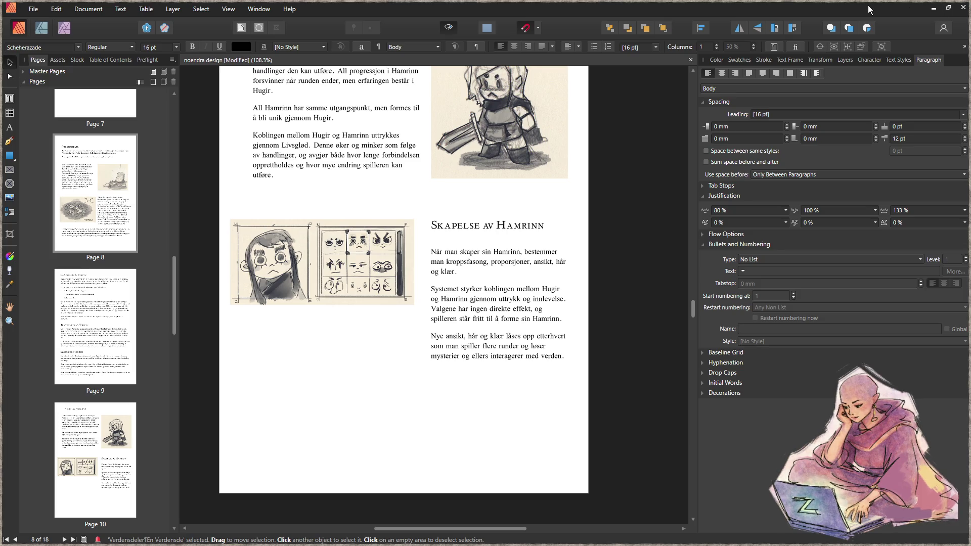
pyautogui.hotkey('ctrl', 's')
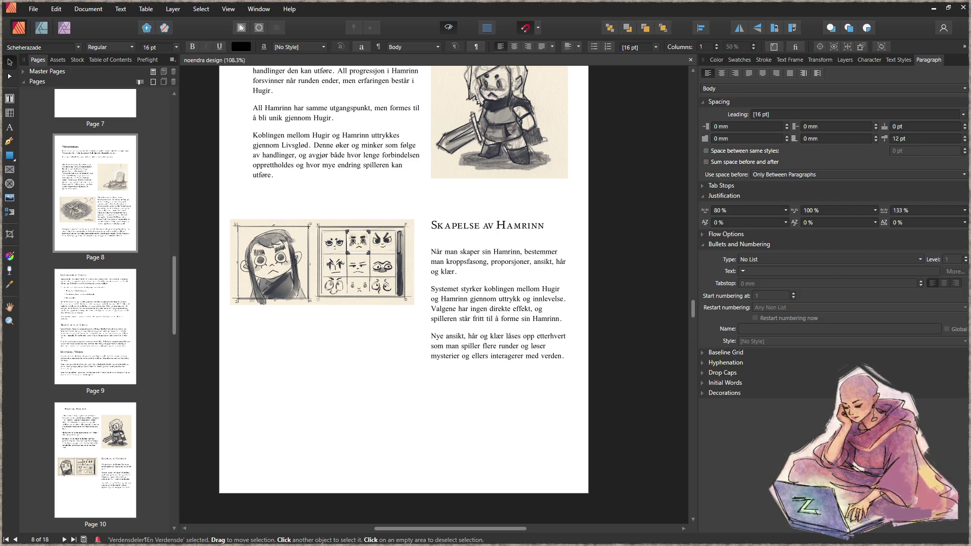
pyautogui.hotkey('alt', 'Tab')
# - On the comp2 layer, rectangle-select the skier-on-sea sketch and move it slightly down and right
pyautogui.scroll(-4, 501, 362)
pyautogui.moveTo(501, 363)
pyautogui.mouseDown()
pyautogui.moveTo(411, 313)
pyautogui.moveTo(417, 272)
pyautogui.moveTo(428, 261)
pyautogui.moveTo(482, 304)
pyautogui.mouseUp()
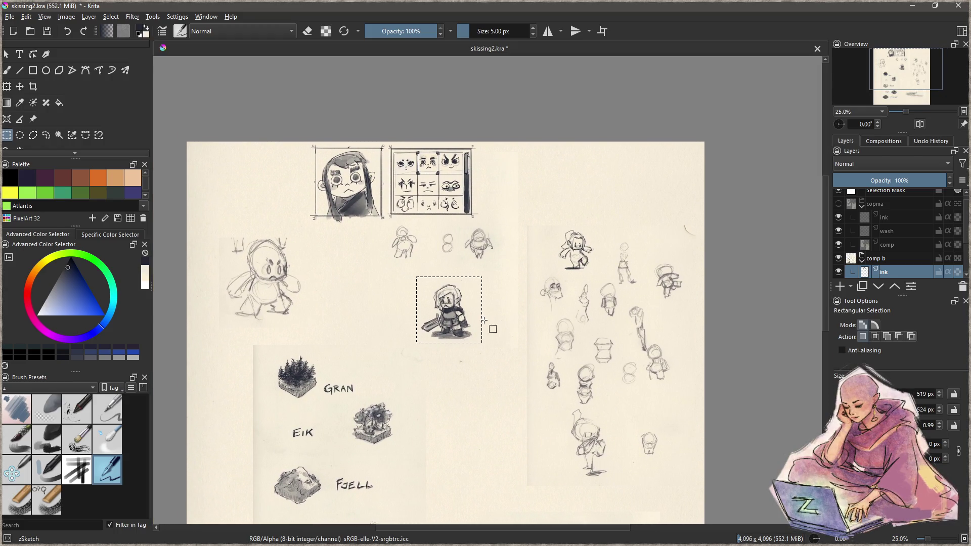
pyautogui.moveTo(474, 385)
pyautogui.mouseDown()
pyautogui.moveTo(468, 278)
pyautogui.moveTo(459, 310)
pyautogui.mouseUp()
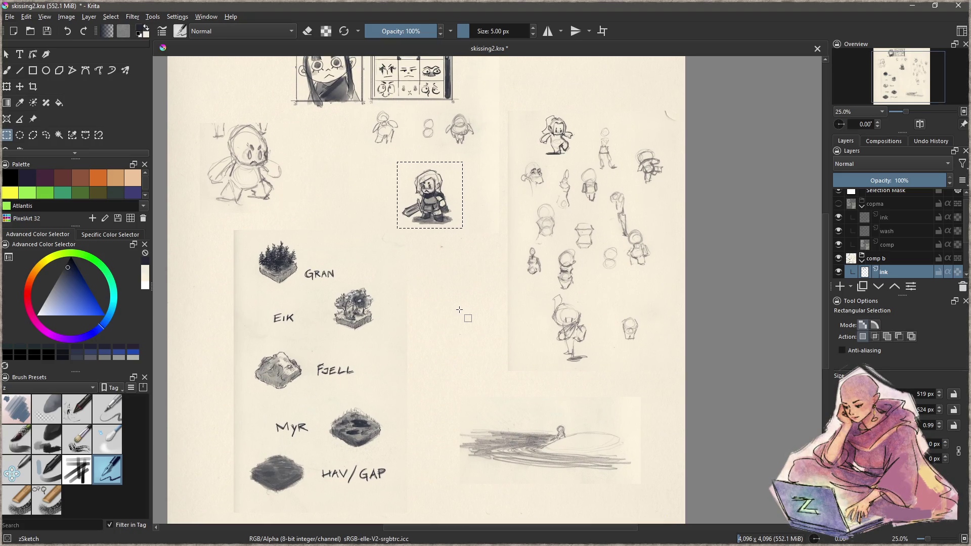
pyautogui.press('-')
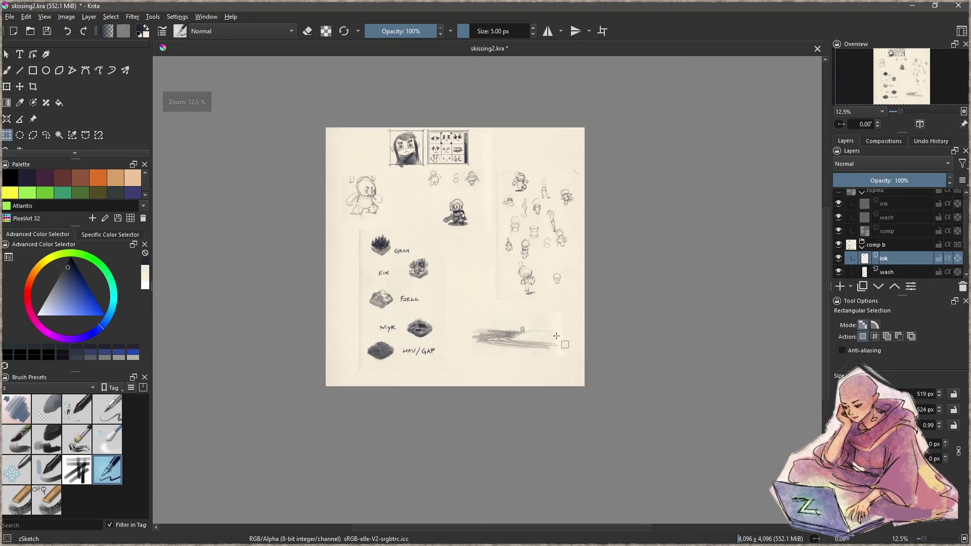
pyautogui.scroll(4, 557, 336)
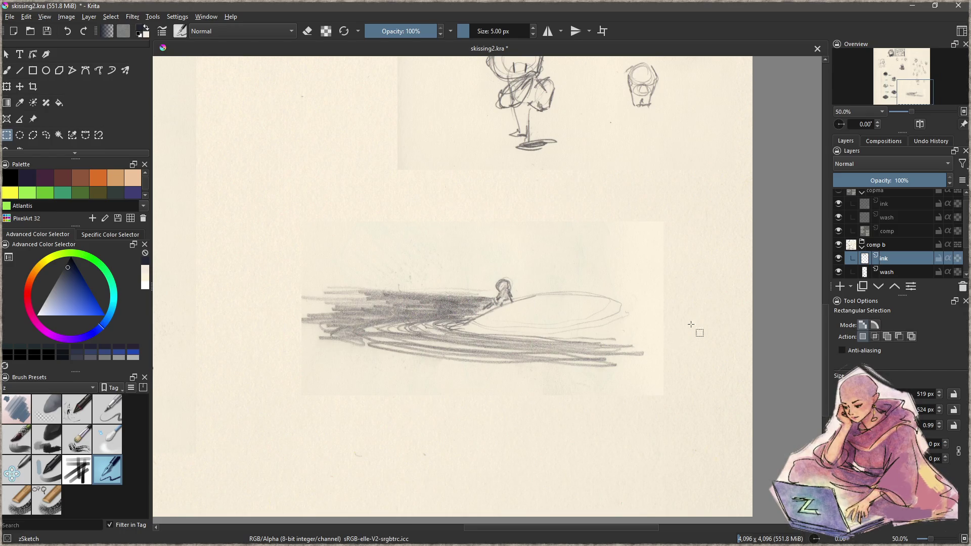
pyautogui.scroll(-2, 967, 261)
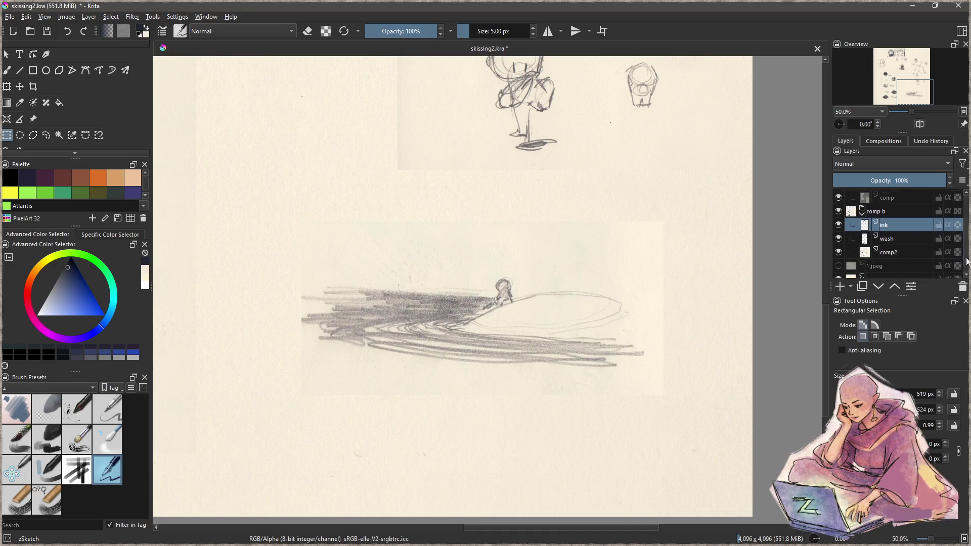
pyautogui.click(888, 245)
pyautogui.scroll(-2, 518, 336)
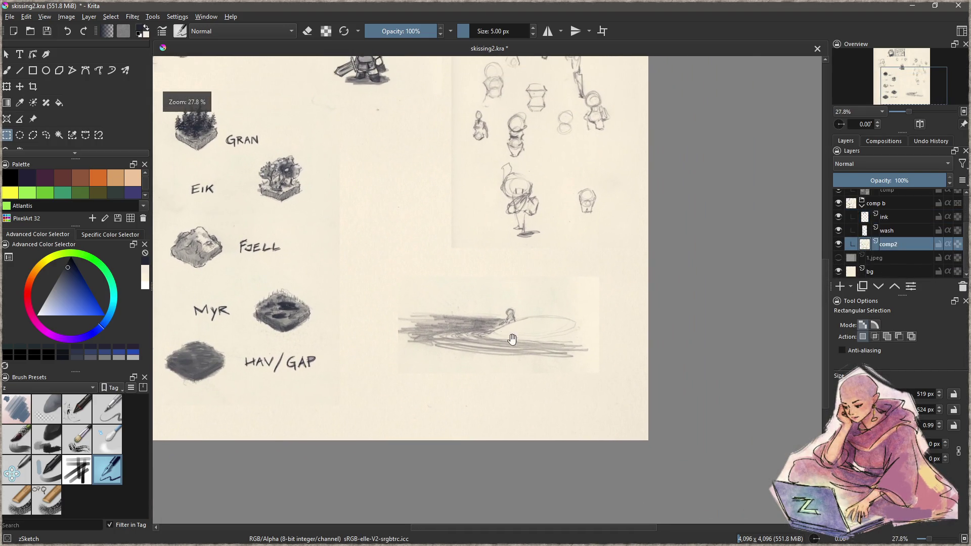
pyautogui.moveTo(387, 268); pyautogui.dragTo(600, 391)
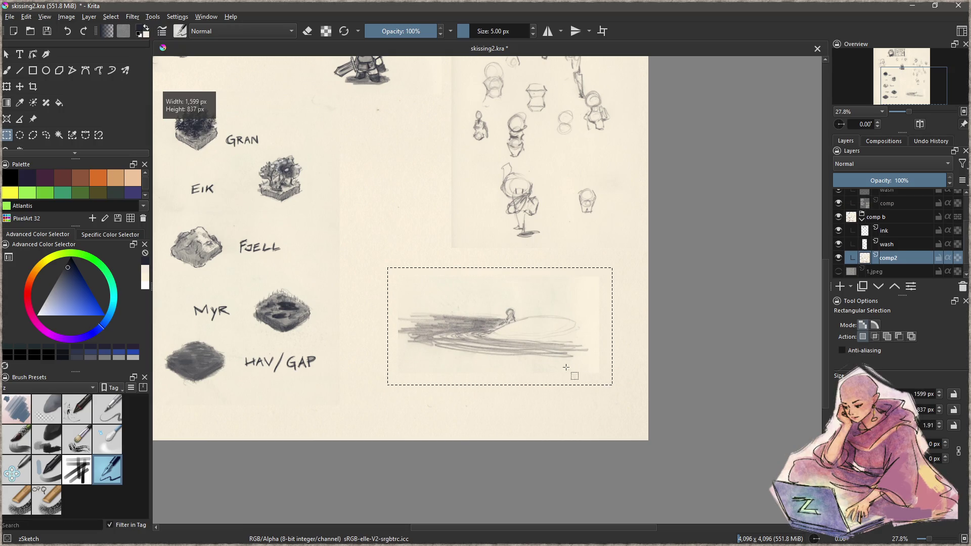
pyautogui.press('t')
pyautogui.moveTo(510, 355); pyautogui.dragTo(532, 409)
# - Start inking the skier's head on the ink layer, undoing the failed first stroke
pyautogui.click(895, 230)
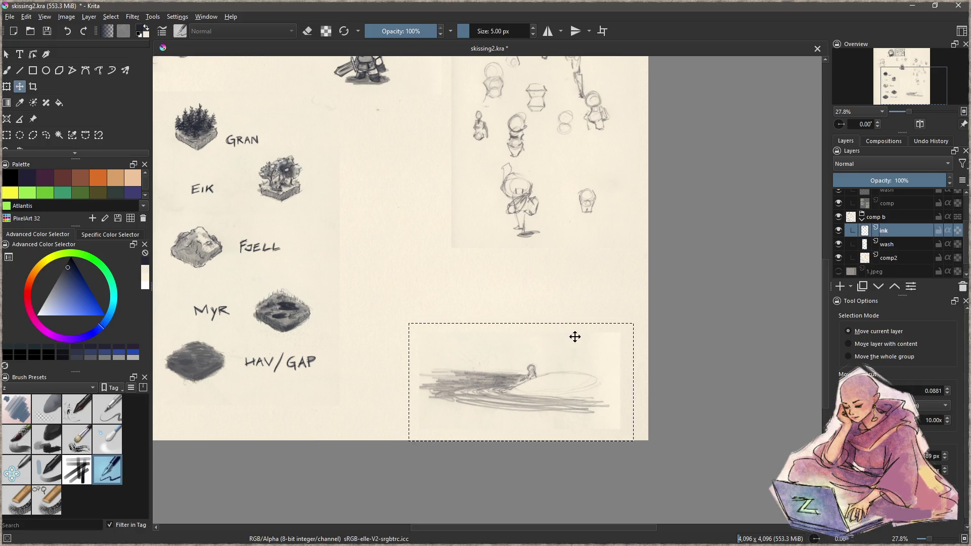
pyautogui.press('b')
pyautogui.hotkey('ctrl', 'shift', 'a')
pyautogui.moveTo(556, 354)
pyautogui.mouseDown()
pyautogui.moveTo(546, 251)
pyautogui.moveTo(516, 320)
pyautogui.moveTo(524, 289)
pyautogui.moveTo(537, 323)
pyautogui.moveTo(522, 325)
pyautogui.moveTo(535, 306)
pyautogui.moveTo(519, 316)
pyautogui.moveTo(525, 302)
pyautogui.moveTo(574, 334)
pyautogui.moveTo(504, 348)
pyautogui.mouseUp()
pyautogui.hotkey('ctrl', 'z')
pyautogui.hotkey('ctrl', 'z')
# - Ink the skier's head and body outline, undoing stray strokes
pyautogui.moveTo(485, 312)
pyautogui.mouseDown()
pyautogui.moveTo(507, 348)
pyautogui.moveTo(503, 314)
pyautogui.moveTo(519, 309)
pyautogui.moveTo(562, 315)
pyautogui.moveTo(571, 334)
pyautogui.moveTo(559, 331)
pyautogui.mouseUp()
pyautogui.press('e')
pyautogui.press('e')
pyautogui.press('e')
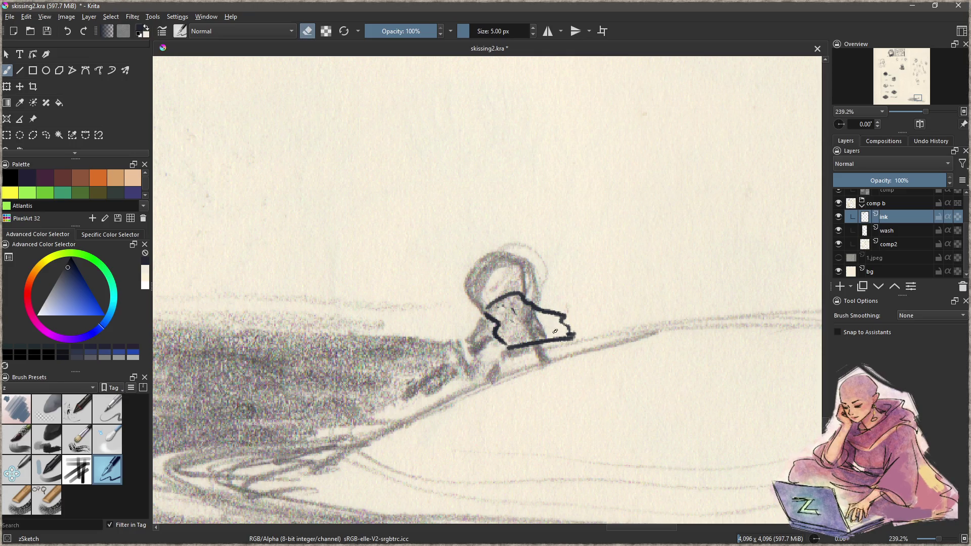
pyautogui.press('e')
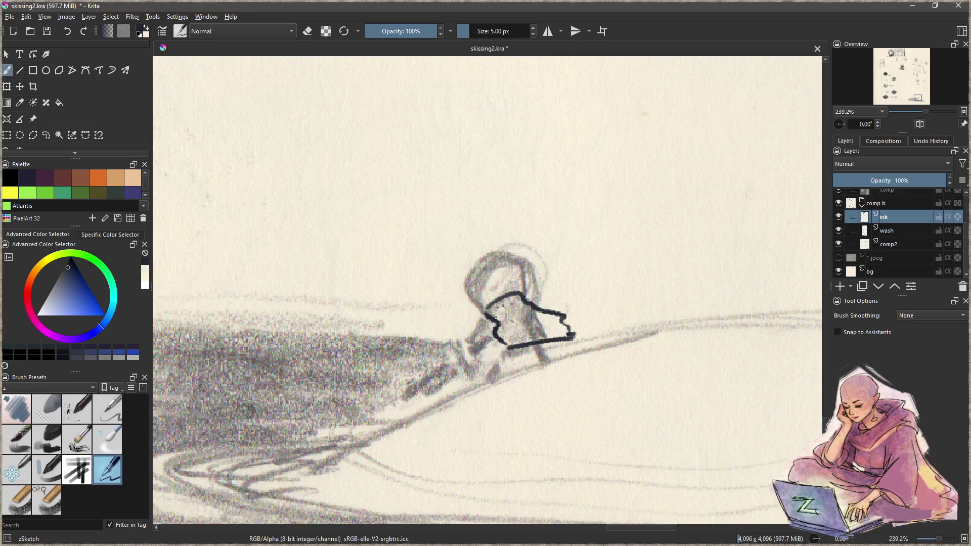
pyautogui.moveTo(466, 282); pyautogui.dragTo(478, 311)
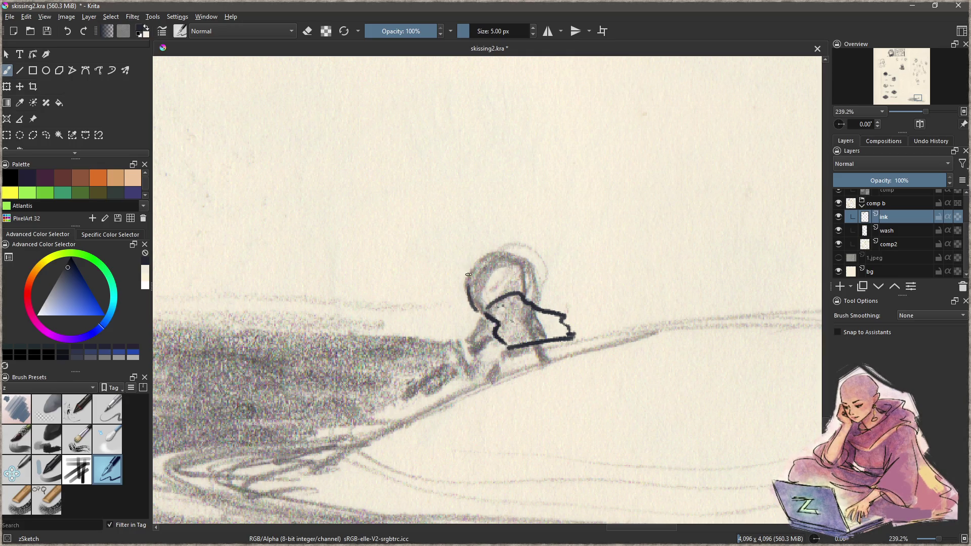
pyautogui.moveTo(506, 260)
pyautogui.mouseDown()
pyautogui.moveTo(513, 274)
pyautogui.moveTo(515, 256)
pyautogui.moveTo(570, 268)
pyautogui.mouseUp()
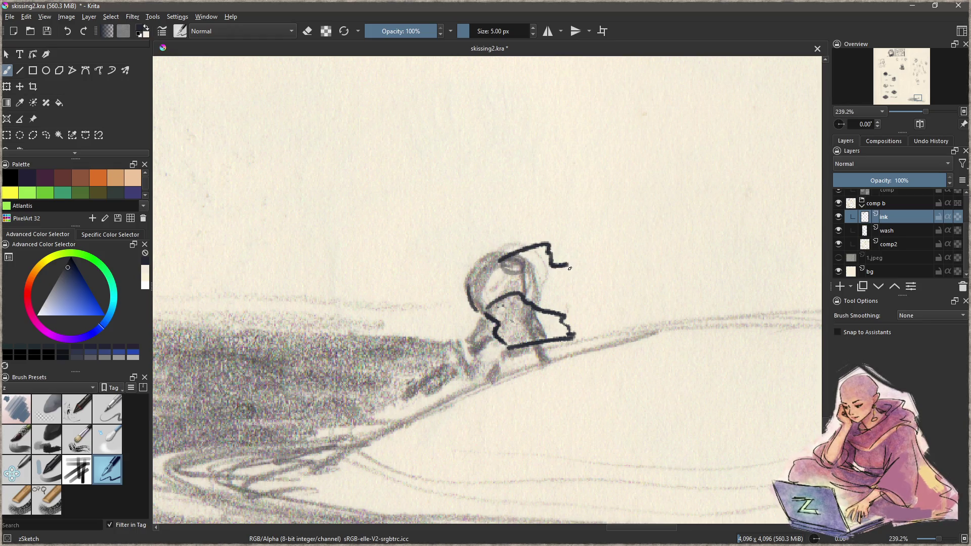
pyautogui.hotkey('ctrl', 'z')
pyautogui.moveTo(503, 265)
pyautogui.mouseDown()
pyautogui.moveTo(575, 264)
pyautogui.moveTo(519, 279)
pyautogui.moveTo(562, 281)
pyautogui.mouseUp()
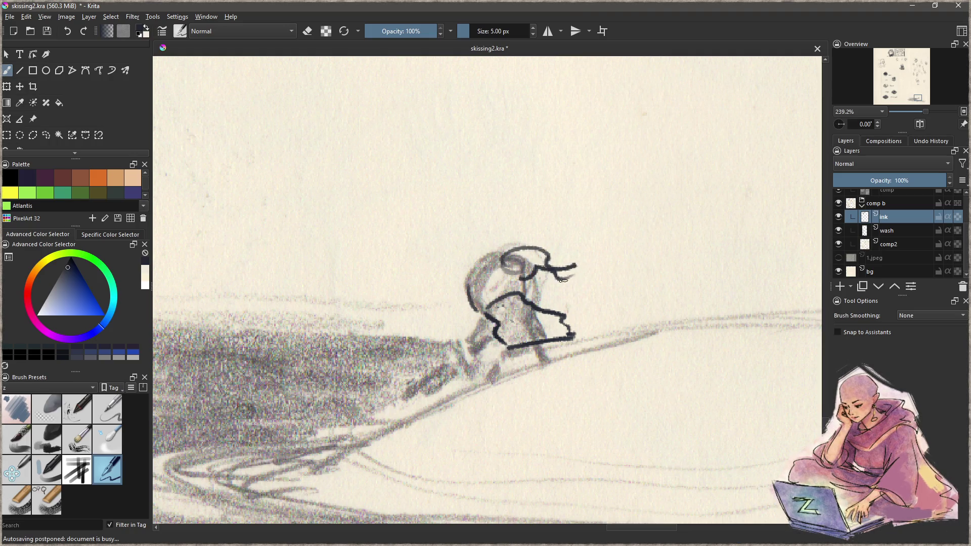
pyautogui.moveTo(476, 286)
pyautogui.mouseDown()
pyautogui.moveTo(483, 301)
pyautogui.moveTo(445, 294)
pyautogui.moveTo(499, 256)
pyautogui.moveTo(488, 253)
pyautogui.moveTo(461, 281)
pyautogui.moveTo(491, 290)
pyautogui.moveTo(503, 263)
pyautogui.moveTo(559, 248)
pyautogui.moveTo(549, 268)
pyautogui.mouseUp()
pyautogui.hotkey('ctrl', 'z')
pyautogui.hotkey('ctrl', 'z')
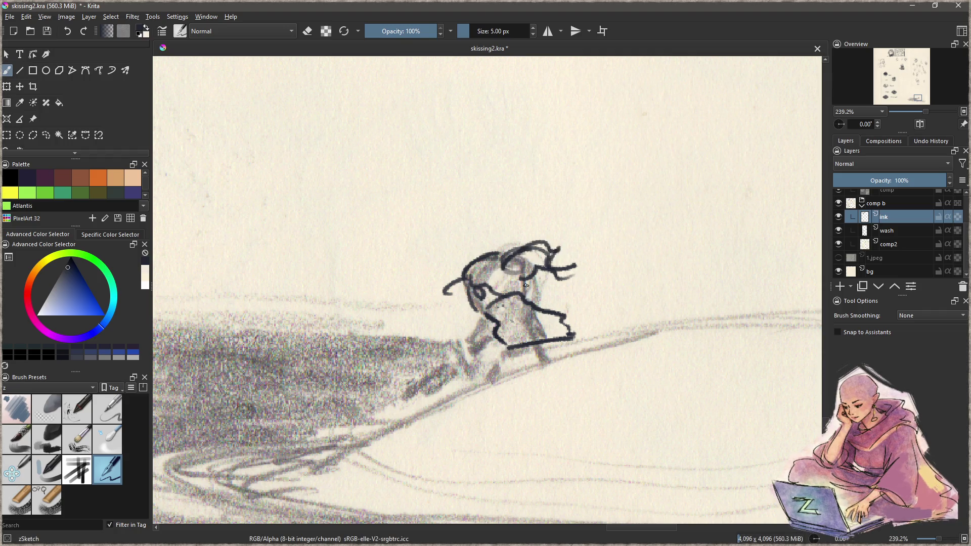
# - Ink the skier's left leg as a curve and a line under the feet
pyautogui.moveTo(488, 316)
pyautogui.mouseDown()
pyautogui.moveTo(467, 346)
pyautogui.moveTo(497, 337)
pyautogui.mouseUp()
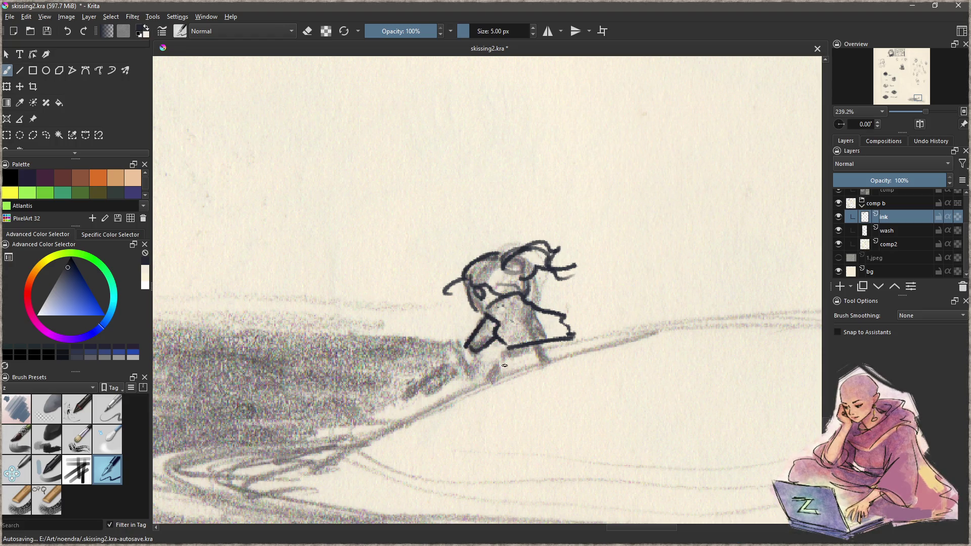
pyautogui.scroll(-3, 505, 365)
pyautogui.scroll(5, 485, 379)
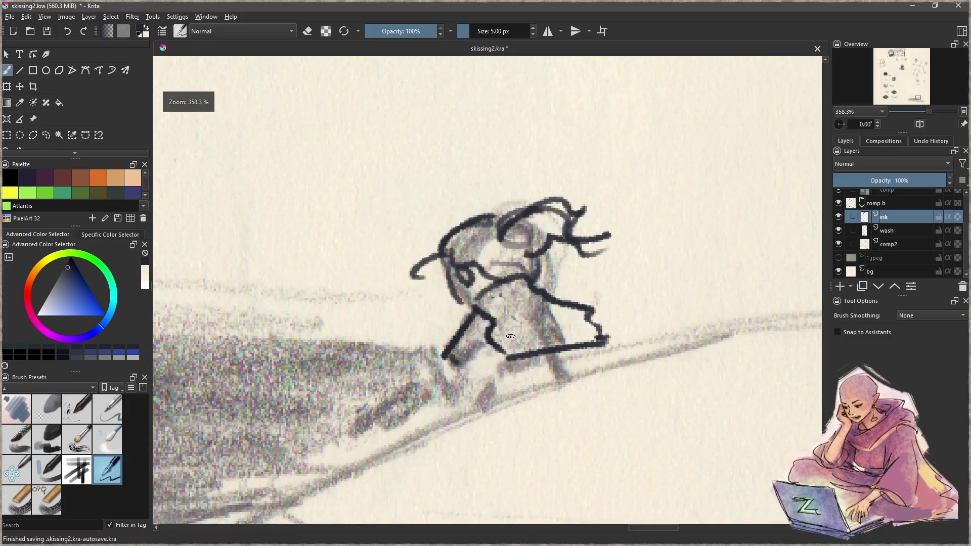
pyautogui.hotkey('ctrl', 'z')
pyautogui.moveTo(486, 390)
pyautogui.mouseDown()
pyautogui.moveTo(573, 366)
pyautogui.moveTo(565, 357)
pyautogui.moveTo(567, 366)
pyautogui.mouseUp()
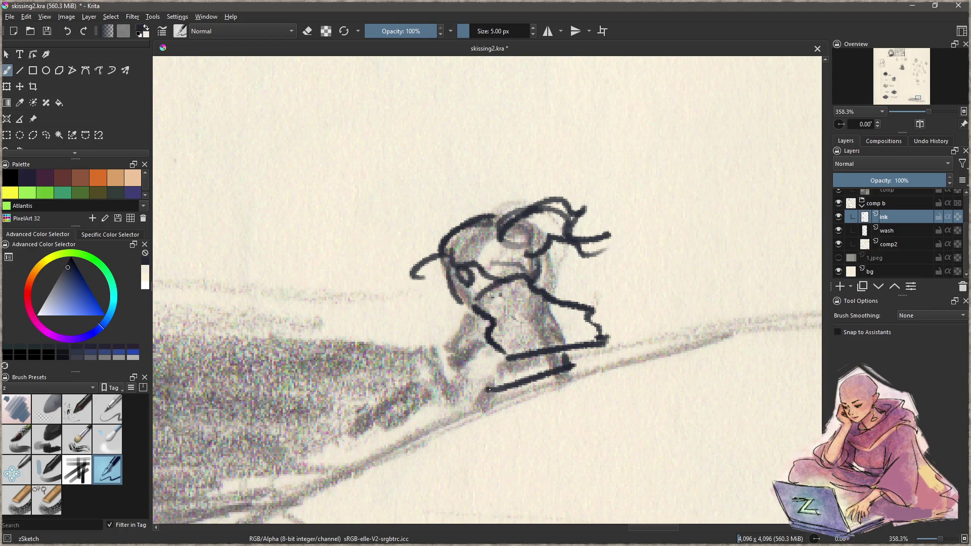
pyautogui.moveTo(472, 335)
pyautogui.mouseDown()
pyautogui.moveTo(444, 382)
pyautogui.moveTo(473, 377)
pyautogui.mouseUp()
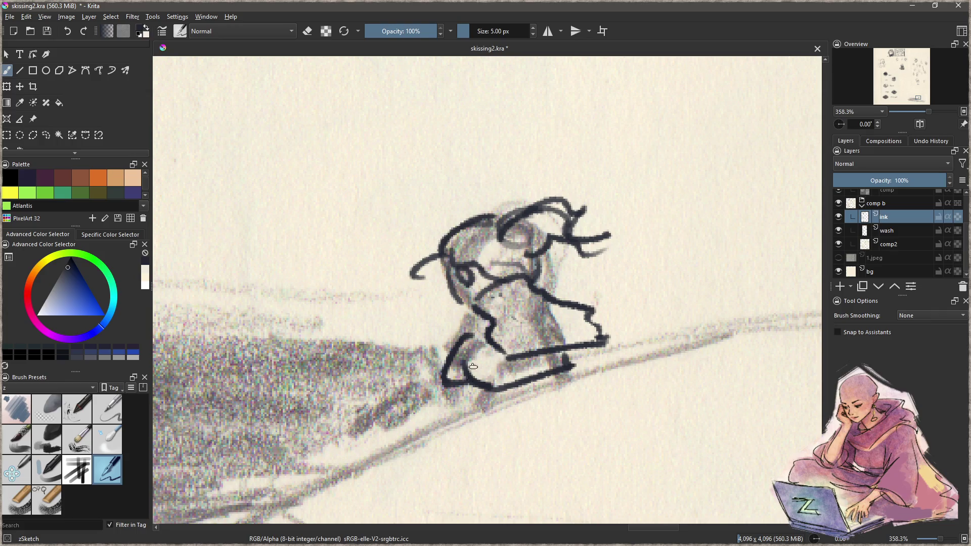
# - Shade the skier's feet and torso in dark grey
pyautogui.press('e')
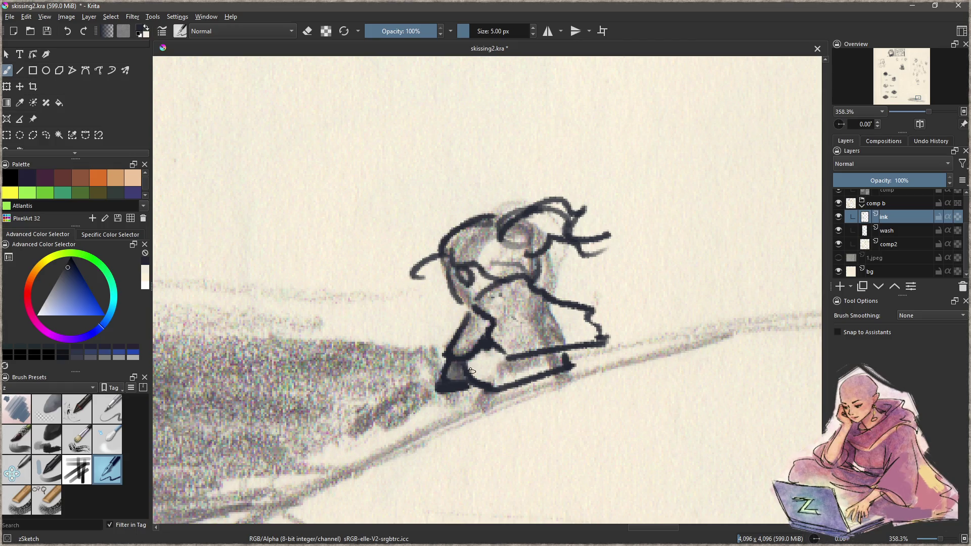
pyautogui.moveTo(477, 361); pyautogui.dragTo(487, 375)
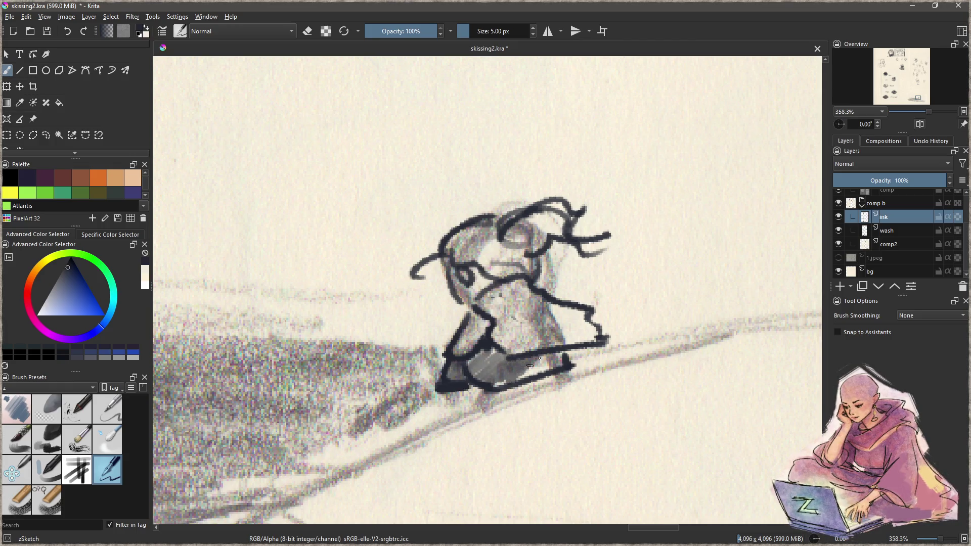
pyautogui.moveTo(485, 299)
pyautogui.mouseDown()
pyautogui.moveTo(516, 301)
pyautogui.moveTo(538, 331)
pyautogui.moveTo(555, 313)
pyautogui.moveTo(567, 328)
pyautogui.moveTo(581, 324)
pyautogui.moveTo(581, 341)
pyautogui.mouseUp()
pyautogui.scroll(-5, 616, 332)
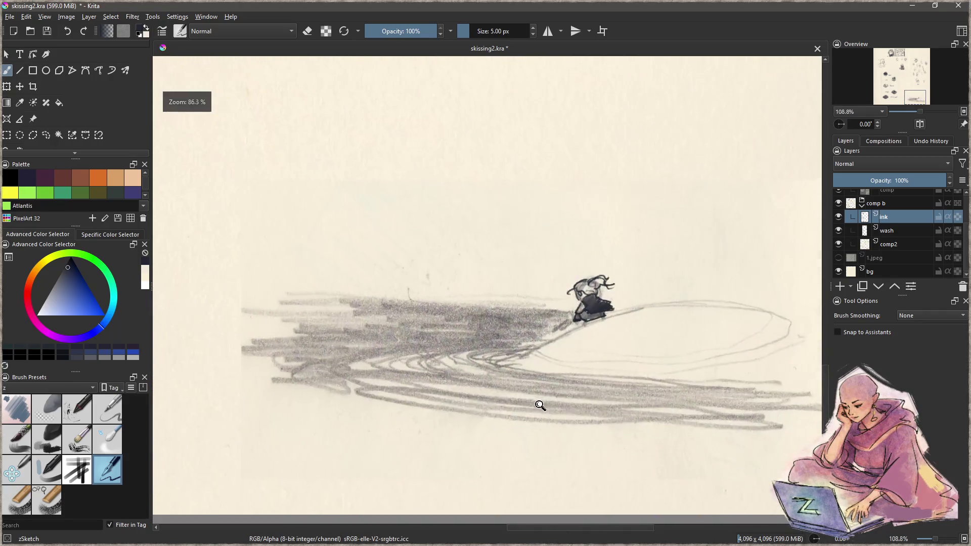
# - Ink a long straight board line through the skier, undoing the extra parallel strokes
pyautogui.scroll(5, 539, 405)
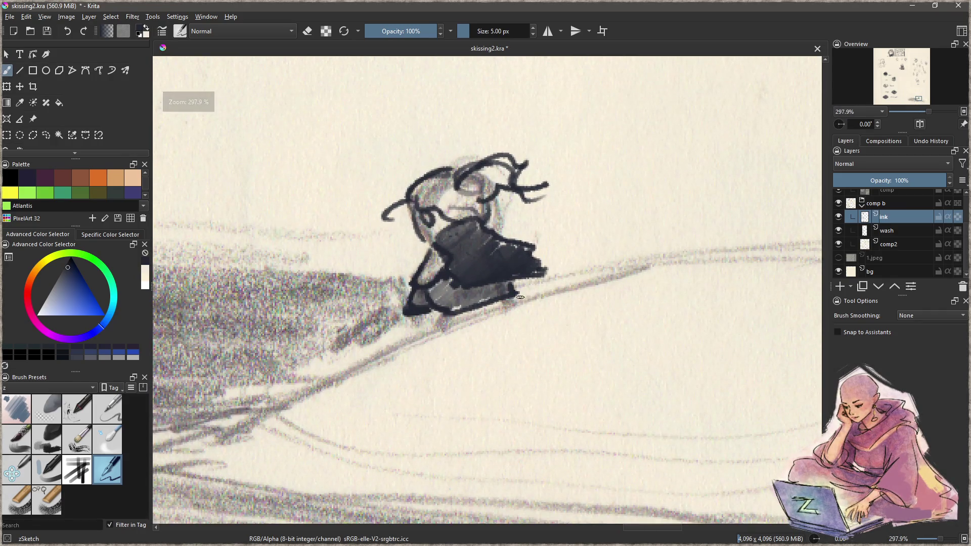
pyautogui.moveTo(516, 298); pyautogui.dragTo(707, 247)
pyautogui.moveTo(524, 317)
pyautogui.mouseDown()
pyautogui.moveTo(586, 296)
pyautogui.moveTo(317, 380)
pyautogui.mouseUp()
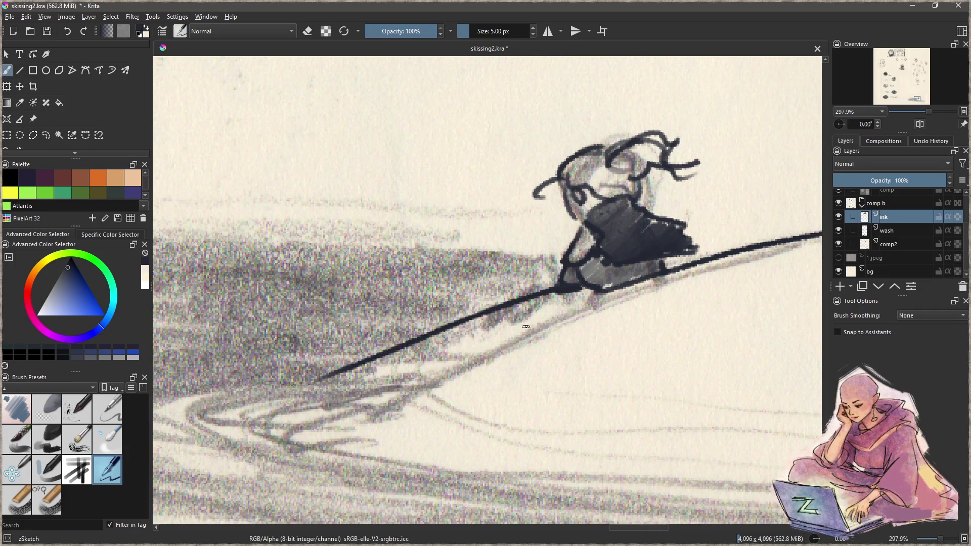
pyautogui.moveTo(588, 295); pyautogui.dragTo(436, 332)
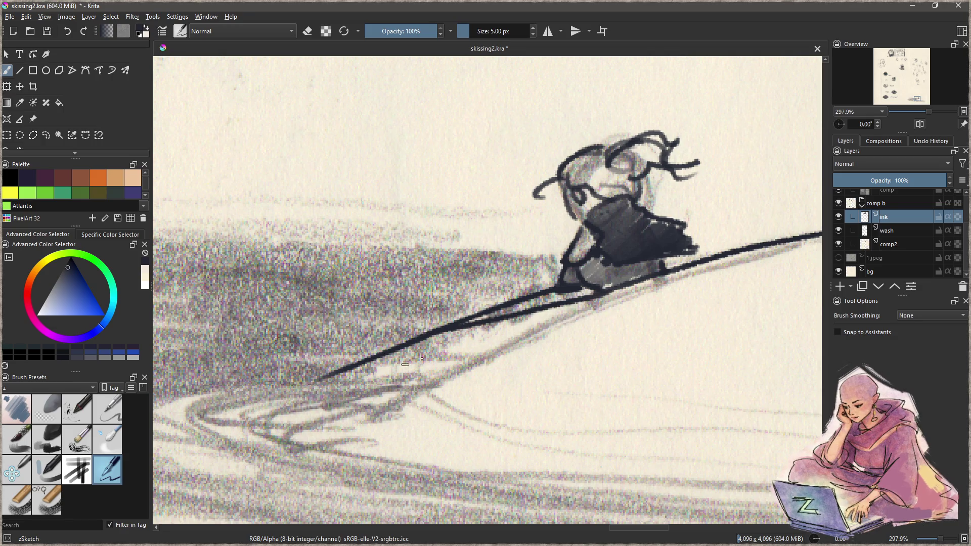
pyautogui.hotkey('ctrl', 'z')
pyautogui.moveTo(622, 290); pyautogui.dragTo(502, 335)
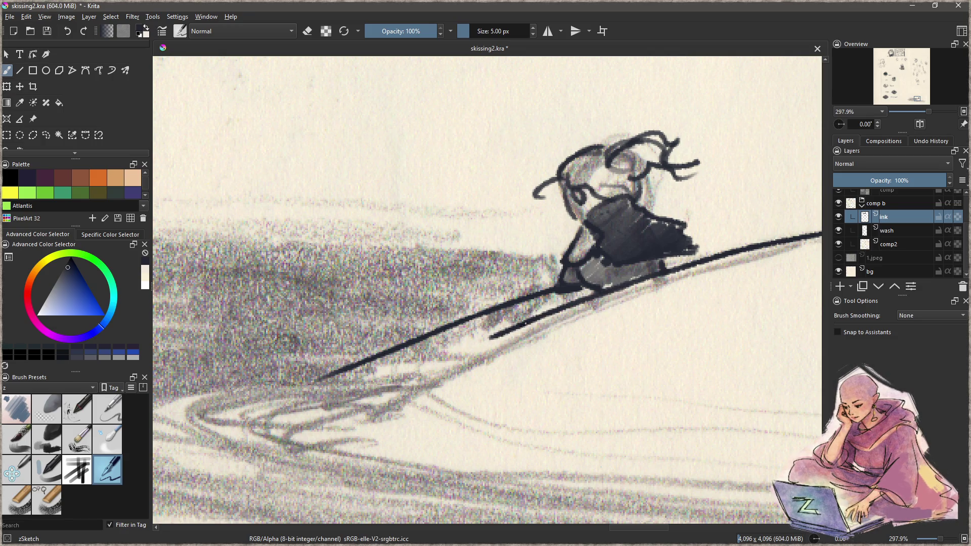
pyautogui.hotkey('ctrl', 'z')
pyautogui.moveTo(736, 271); pyautogui.dragTo(572, 297)
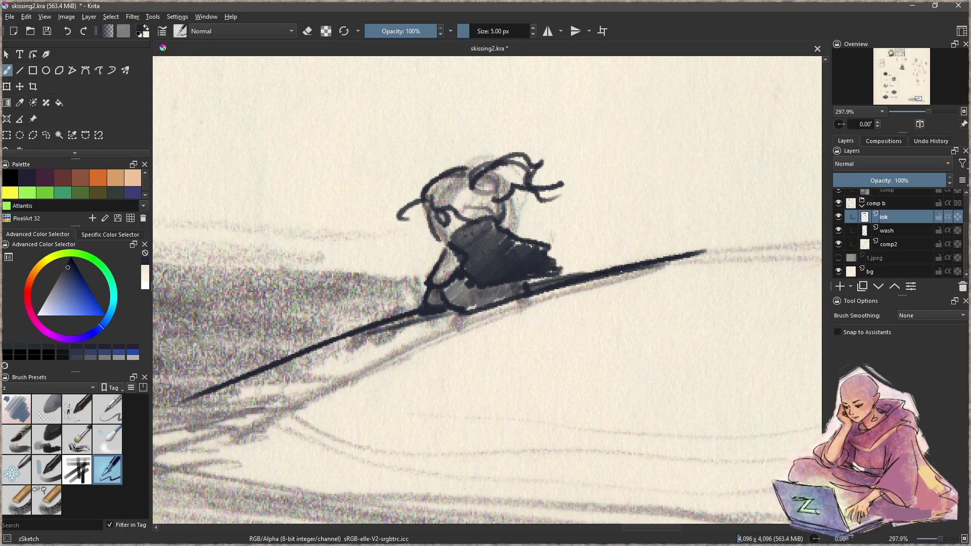
# - Thicken the board line with repeated strokes and extend it down-left across the sea
pyautogui.moveTo(567, 269); pyautogui.dragTo(689, 256)
pyautogui.moveTo(498, 314); pyautogui.dragTo(627, 283)
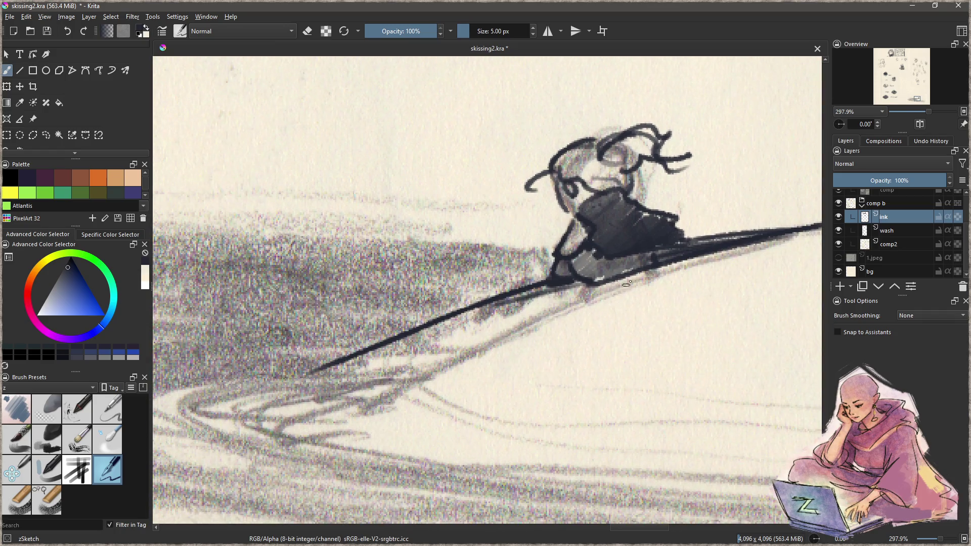
pyautogui.moveTo(541, 279); pyautogui.dragTo(240, 376)
pyautogui.moveTo(421, 323); pyautogui.dragTo(242, 381)
pyautogui.moveTo(553, 286); pyautogui.dragTo(334, 357)
pyautogui.moveTo(581, 286); pyautogui.dragTo(291, 378)
pyautogui.moveTo(420, 343); pyautogui.dragTo(688, 297)
pyautogui.moveTo(596, 303)
pyautogui.mouseDown()
pyautogui.moveTo(444, 336)
pyautogui.moveTo(455, 354)
pyautogui.moveTo(422, 395)
pyautogui.moveTo(490, 336)
pyautogui.moveTo(445, 343)
pyautogui.moveTo(387, 332)
pyautogui.mouseUp()
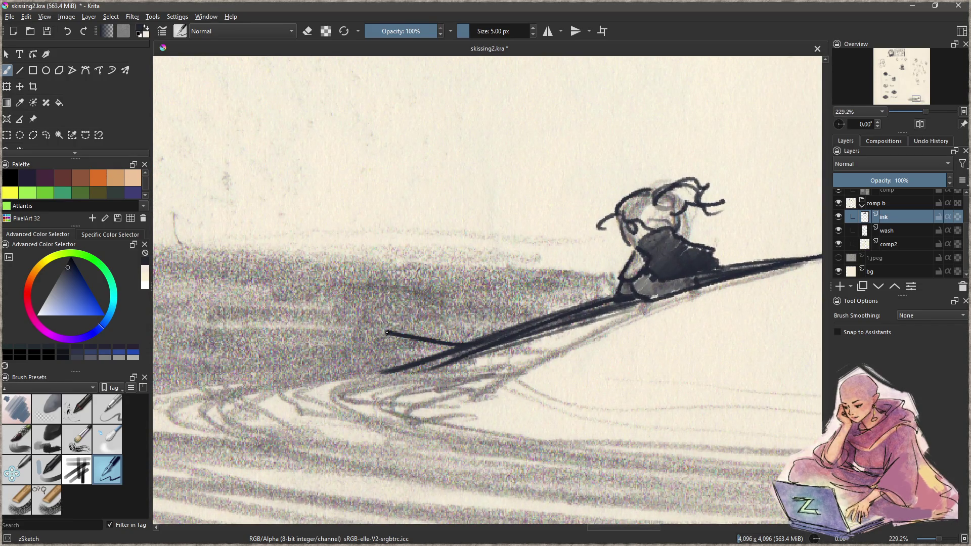
pyautogui.moveTo(529, 383); pyautogui.dragTo(491, 327)
pyautogui.moveTo(400, 319); pyautogui.dragTo(323, 363)
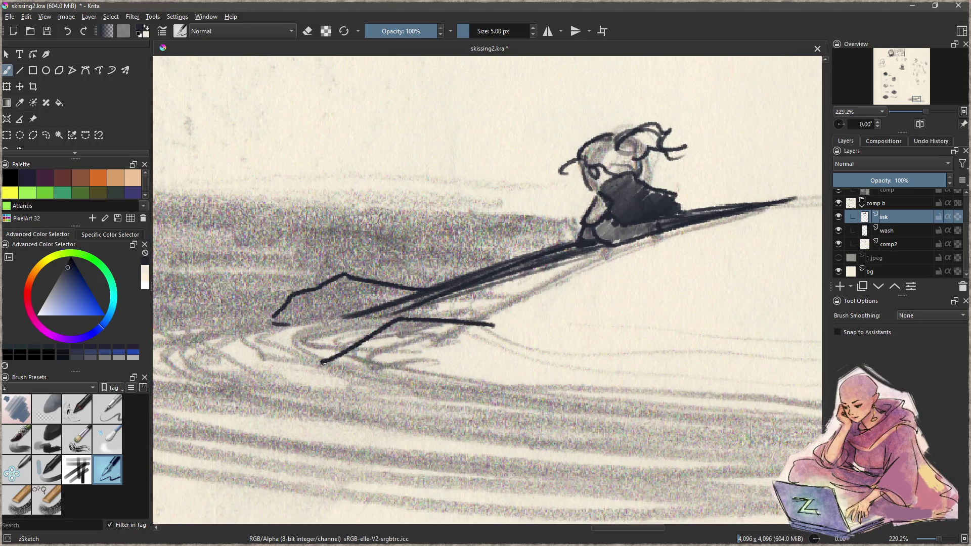
pyautogui.hotkey('ctrl', 'z')
pyautogui.hotkey('ctrl', 'z')
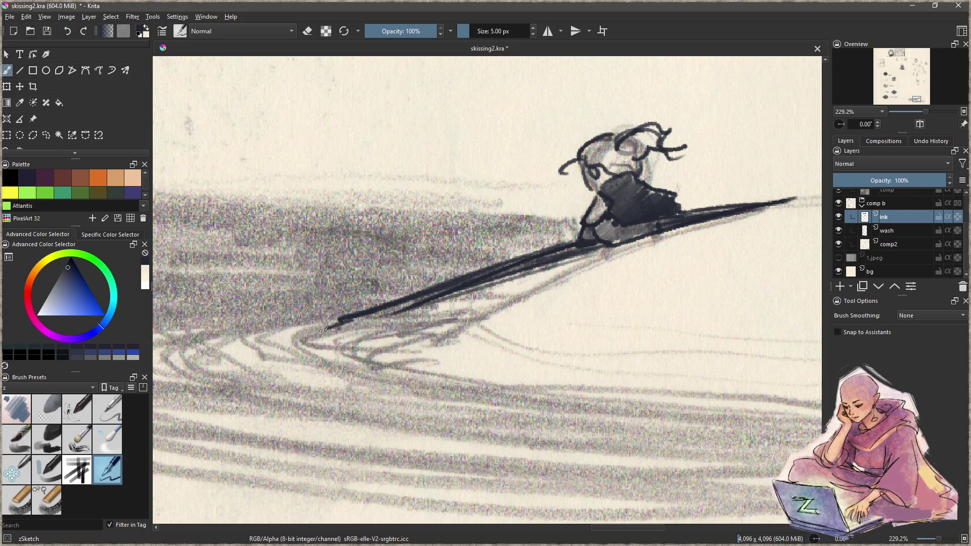
pyautogui.moveTo(497, 334)
pyautogui.mouseDown()
pyautogui.moveTo(453, 358)
pyautogui.moveTo(369, 362)
pyautogui.moveTo(394, 370)
pyautogui.moveTo(423, 401)
pyautogui.moveTo(481, 423)
pyautogui.moveTo(583, 425)
pyautogui.moveTo(642, 378)
pyautogui.moveTo(587, 369)
pyautogui.moveTo(651, 314)
pyautogui.mouseUp()
# - Draw a straight horizontal horizon line at the skier's height with the Line tool
pyautogui.press('v')
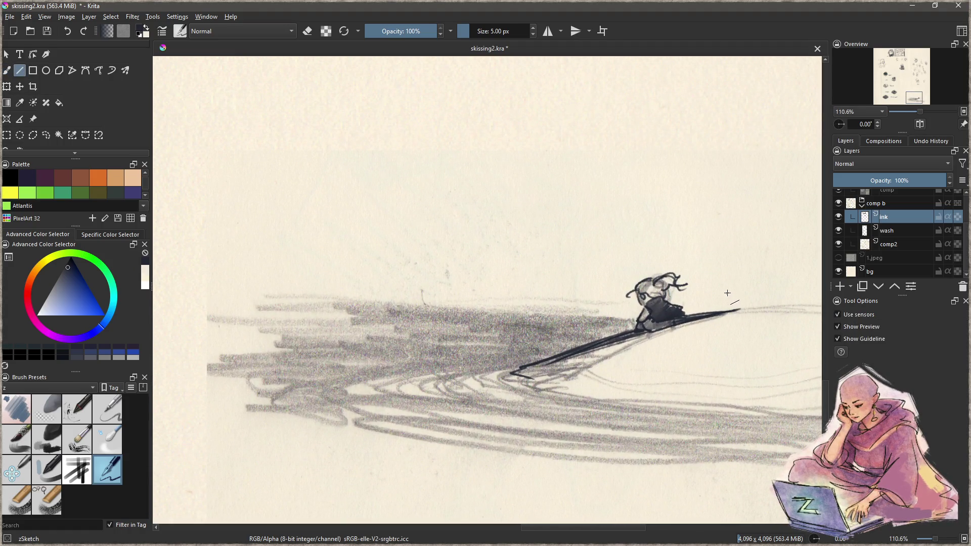
pyautogui.moveTo(770, 289); pyautogui.dragTo(326, 301)
pyautogui.moveTo(202, 314); pyautogui.dragTo(202, 314)
pyautogui.moveTo(748, 300); pyautogui.dragTo(380, 311)
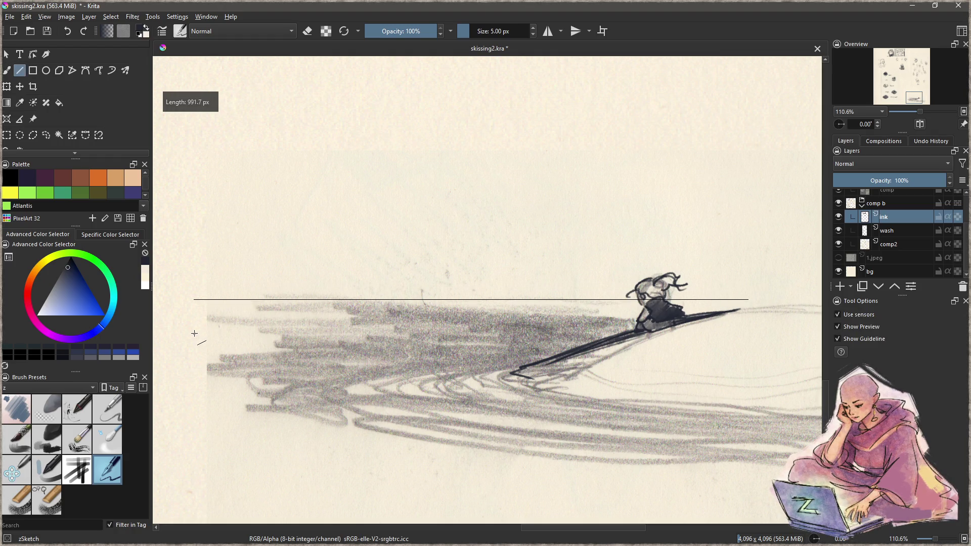
pyautogui.moveTo(194, 333); pyautogui.dragTo(194, 333)
pyautogui.press('b')
pyautogui.scroll(5, 663, 313)
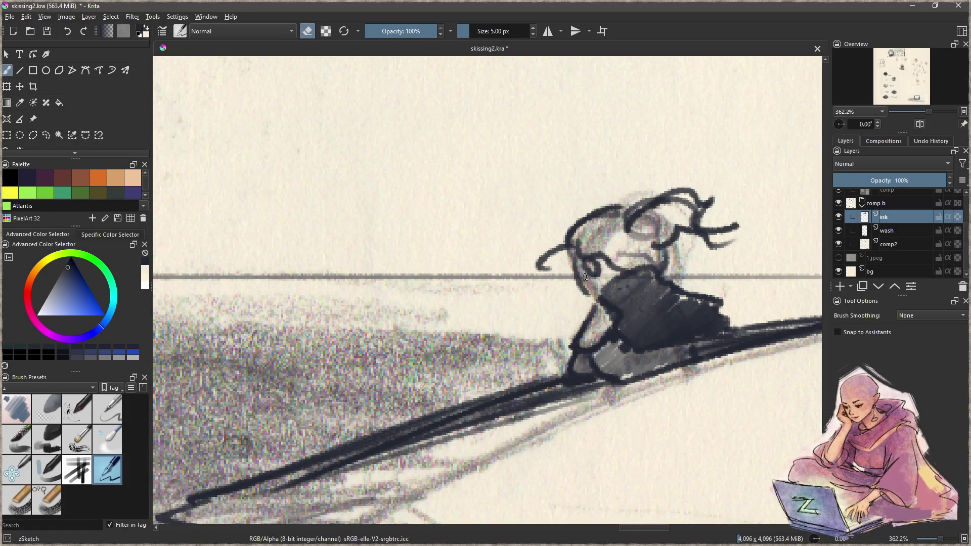
pyautogui.moveTo(693, 295); pyautogui.dragTo(514, 314)
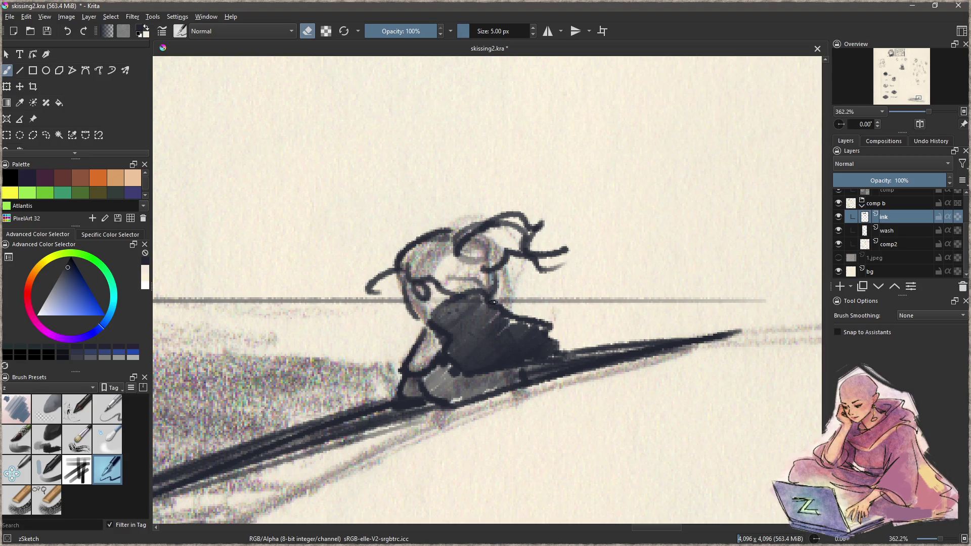
pyautogui.moveTo(384, 307); pyautogui.dragTo(502, 306)
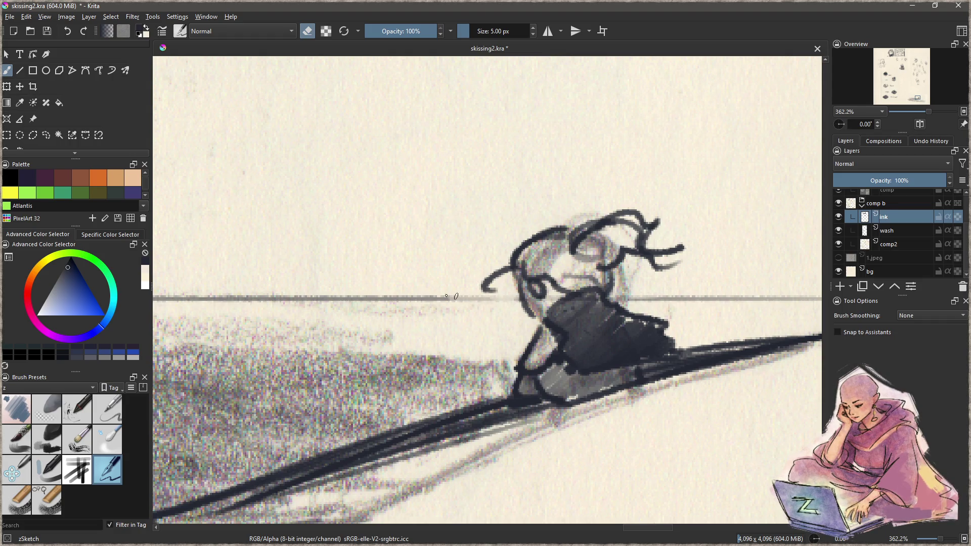
pyautogui.scroll(-8, 433, 294)
pyautogui.moveTo(368, 397)
pyautogui.mouseDown()
pyautogui.moveTo(510, 380)
pyautogui.moveTo(488, 379)
pyautogui.moveTo(445, 350)
pyautogui.moveTo(461, 348)
pyautogui.mouseUp()
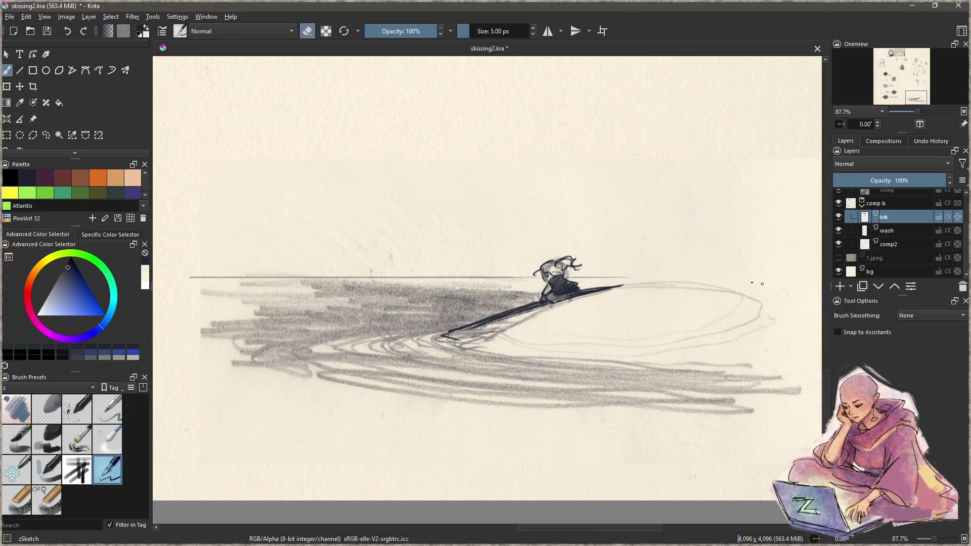
# - On the wash layer, draw a horizontal Charcoal Rock Soft line across the sea
pyautogui.click(894, 232)
pyautogui.click(48, 440)
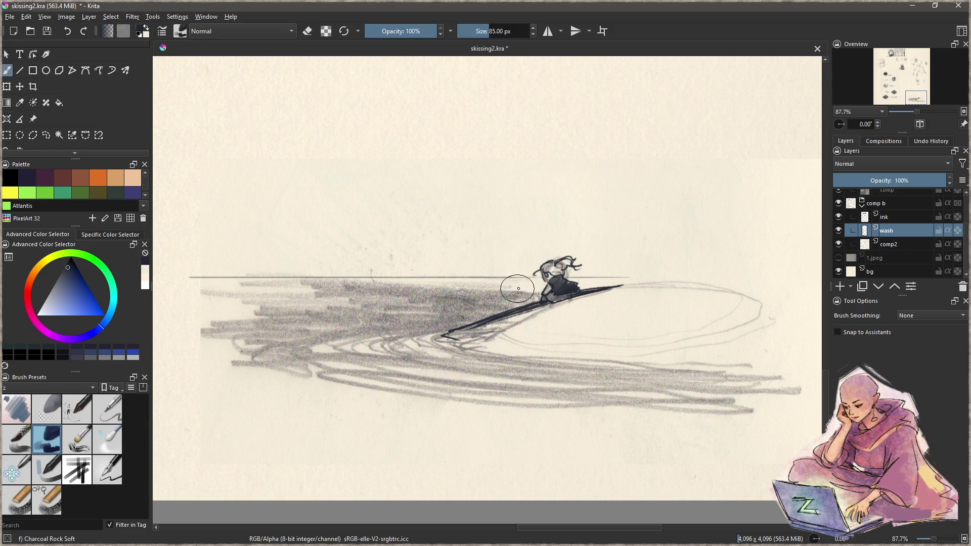
pyautogui.press('v')
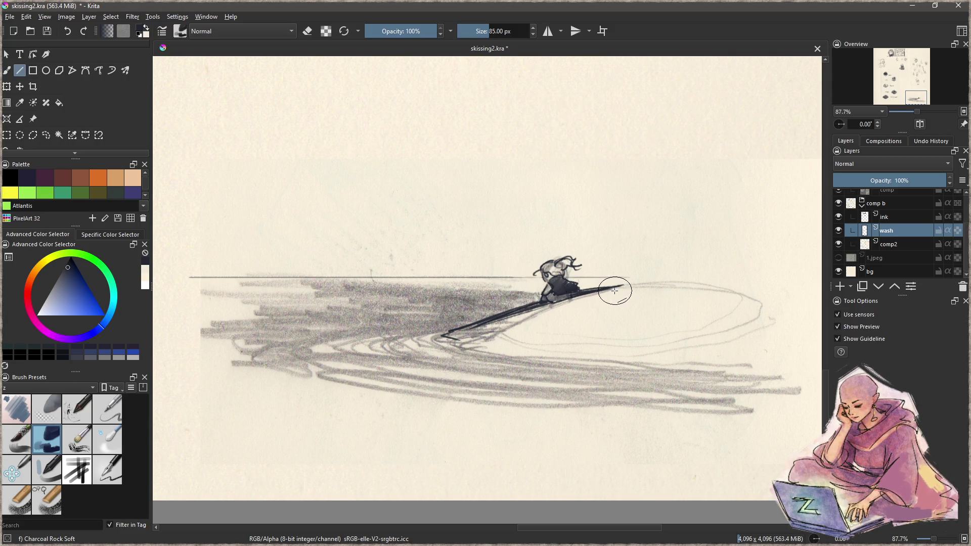
pyautogui.moveTo(521, 291)
pyautogui.mouseDown()
pyautogui.moveTo(203, 308)
pyautogui.moveTo(325, 284)
pyautogui.moveTo(534, 288)
pyautogui.mouseUp()
pyautogui.press('b')
pyautogui.hotkey('ctrl', 'z')
pyautogui.press('v')
pyautogui.hotkey('ctrl', 'z')
pyautogui.moveTo(195, 281)
pyautogui.mouseDown()
pyautogui.moveTo(532, 287)
pyautogui.moveTo(195, 310)
pyautogui.moveTo(524, 314)
pyautogui.mouseUp()
# - Add several more thick horizontal charcoal strokes lower across the water
pyautogui.moveTo(175, 318); pyautogui.dragTo(477, 334)
pyautogui.press('b')
pyautogui.press('v')
pyautogui.moveTo(183, 345); pyautogui.dragTo(438, 348)
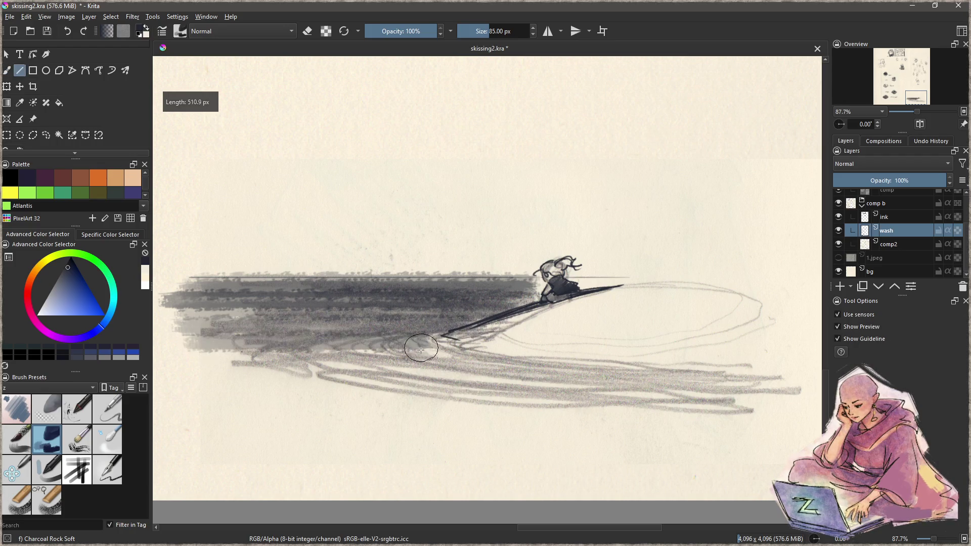
pyautogui.moveTo(243, 361); pyautogui.dragTo(466, 358)
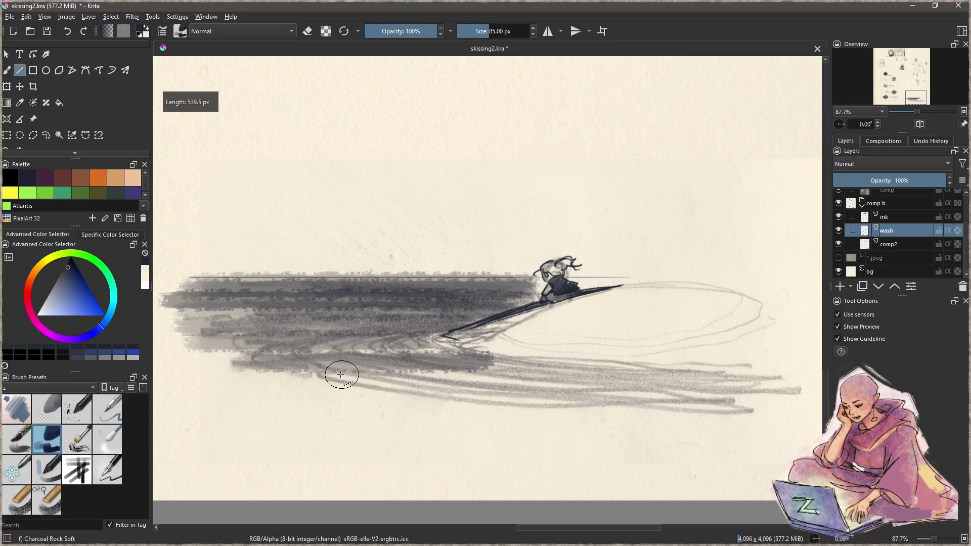
pyautogui.moveTo(245, 354); pyautogui.dragTo(438, 352)
pyautogui.moveTo(386, 372); pyautogui.dragTo(585, 362)
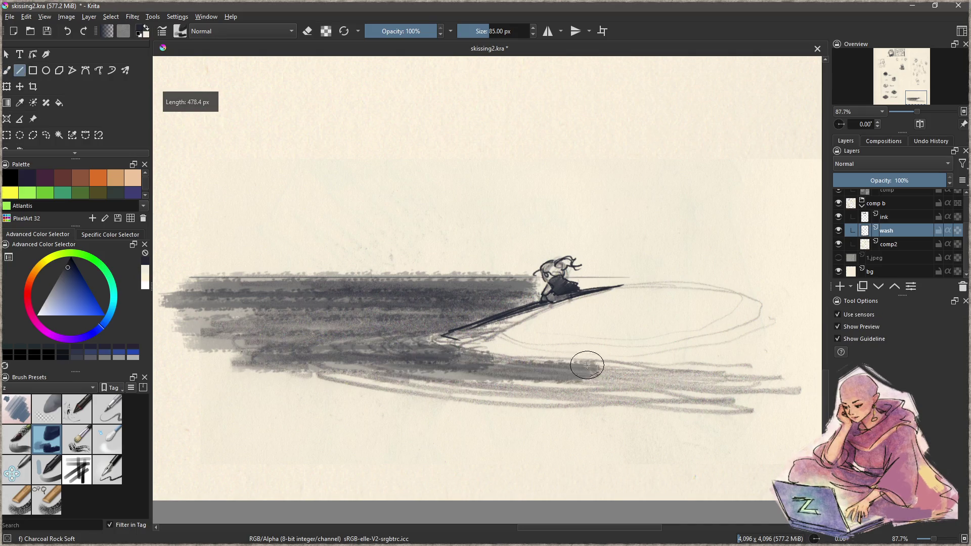
pyautogui.press('b')
pyautogui.moveTo(618, 302)
pyautogui.mouseDown()
pyautogui.moveTo(349, 349)
pyautogui.moveTo(399, 364)
pyautogui.moveTo(548, 321)
pyautogui.moveTo(486, 368)
pyautogui.moveTo(604, 332)
pyautogui.moveTo(604, 348)
pyautogui.mouseUp()
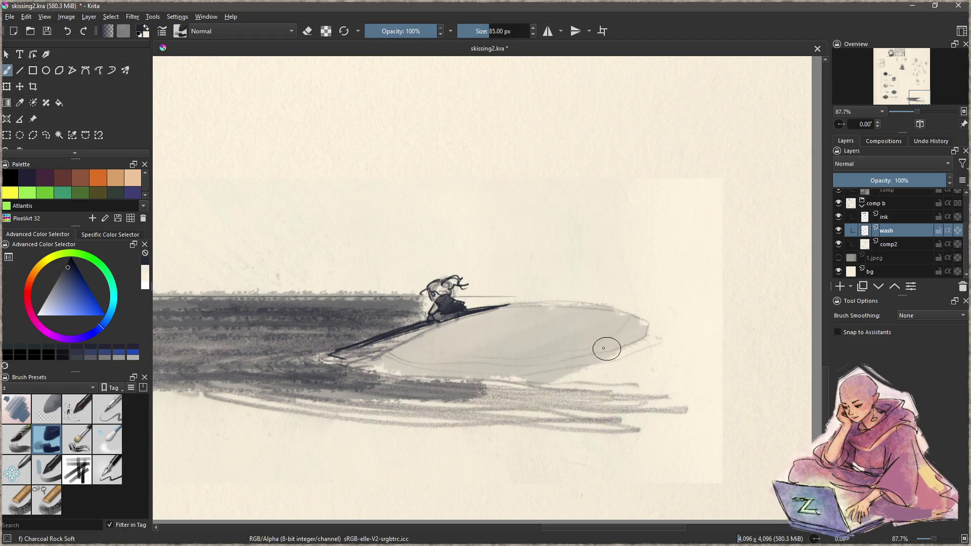
# - Brush grey wash over the board and wave, undoing the too-dark horizon strokes
pyautogui.moveTo(453, 361)
pyautogui.mouseDown()
pyautogui.moveTo(369, 363)
pyautogui.moveTo(513, 396)
pyautogui.moveTo(449, 342)
pyautogui.moveTo(358, 359)
pyautogui.moveTo(488, 331)
pyautogui.moveTo(469, 342)
pyautogui.mouseUp()
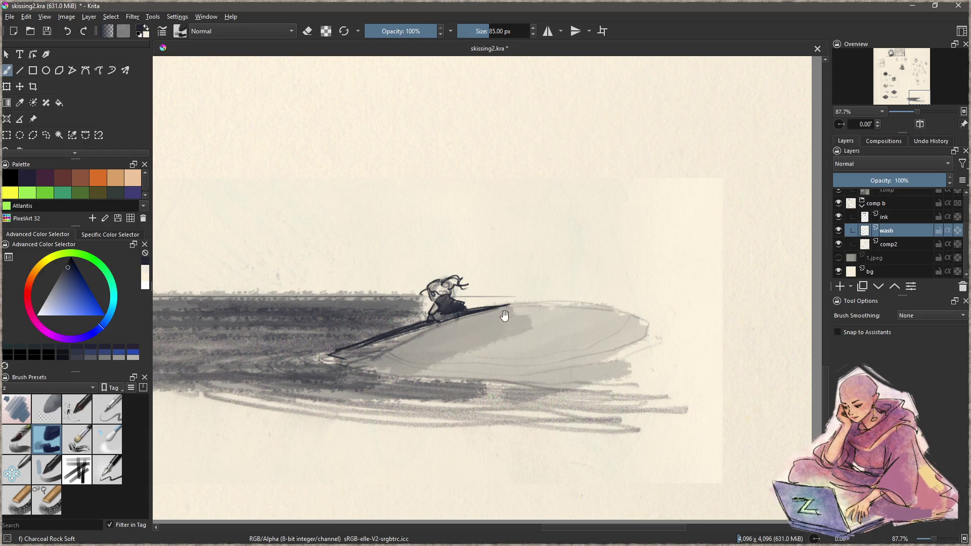
pyautogui.moveTo(504, 315); pyautogui.dragTo(672, 330)
pyautogui.moveTo(509, 348)
pyautogui.mouseDown()
pyautogui.moveTo(516, 340)
pyautogui.moveTo(516, 354)
pyautogui.mouseUp()
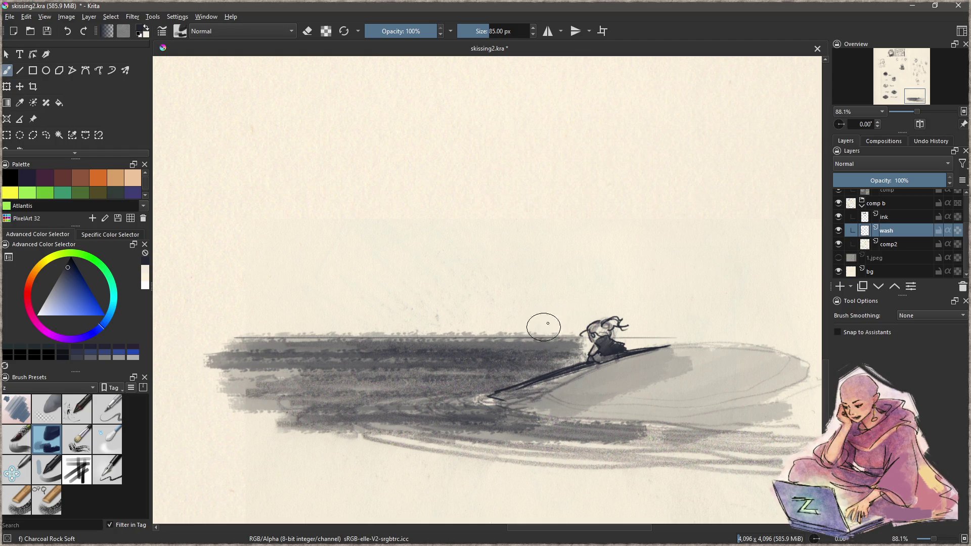
pyautogui.moveTo(562, 313); pyautogui.dragTo(242, 311)
pyautogui.hotkey('ctrl', 'z')
pyautogui.press('v')
pyautogui.moveTo(565, 317)
pyautogui.mouseDown()
pyautogui.moveTo(245, 330)
pyautogui.moveTo(237, 317)
pyautogui.mouseUp()
pyautogui.moveTo(587, 307); pyautogui.dragTo(232, 307)
pyautogui.press('b')
pyautogui.hotkey('ctrl', 'z')
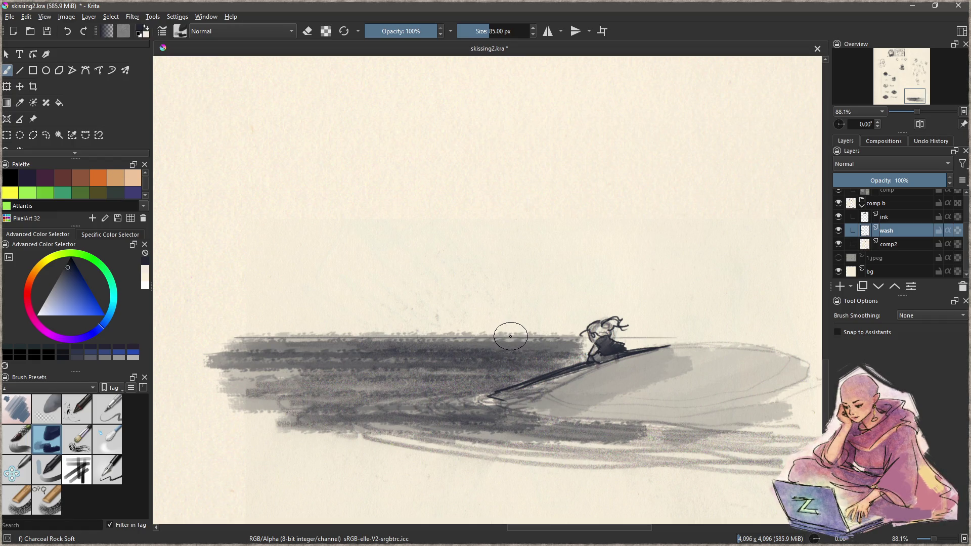
# - Paint light grey charcoal bands across and above the horizon
pyautogui.moveTo(564, 328); pyautogui.dragTo(245, 332)
pyautogui.moveTo(539, 320); pyautogui.dragTo(256, 322)
pyautogui.moveTo(459, 311)
pyautogui.mouseDown()
pyautogui.moveTo(541, 314)
pyautogui.moveTo(210, 310)
pyautogui.mouseUp()
pyautogui.moveTo(623, 306)
pyautogui.mouseDown()
pyautogui.moveTo(362, 300)
pyautogui.moveTo(617, 290)
pyautogui.moveTo(223, 290)
pyautogui.moveTo(664, 286)
pyautogui.moveTo(238, 282)
pyautogui.moveTo(612, 273)
pyautogui.moveTo(310, 265)
pyautogui.moveTo(498, 263)
pyautogui.moveTo(319, 263)
pyautogui.moveTo(668, 243)
pyautogui.moveTo(228, 255)
pyautogui.mouseUp()
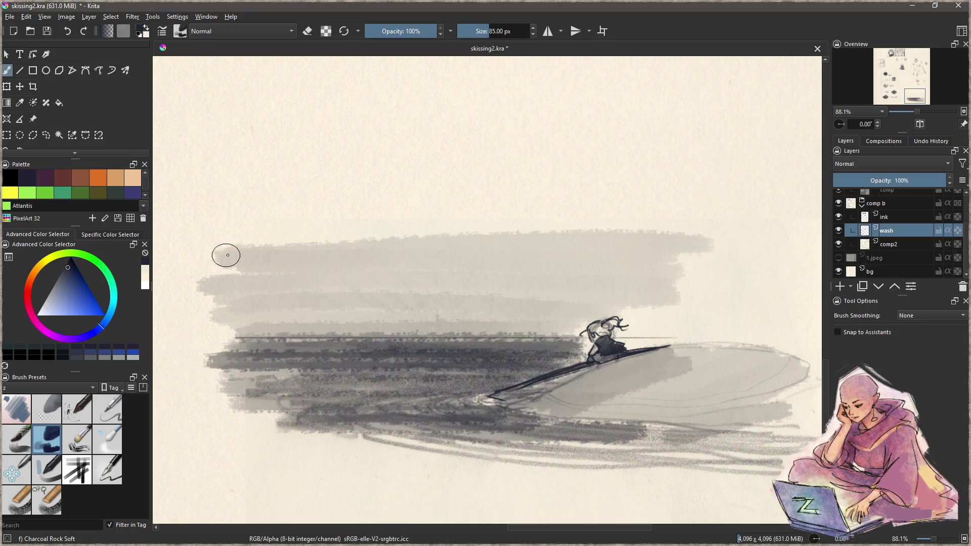
# - Paint a broad grey band high across the sky, then add a small grey stroke above the board
pyautogui.moveTo(663, 248)
pyautogui.mouseDown()
pyautogui.moveTo(297, 243)
pyautogui.moveTo(514, 240)
pyautogui.moveTo(421, 221)
pyautogui.moveTo(376, 235)
pyautogui.moveTo(592, 217)
pyautogui.moveTo(299, 223)
pyautogui.moveTo(732, 238)
pyautogui.moveTo(748, 264)
pyautogui.moveTo(718, 297)
pyautogui.moveTo(627, 311)
pyautogui.moveTo(634, 325)
pyautogui.moveTo(766, 325)
pyautogui.moveTo(772, 306)
pyautogui.moveTo(759, 290)
pyautogui.moveTo(646, 208)
pyautogui.moveTo(256, 217)
pyautogui.mouseUp()
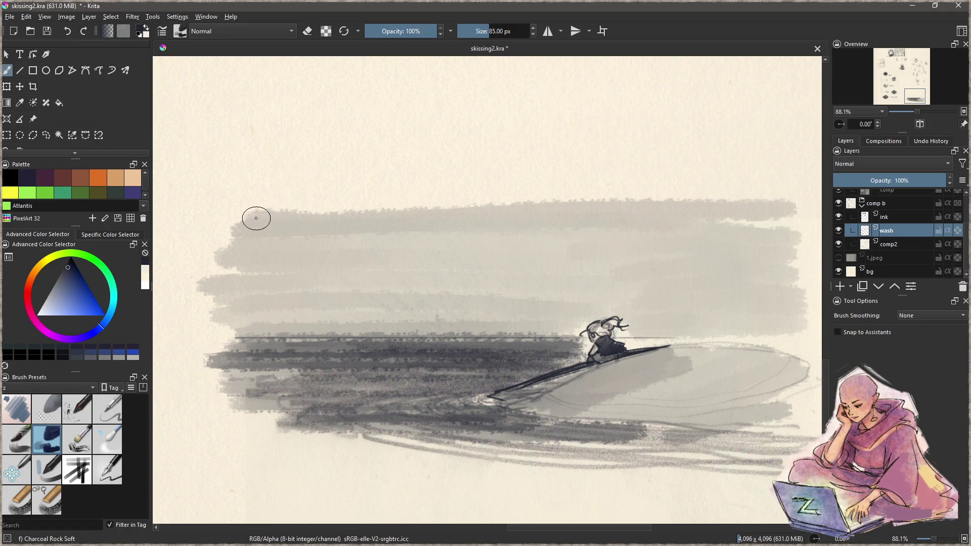
pyautogui.moveTo(711, 269); pyautogui.dragTo(570, 275)
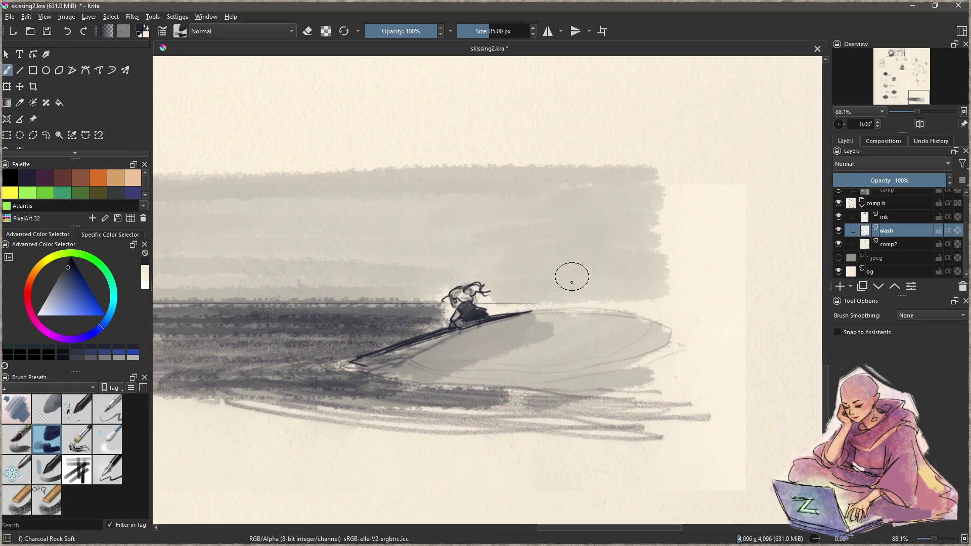
pyautogui.scroll(4, 596, 265)
pyautogui.press('[')
pyautogui.press('[')
pyautogui.press('[')
pyautogui.moveTo(432, 288)
pyautogui.mouseDown()
pyautogui.moveTo(422, 290)
pyautogui.moveTo(436, 303)
pyautogui.moveTo(456, 288)
pyautogui.mouseUp()
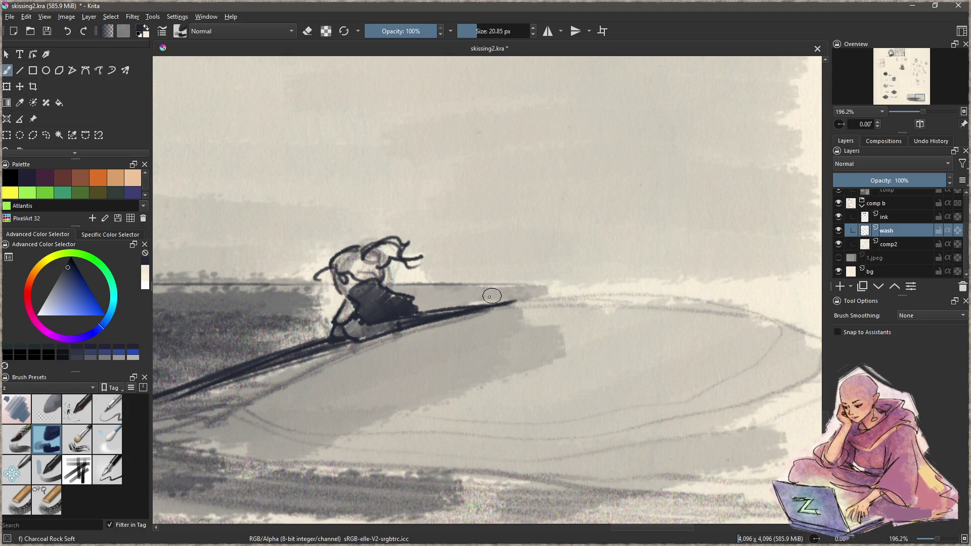
# - Trail a long grey streak past the board's right end, undoing two trial dark washes
pyautogui.moveTo(515, 303); pyautogui.dragTo(779, 284)
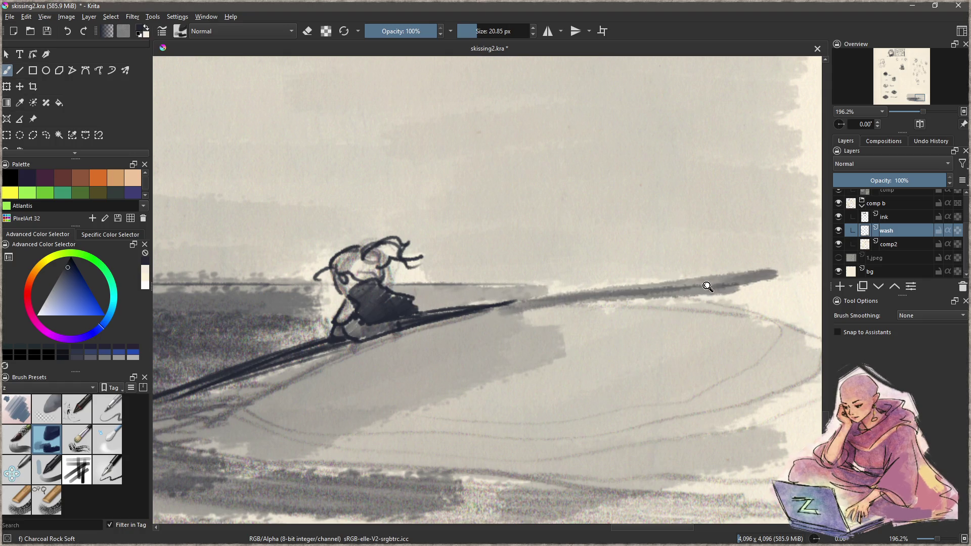
pyautogui.press(']')
pyautogui.press(']')
pyautogui.scroll(-5, 704, 282)
pyautogui.moveTo(660, 277)
pyautogui.mouseDown()
pyautogui.moveTo(556, 311)
pyautogui.moveTo(662, 288)
pyautogui.moveTo(551, 314)
pyautogui.moveTo(673, 286)
pyautogui.moveTo(557, 316)
pyautogui.mouseUp()
pyautogui.hotkey('ctrl', 'z')
pyautogui.press('[')
pyautogui.hotkey('ctrl', 'z')
pyautogui.press(']')
pyautogui.press(']')
pyautogui.press(']')
pyautogui.moveTo(652, 295)
pyautogui.mouseDown()
pyautogui.moveTo(596, 297)
pyautogui.moveTo(569, 321)
pyautogui.moveTo(676, 296)
pyautogui.moveTo(670, 288)
pyautogui.moveTo(635, 314)
pyautogui.moveTo(507, 357)
pyautogui.moveTo(559, 347)
pyautogui.moveTo(544, 392)
pyautogui.moveTo(711, 353)
pyautogui.moveTo(654, 347)
pyautogui.mouseUp()
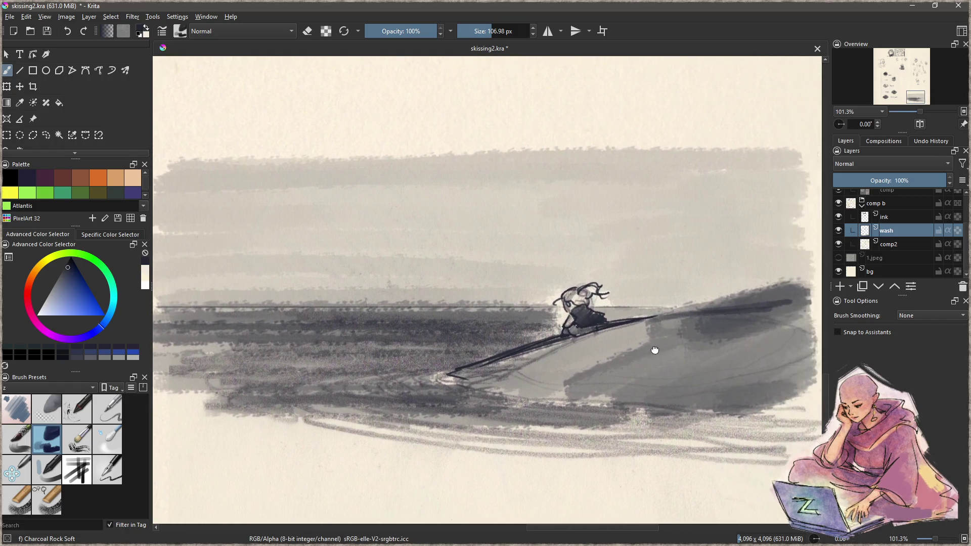
pyautogui.hotkey('ctrl', 'z')
pyautogui.hotkey('ctrl', 'z')
pyautogui.hotkey('ctrl', 'z')
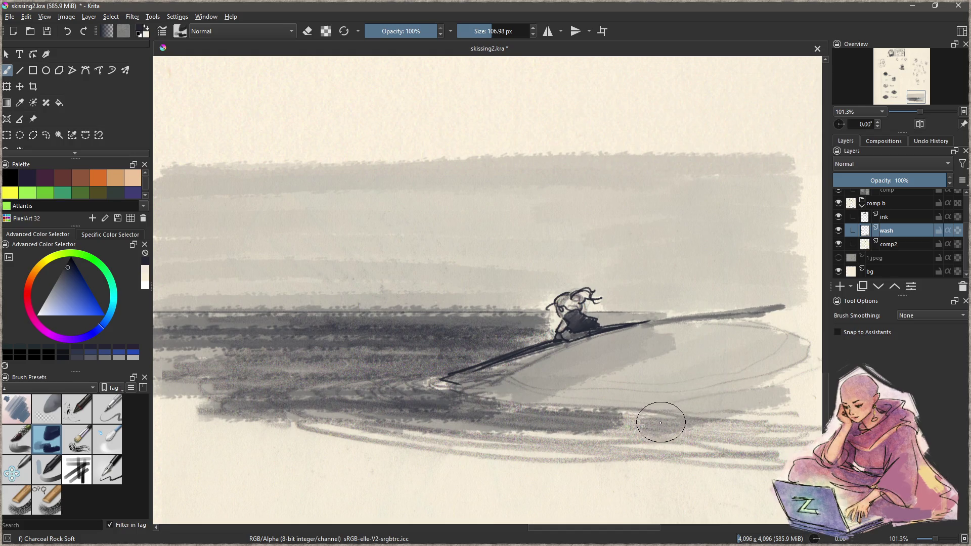
pyautogui.moveTo(631, 386)
pyautogui.mouseDown()
pyautogui.moveTo(683, 415)
pyautogui.moveTo(652, 392)
pyautogui.moveTo(635, 347)
pyautogui.moveTo(636, 382)
pyautogui.moveTo(622, 373)
pyautogui.moveTo(621, 420)
pyautogui.mouseUp()
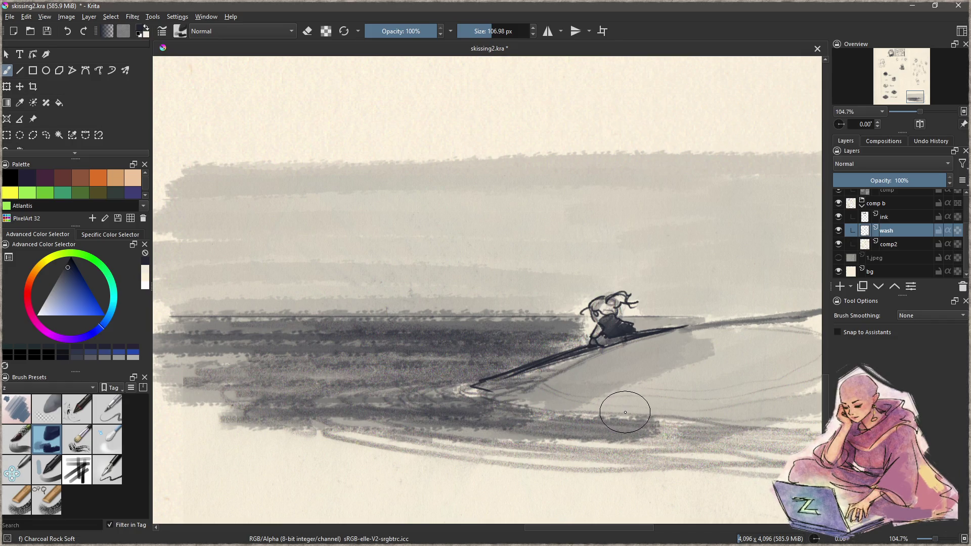
# - Switch to the Pencil-4 Soft brush and enlarge it to about 38 px
pyautogui.click(110, 468)
pyautogui.moveTo(585, 338)
pyautogui.mouseDown()
pyautogui.moveTo(545, 334)
pyautogui.moveTo(536, 301)
pyautogui.mouseUp()
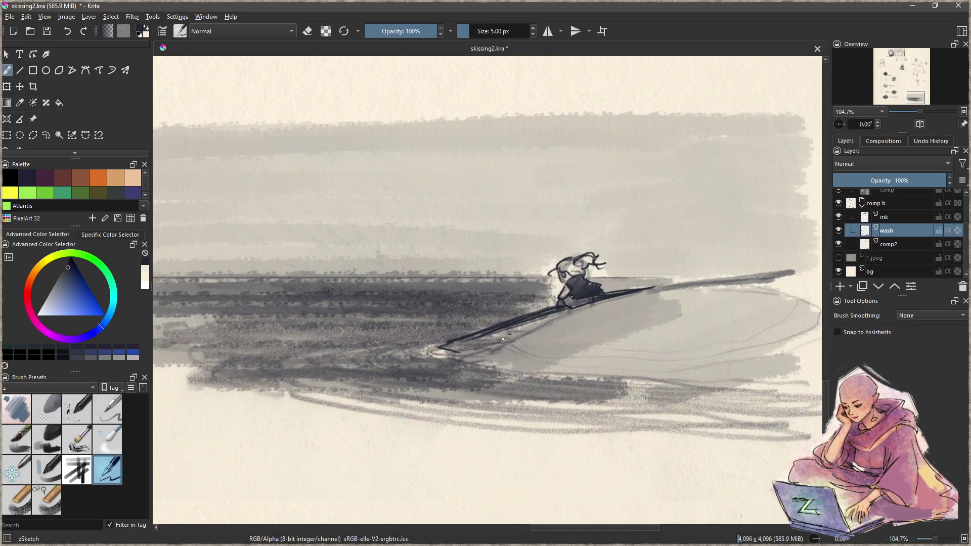
pyautogui.click(110, 415)
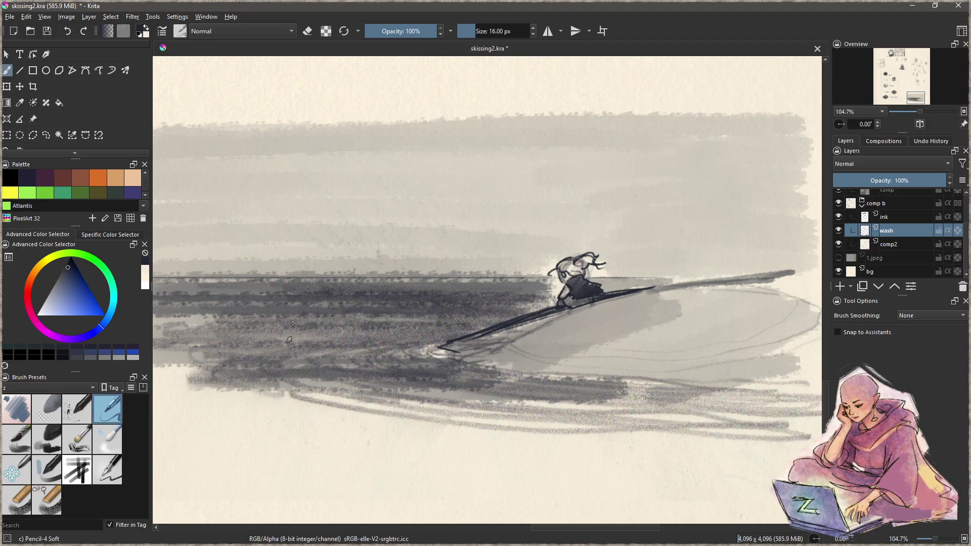
pyautogui.scroll(-1, 76, 185)
pyautogui.moveTo(440, 345)
pyautogui.mouseDown()
pyautogui.moveTo(462, 344)
pyautogui.moveTo(430, 344)
pyautogui.moveTo(524, 375)
pyautogui.moveTo(698, 391)
pyautogui.mouseUp()
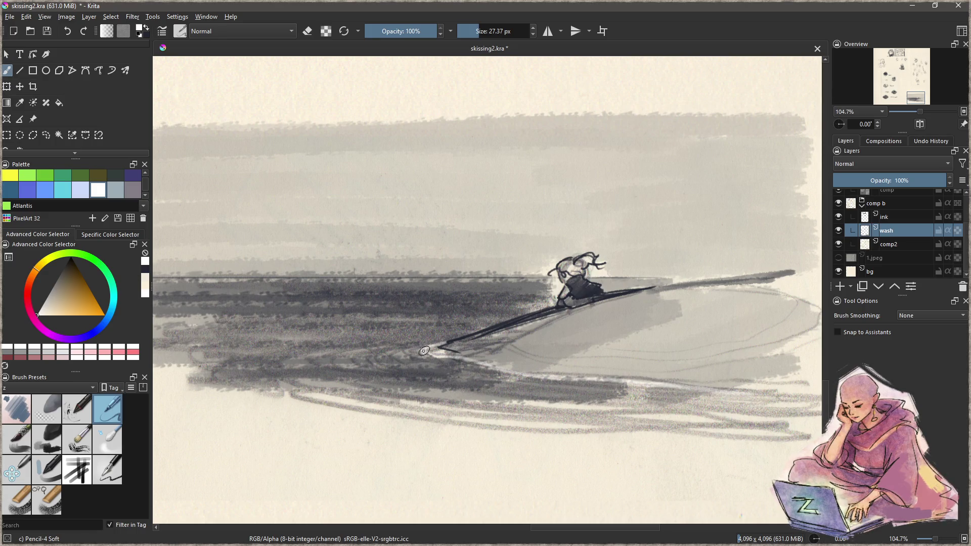
# - Paint three faint light streaks in the spray near the board's tail, then return to Charcoal Rock Soft
pyautogui.moveTo(429, 349); pyautogui.dragTo(398, 358)
pyautogui.moveTo(445, 337)
pyautogui.mouseDown()
pyautogui.moveTo(364, 344)
pyautogui.moveTo(471, 325)
pyautogui.mouseUp()
pyautogui.moveTo(327, 305); pyautogui.dragTo(487, 304)
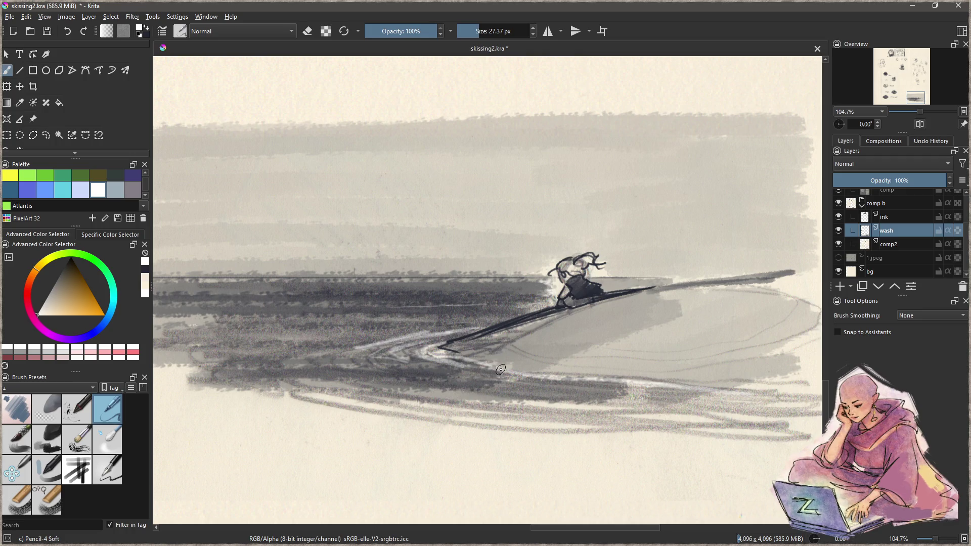
pyautogui.moveTo(437, 355)
pyautogui.mouseDown()
pyautogui.moveTo(405, 403)
pyautogui.moveTo(412, 394)
pyautogui.moveTo(329, 404)
pyautogui.moveTo(212, 435)
pyautogui.moveTo(155, 430)
pyautogui.mouseUp()
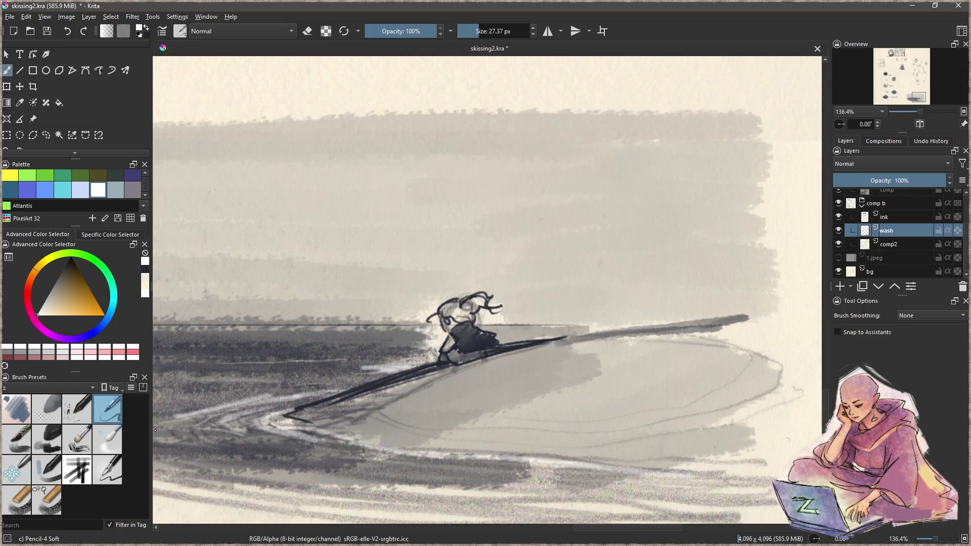
pyautogui.click(55, 444)
pyautogui.moveTo(461, 326)
pyautogui.mouseDown()
pyautogui.moveTo(466, 293)
pyautogui.moveTo(449, 295)
pyautogui.moveTo(490, 273)
pyautogui.moveTo(489, 264)
pyautogui.moveTo(470, 289)
pyautogui.moveTo(445, 283)
pyautogui.moveTo(450, 273)
pyautogui.moveTo(480, 287)
pyautogui.moveTo(462, 304)
pyautogui.moveTo(440, 284)
pyautogui.moveTo(463, 324)
pyautogui.moveTo(485, 319)
pyautogui.moveTo(505, 334)
pyautogui.moveTo(535, 335)
pyautogui.moveTo(486, 371)
pyautogui.moveTo(507, 372)
pyautogui.moveTo(470, 385)
pyautogui.moveTo(539, 372)
pyautogui.moveTo(422, 391)
pyautogui.moveTo(476, 392)
pyautogui.moveTo(493, 375)
pyautogui.moveTo(443, 373)
pyautogui.moveTo(488, 365)
pyautogui.mouseUp()
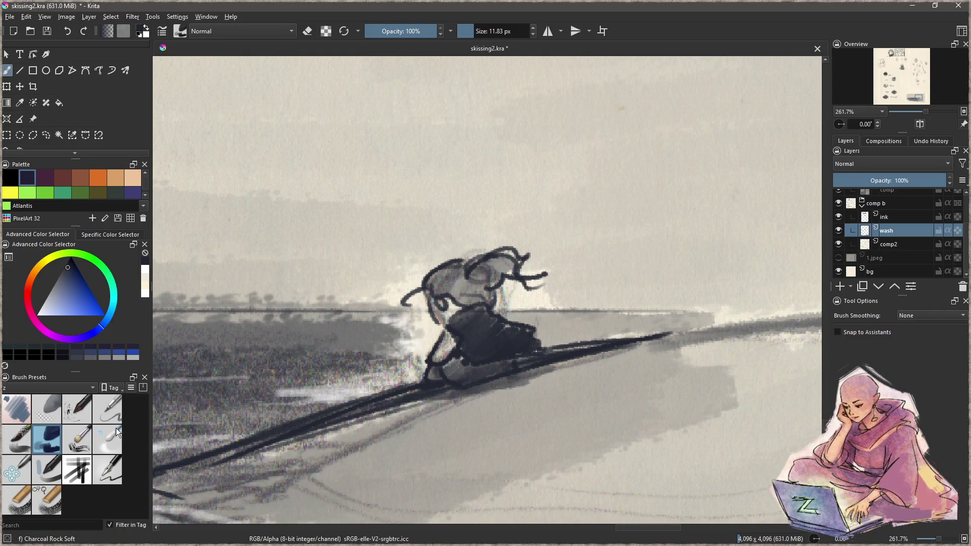
# - Try a white highlight along the board under the feet, then undo it
pyautogui.scroll(-1, 76, 184)
pyautogui.click(98, 176)
pyautogui.press('[')
pyautogui.press('[')
pyautogui.press('[')
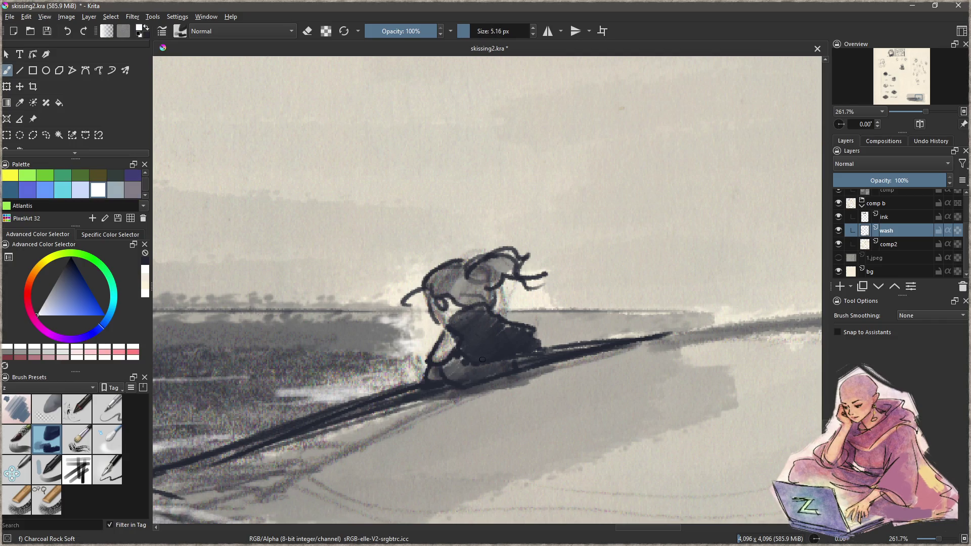
pyautogui.moveTo(453, 380); pyautogui.dragTo(504, 378)
pyautogui.hotkey('ctrl', 'z')
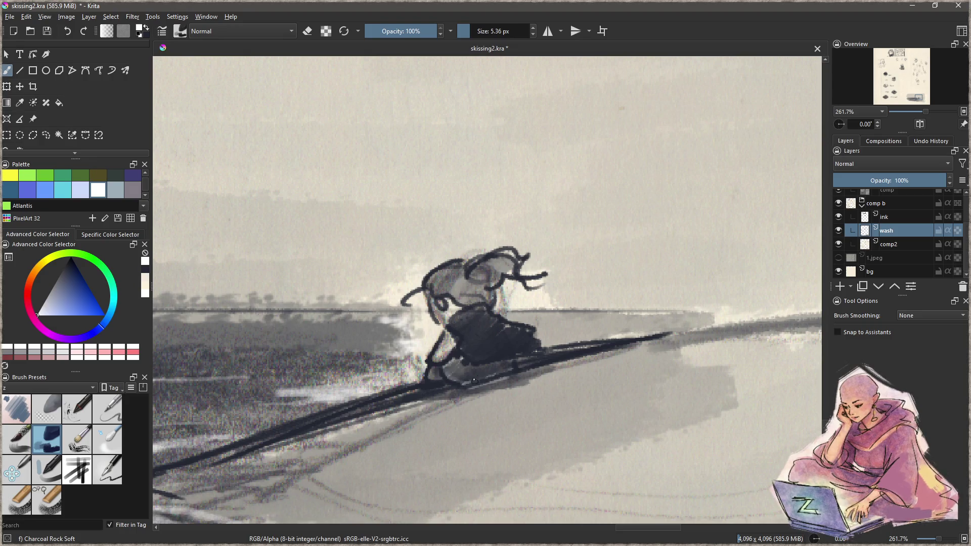
# - Zoom out to frame the whole painting and switch to the Rectangular Selection tool (Ctrl+R)
pyautogui.moveTo(474, 380); pyautogui.dragTo(471, 355)
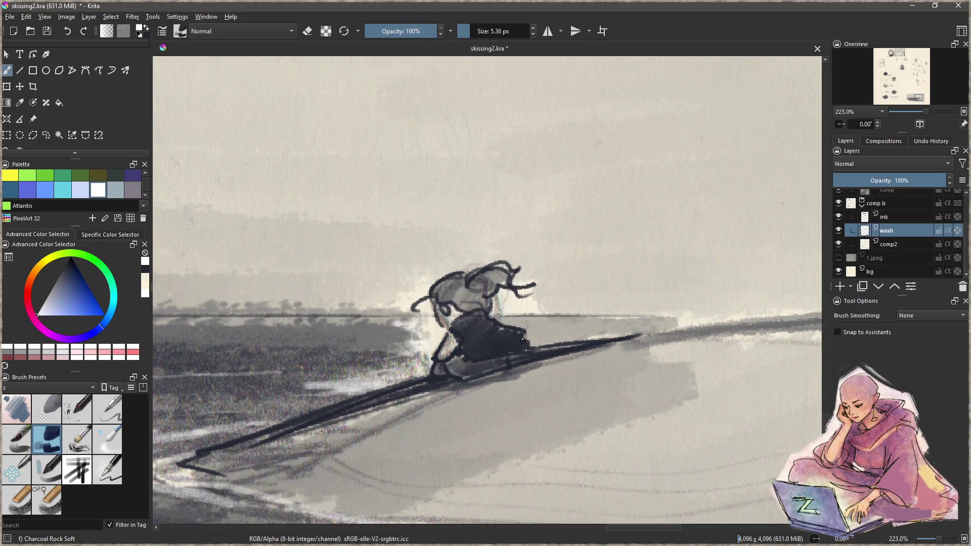
pyautogui.moveTo(500, 324); pyautogui.dragTo(473, 346)
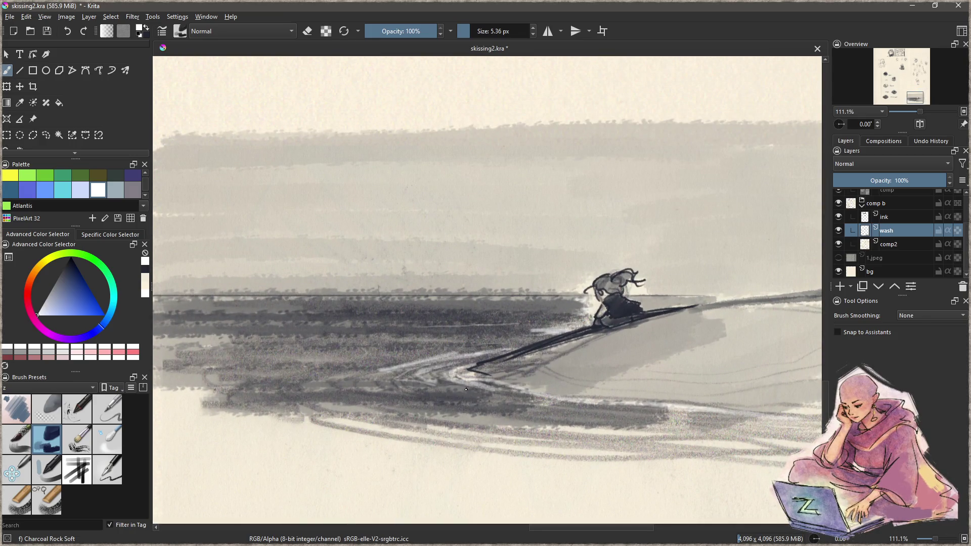
pyautogui.moveTo(467, 391)
pyautogui.mouseDown()
pyautogui.moveTo(466, 423)
pyautogui.moveTo(485, 408)
pyautogui.moveTo(480, 396)
pyautogui.mouseUp()
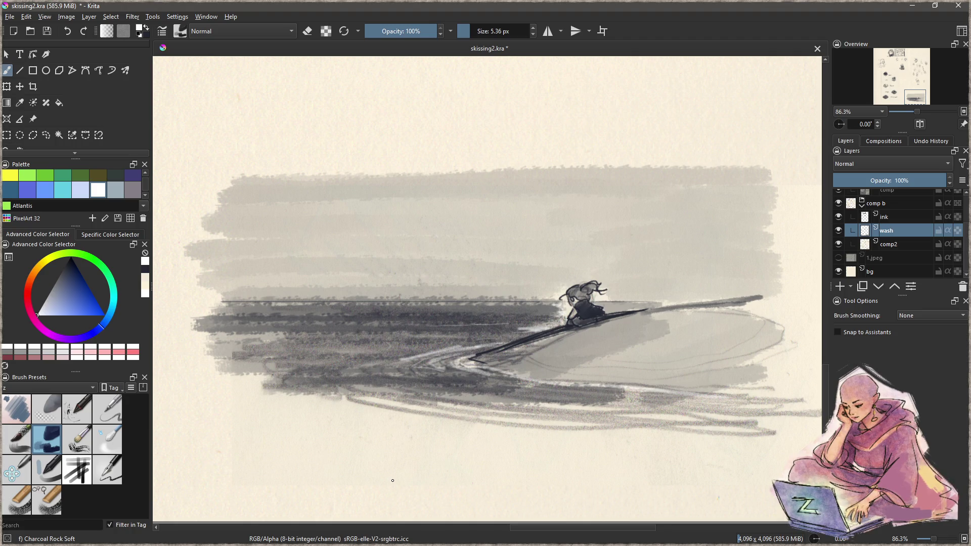
pyautogui.hotkey('ctrl', 'r')
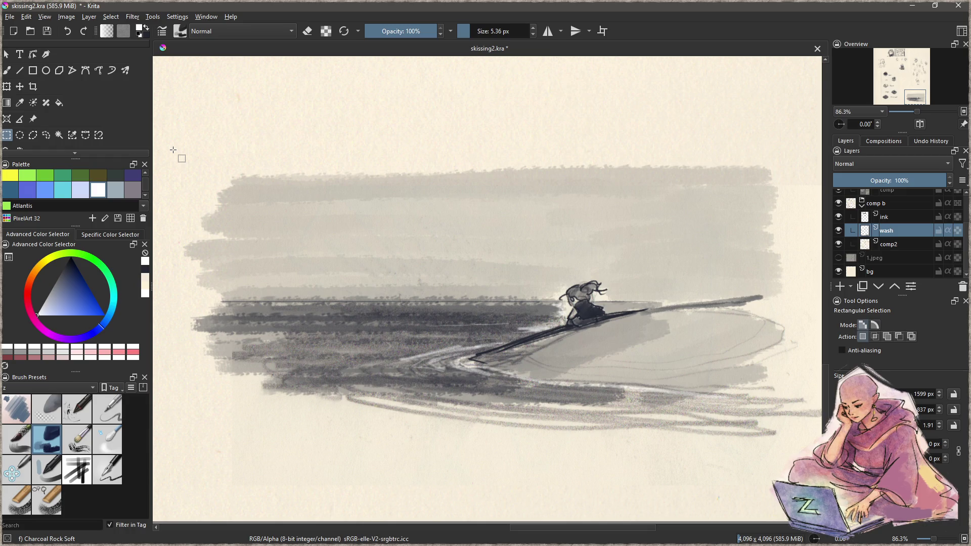
# - Draw a 1469 × 709 px rectangular selection around the whole painting, redrawing until it fits
pyautogui.moveTo(792, 452)
pyautogui.mouseDown()
pyautogui.moveTo(252, 177)
pyautogui.moveTo(164, 145)
pyautogui.moveTo(173, 177)
pyautogui.moveTo(158, 137)
pyautogui.moveTo(165, 186)
pyautogui.mouseUp()
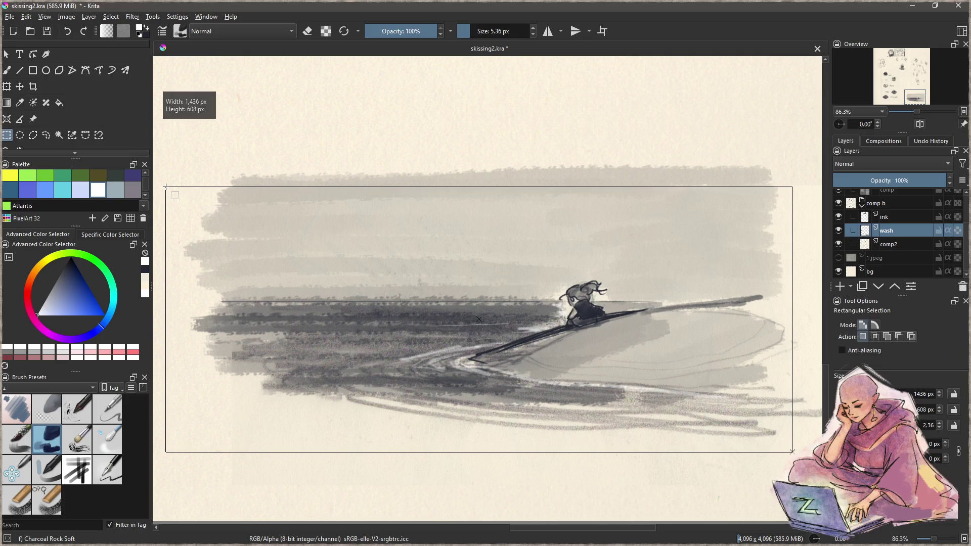
pyautogui.click(652, 152)
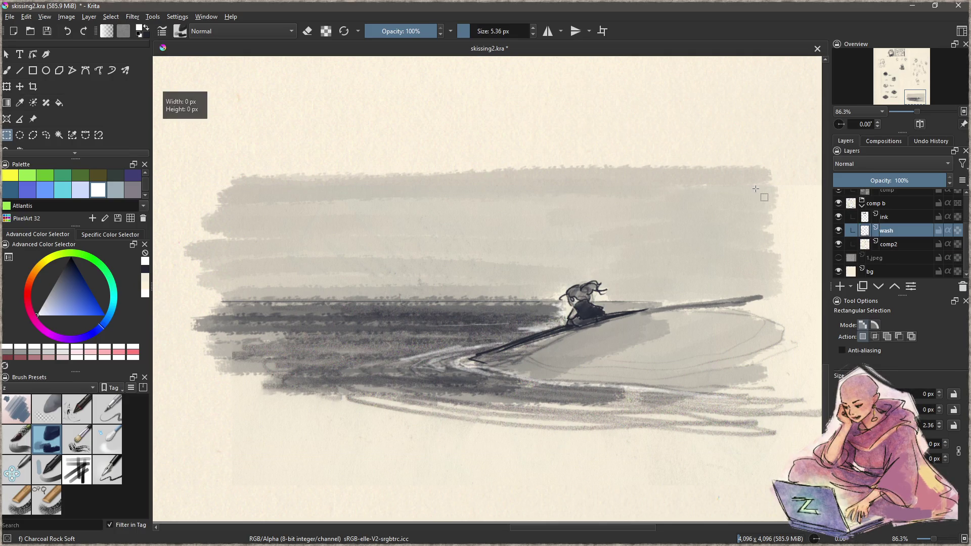
pyautogui.moveTo(760, 175)
pyautogui.mouseDown()
pyautogui.moveTo(497, 336)
pyautogui.moveTo(273, 393)
pyautogui.moveTo(263, 373)
pyautogui.mouseUp()
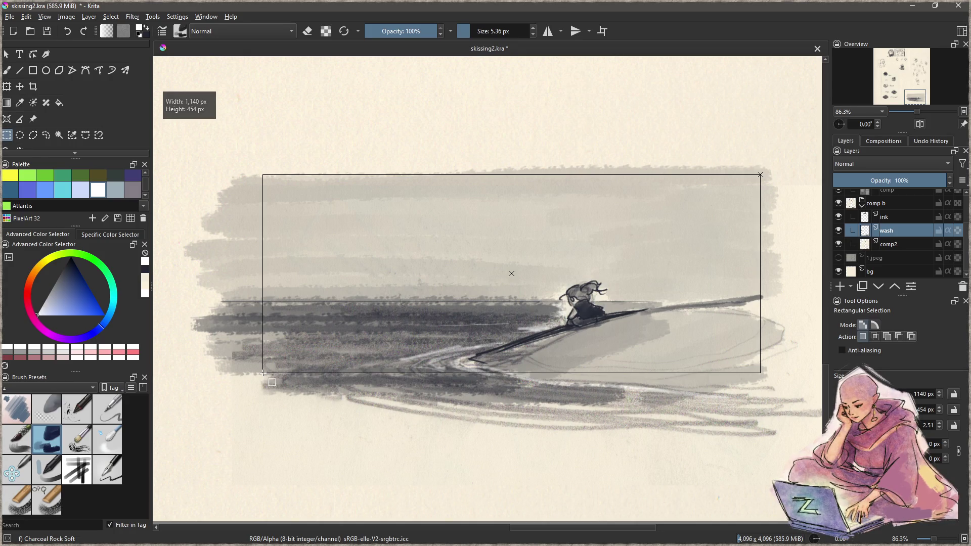
pyautogui.moveTo(263, 372); pyautogui.dragTo(175, 406)
pyautogui.click(663, 132)
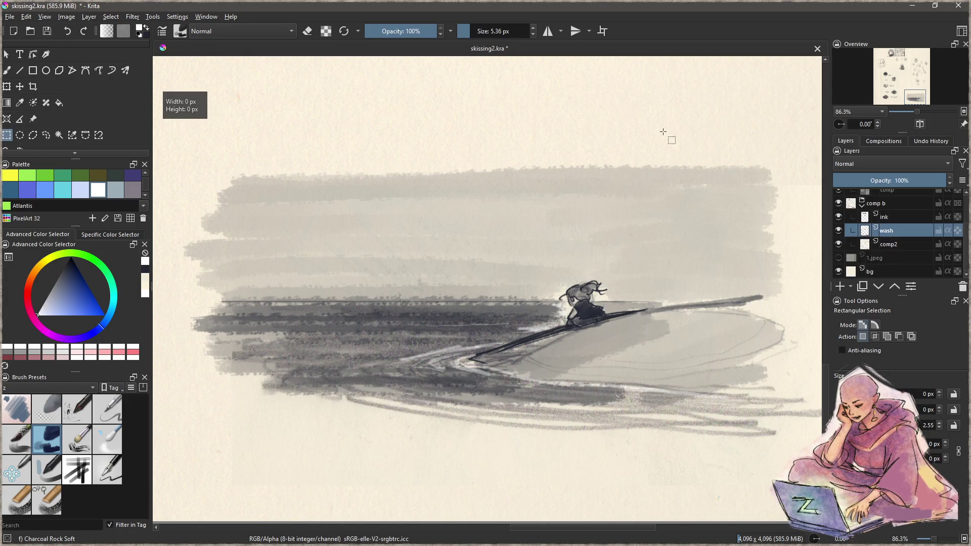
pyautogui.moveTo(799, 135)
pyautogui.mouseDown()
pyautogui.moveTo(427, 430)
pyautogui.moveTo(160, 460)
pyautogui.moveTo(158, 445)
pyautogui.mouseUp()
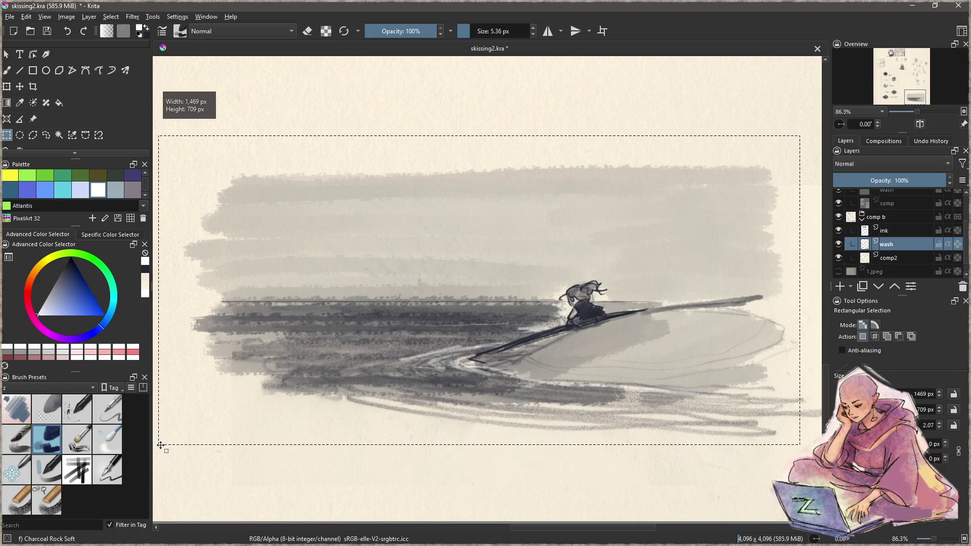
pyautogui.click(10, 17)
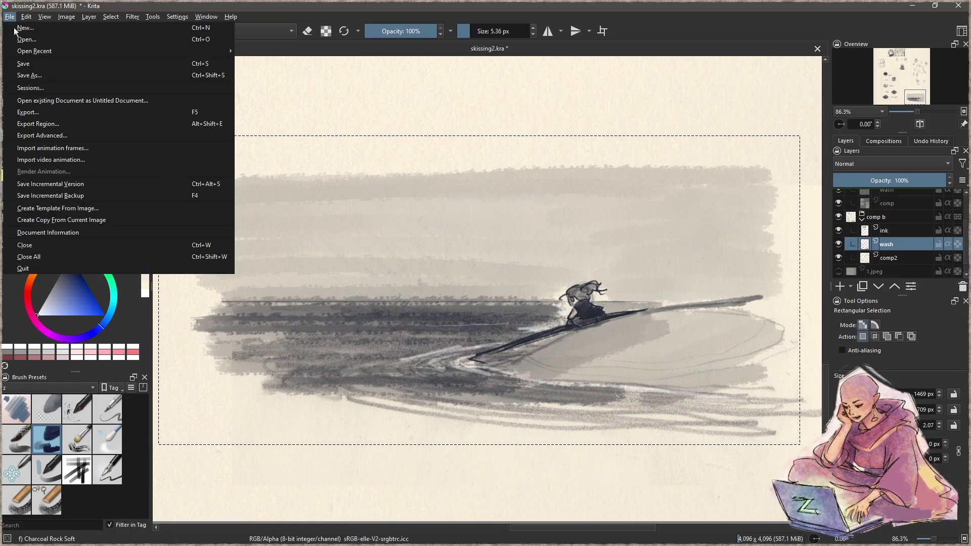
# - Export the selected region as the PNG 'det endeløse hav' with default PNG options
pyautogui.click(65, 123)
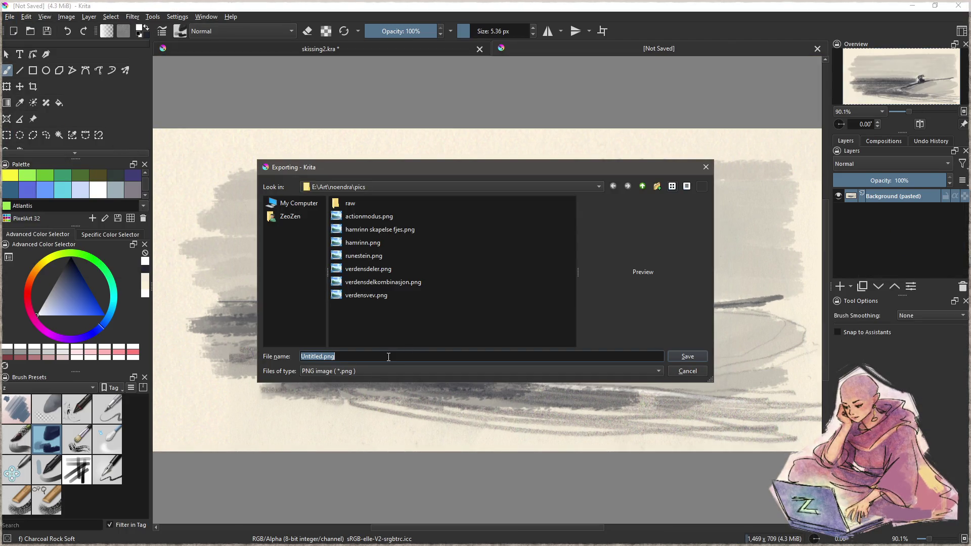
pyautogui.write('vidt åpent')
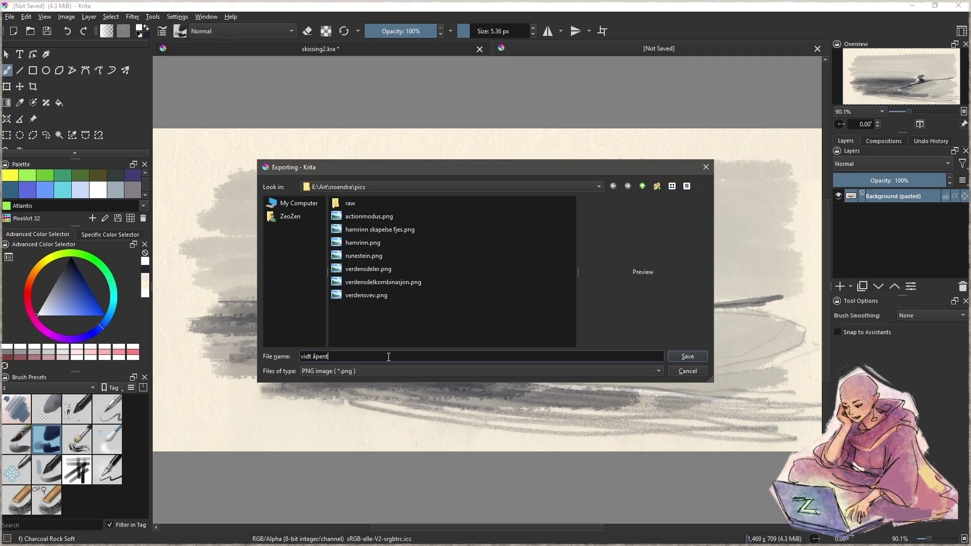
pyautogui.hotkey('ctrl', 'a')
pyautogui.write('det')
pyautogui.press('BackSpace')
pyautogui.press('BackSpace')
pyautogui.write('e')
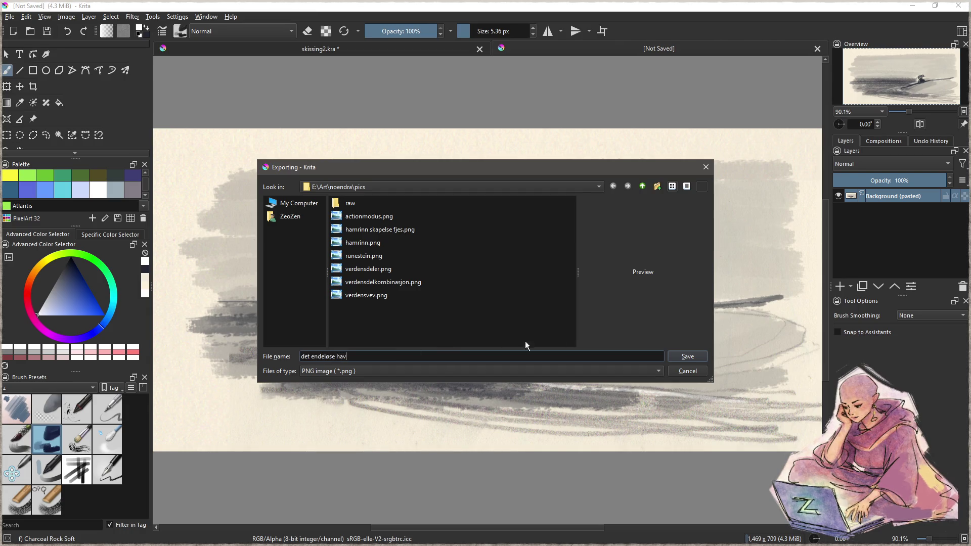
pyautogui.click(687, 357)
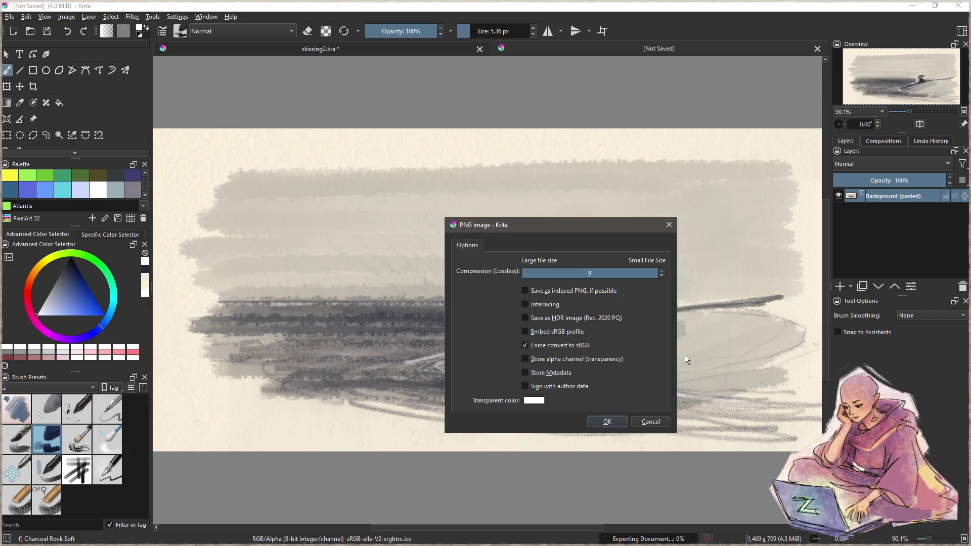
pyautogui.click(600, 425)
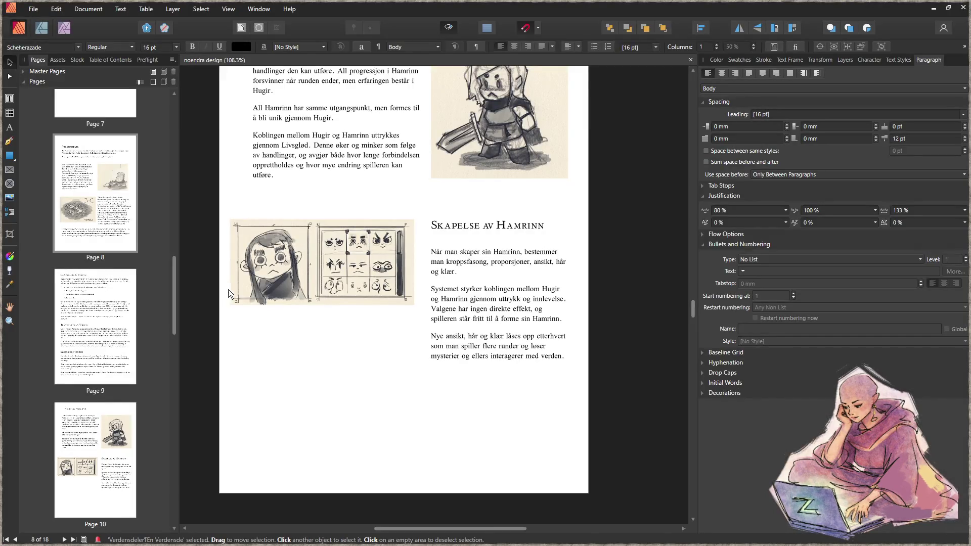
# - Scroll up to the Verden page showing the Topologi text and its grid-map illustration
pyautogui.scroll(3, 384, 273)
pyautogui.scroll(15, 365, 263)
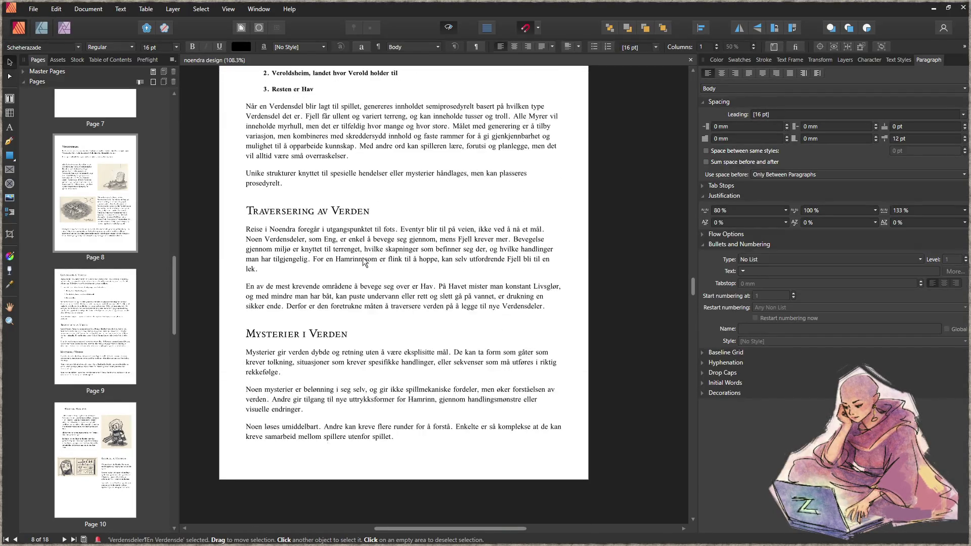
pyautogui.scroll(8, 362, 244)
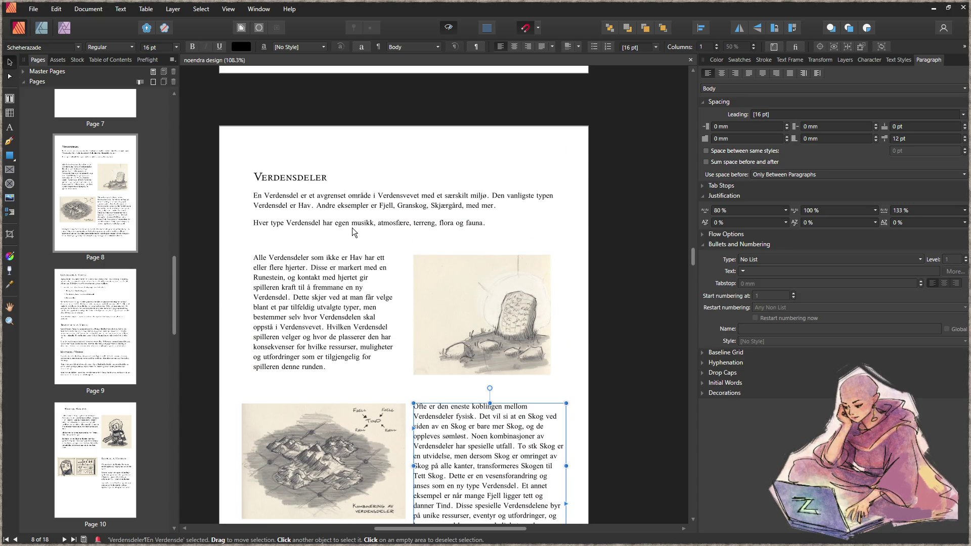
pyautogui.scroll(1, 354, 253)
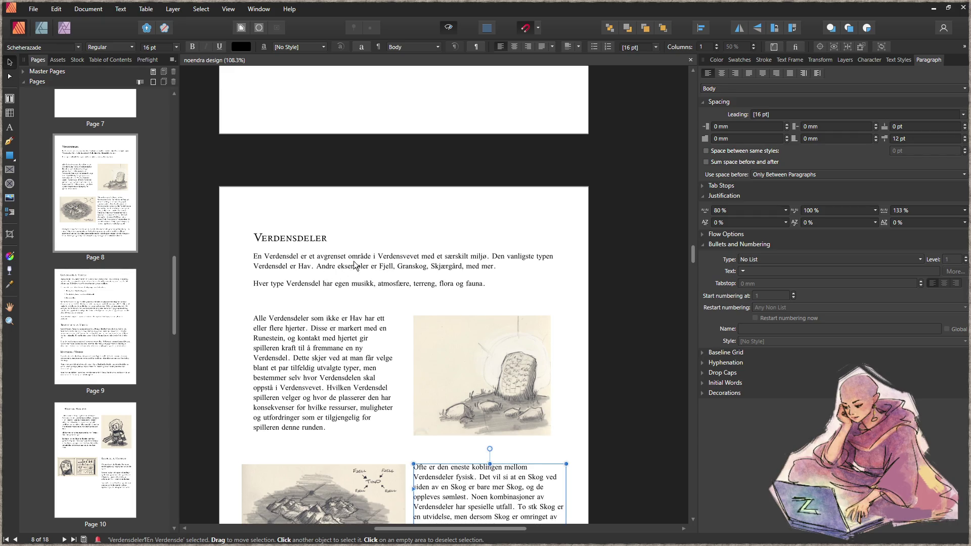
pyautogui.scroll(8, 356, 263)
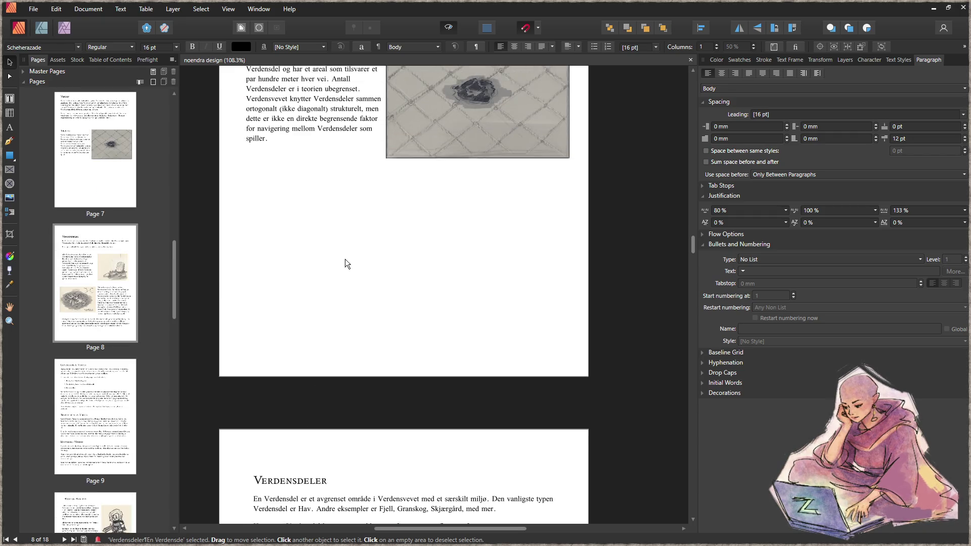
pyautogui.scroll(3, 352, 253)
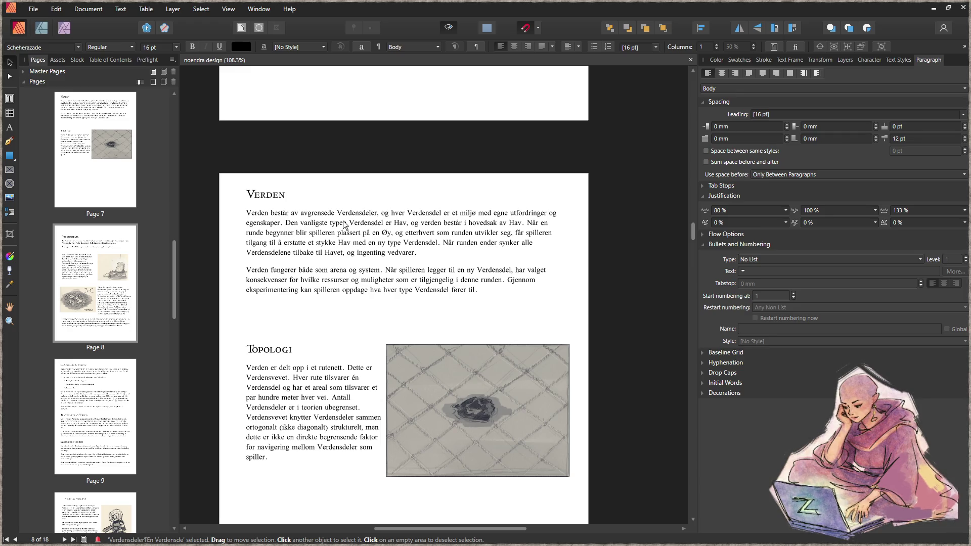
pyautogui.scroll(-5, 350, 252)
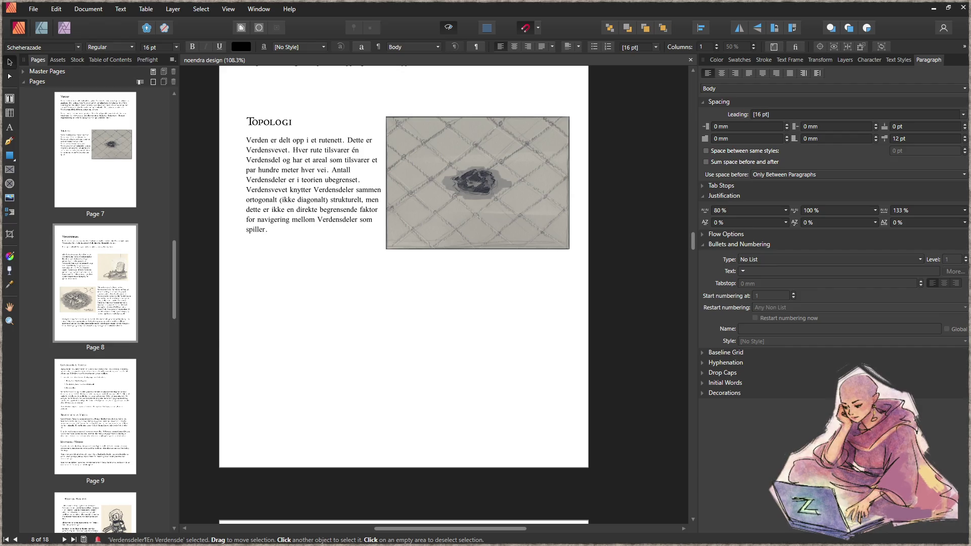
# - Place the sea painting on page 7, then move and enlarge it
pyautogui.click(411, 390)
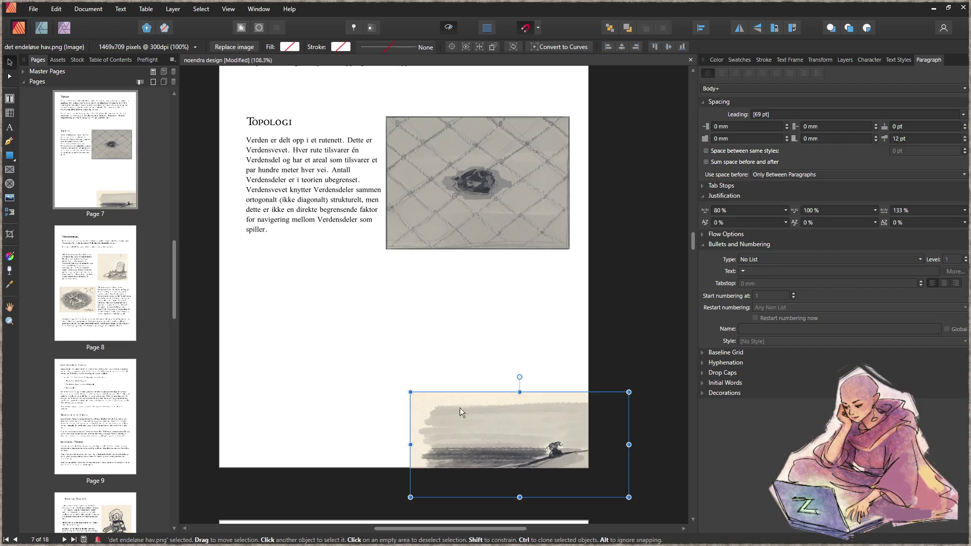
pyautogui.moveTo(459, 408); pyautogui.dragTo(435, 376)
pyautogui.moveTo(360, 353)
pyautogui.mouseDown()
pyautogui.moveTo(293, 304)
pyautogui.moveTo(242, 289)
pyautogui.moveTo(270, 338)
pyautogui.moveTo(312, 330)
pyautogui.moveTo(273, 296)
pyautogui.moveTo(291, 324)
pyautogui.moveTo(305, 325)
pyautogui.mouseUp()
pyautogui.rightClick(260, 238)
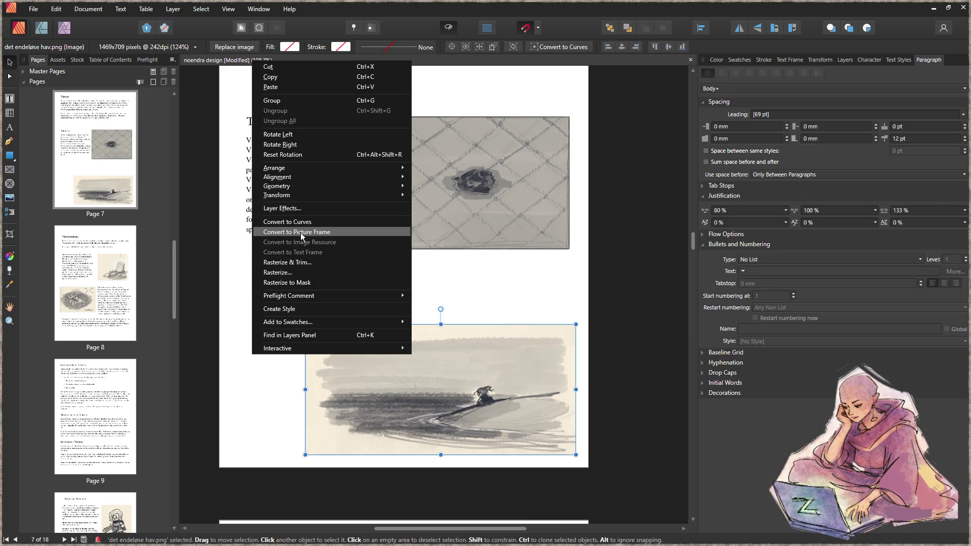
pyautogui.press('Escape')
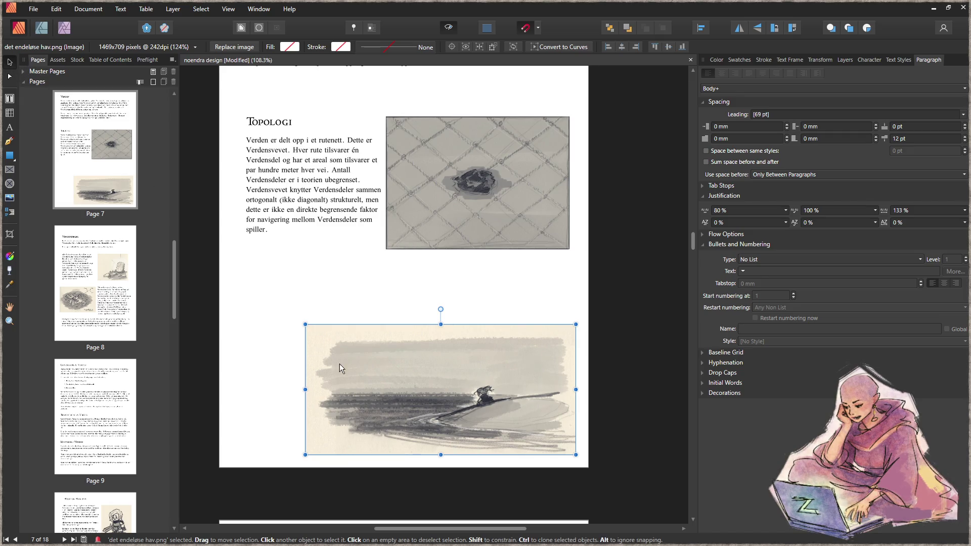
# - Delete the placed painting and draw an empty picture frame below the Topologi section
pyautogui.press('Delete')
pyautogui.press('f')
pyautogui.moveTo(268, 309); pyautogui.dragTo(545, 452)
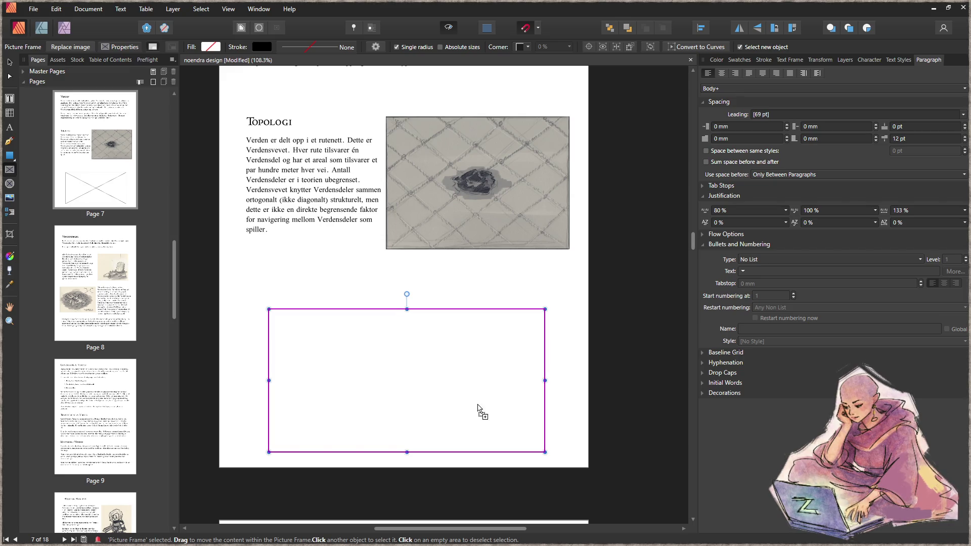
# - Fill the frame with the sea painting, size the frame to its content, and centre it horizontally
pyautogui.moveTo(481, 407); pyautogui.dragTo(479, 405)
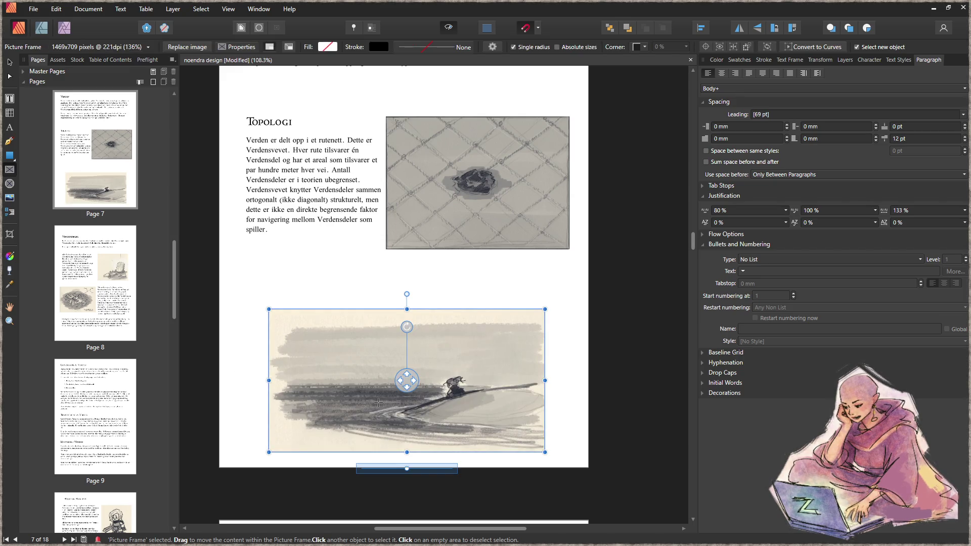
pyautogui.rightClick(487, 396)
pyautogui.moveTo(377, 198)
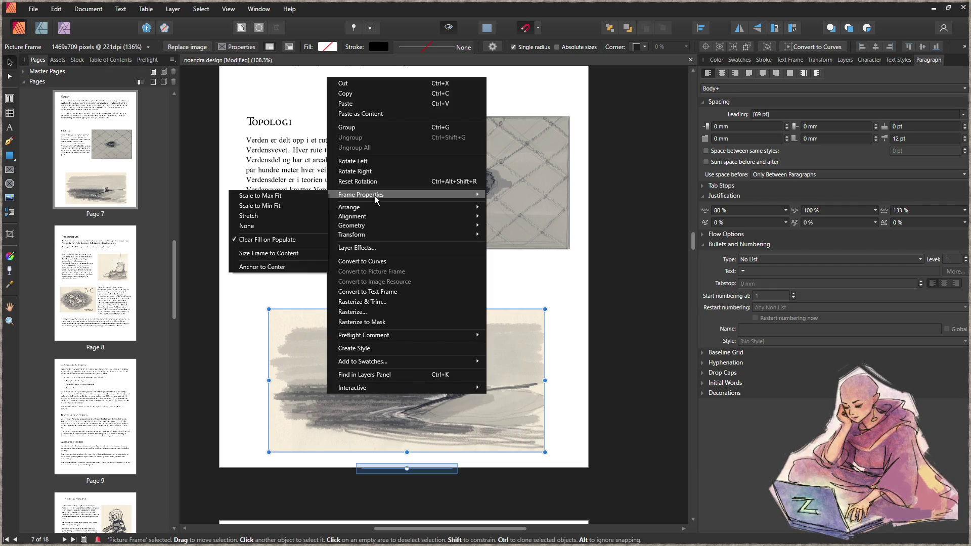
pyautogui.click(271, 254)
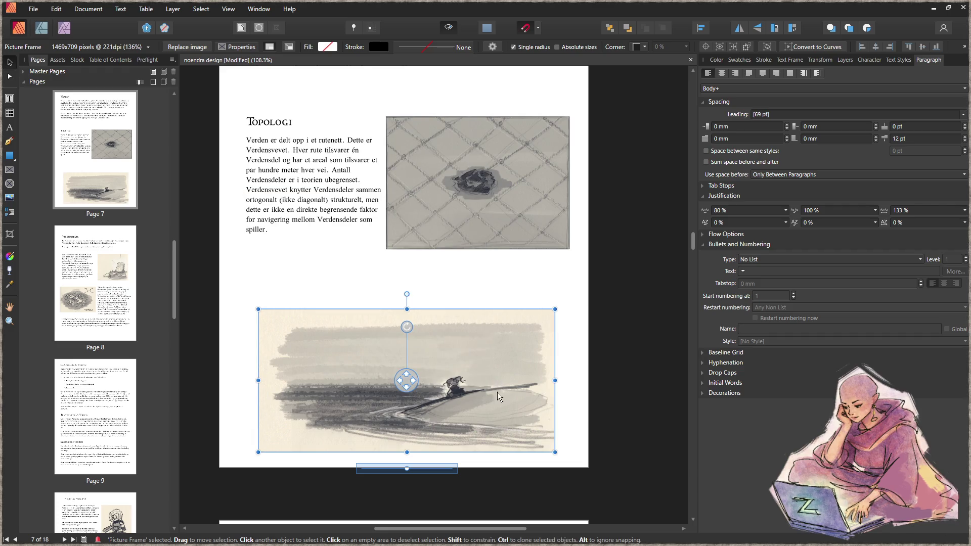
pyautogui.moveTo(554, 308); pyautogui.dragTo(571, 293)
pyautogui.moveTo(562, 381); pyautogui.dragTo(546, 375)
pyautogui.moveTo(540, 377)
pyautogui.mouseDown()
pyautogui.moveTo(551, 351)
pyautogui.moveTo(536, 357)
pyautogui.mouseUp()
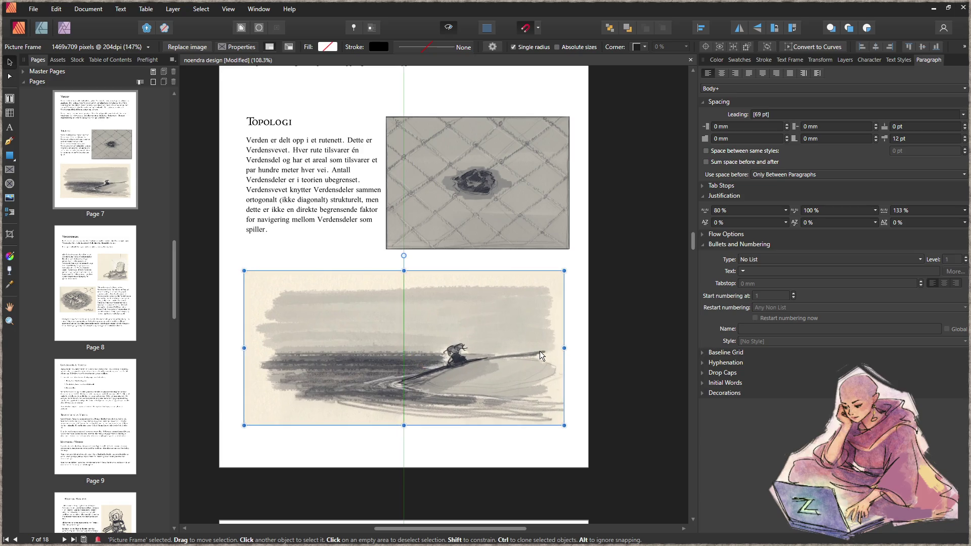
pyautogui.click(578, 368)
pyautogui.moveTo(484, 380); pyautogui.dragTo(487, 381)
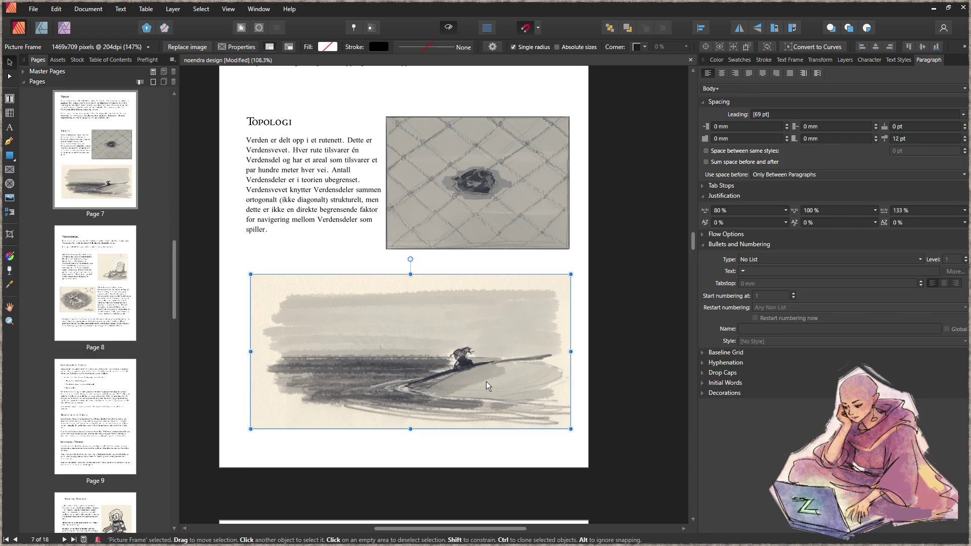
# - Nudge the Topologi text with its grid illustration and the Verden text frame into a tidier layout
pyautogui.click(315, 248)
pyautogui.scroll(5, 394, 316)
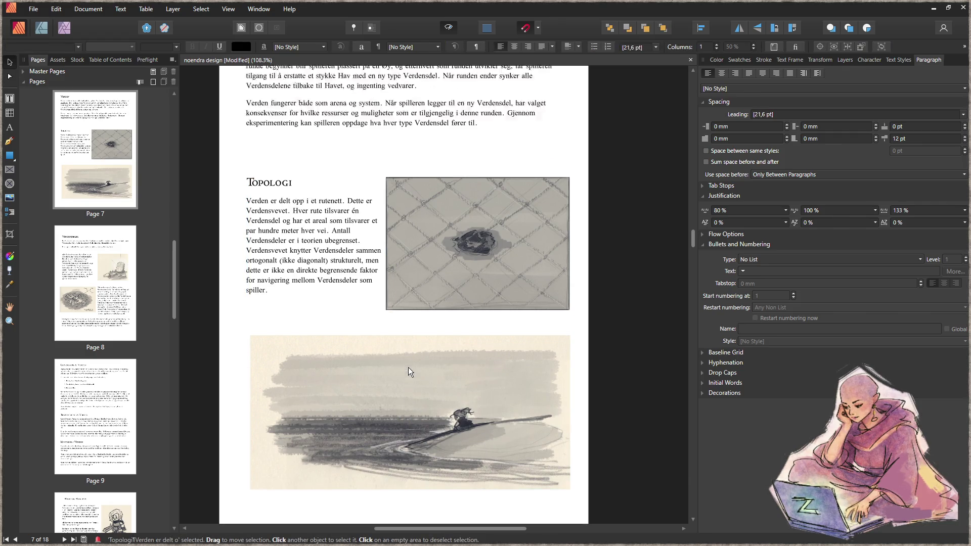
pyautogui.keyDown('shift'); pyautogui.click(435, 363); pyautogui.keyUp('shift')
pyautogui.moveTo(435, 362); pyautogui.dragTo(430, 355)
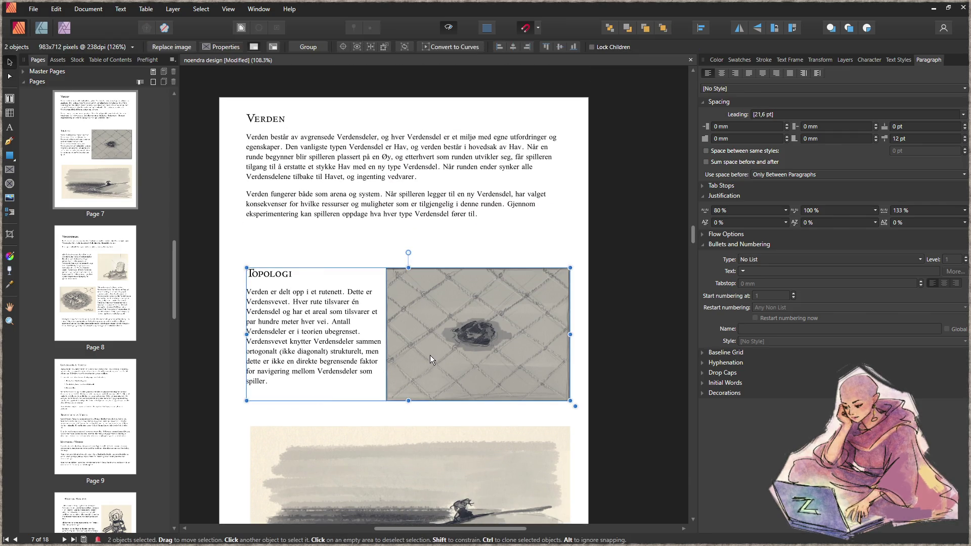
pyautogui.moveTo(352, 198); pyautogui.dragTo(353, 216)
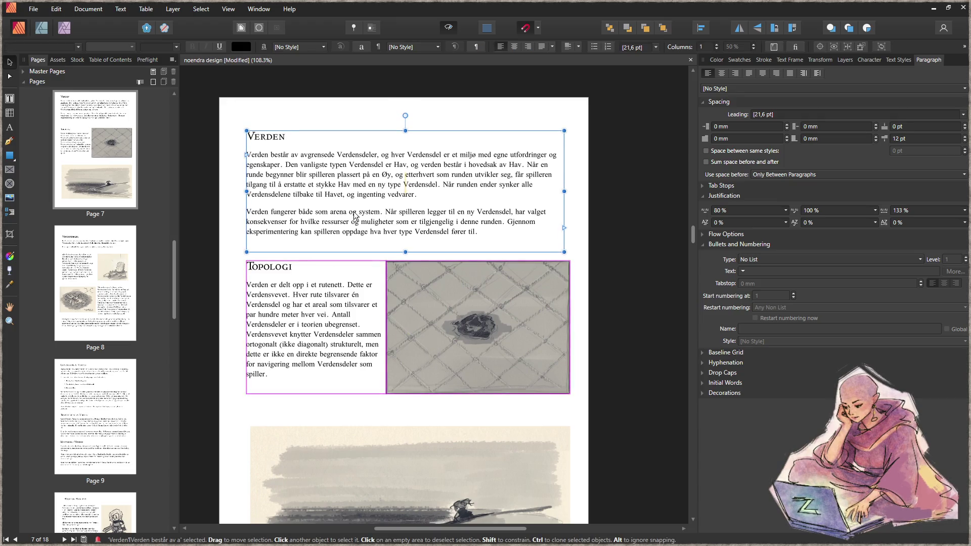
pyautogui.press('Escape')
pyautogui.click(344, 367)
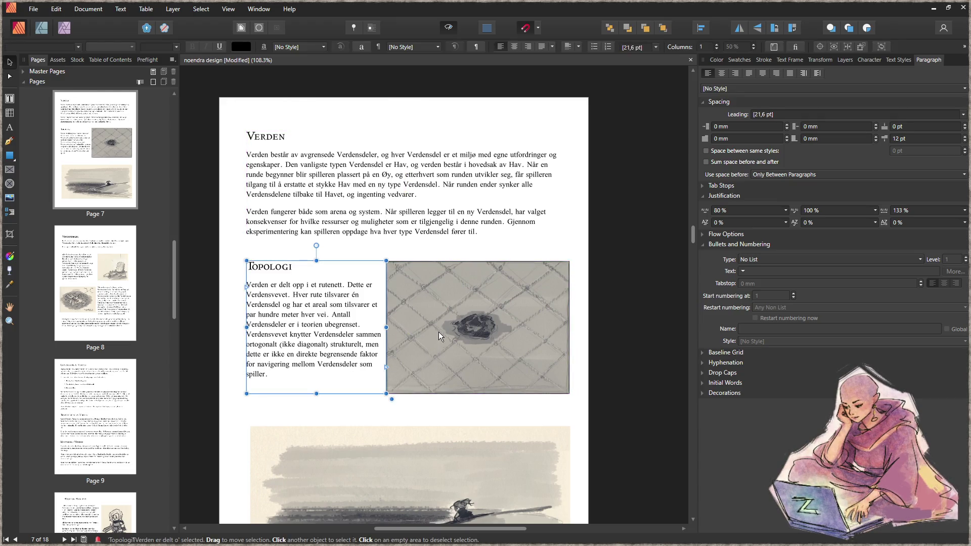
pyautogui.keyDown('shift'); pyautogui.click(412, 321); pyautogui.keyUp('shift')
pyautogui.moveTo(412, 323); pyautogui.dragTo(412, 331)
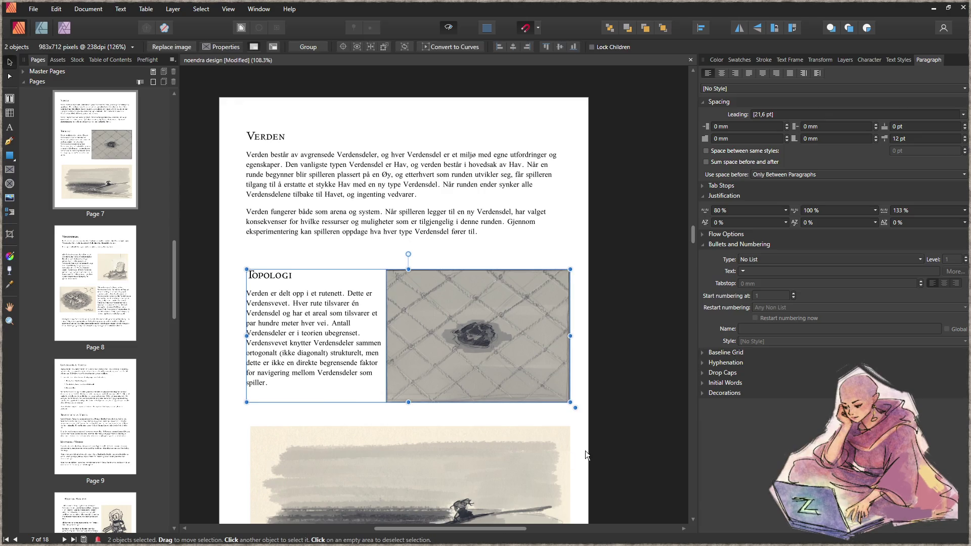
pyautogui.scroll(-3, 570, 451)
# - Deselect everything and save the document
pyautogui.click(624, 387)
pyautogui.keyDown('ctrl'); pyautogui.scroll(-2, 538, 403); pyautogui.keyUp('ctrl')
pyautogui.keyDown('ctrl'); pyautogui.scroll(-3, 538, 403); pyautogui.keyUp('ctrl')
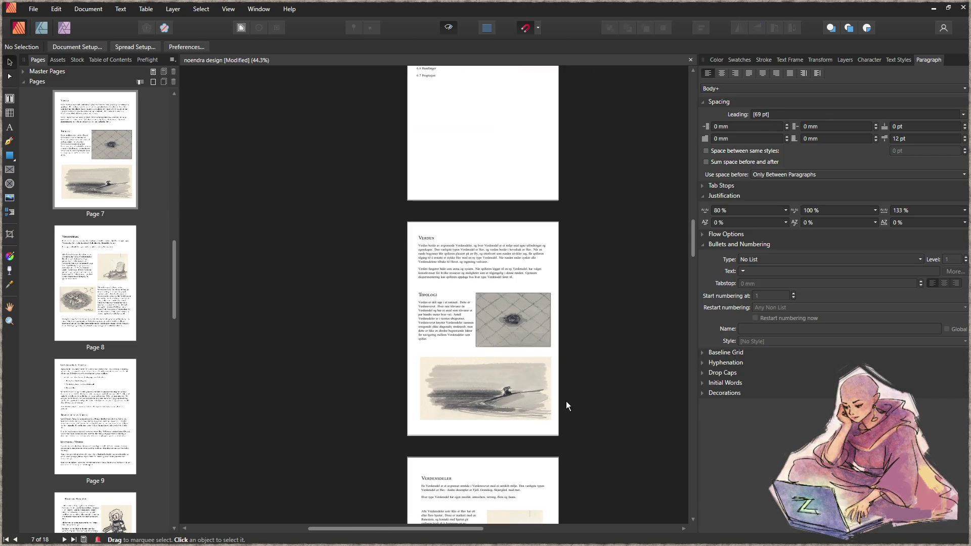
pyautogui.keyDown('ctrl'); pyautogui.scroll(3, 524, 412); pyautogui.keyUp('ctrl')
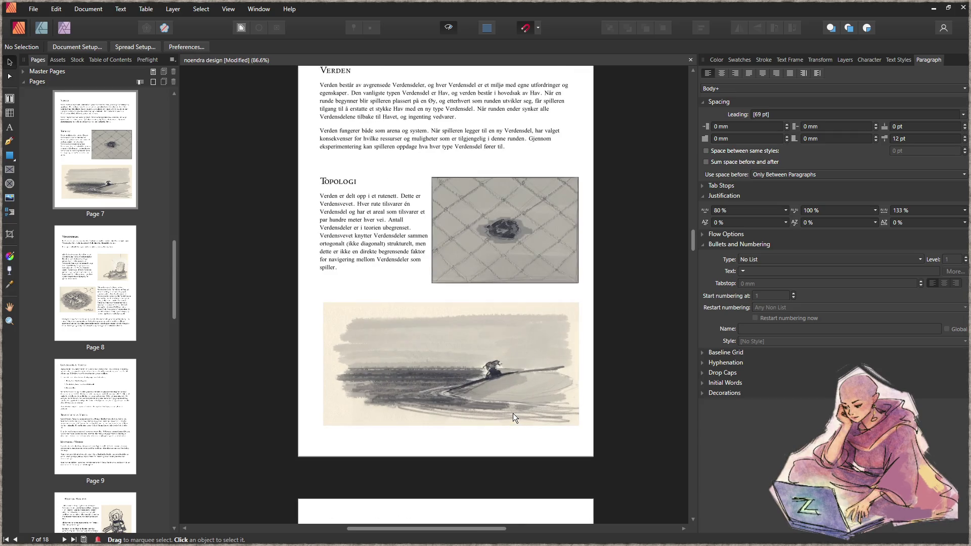
pyautogui.scroll(10, 553, 387)
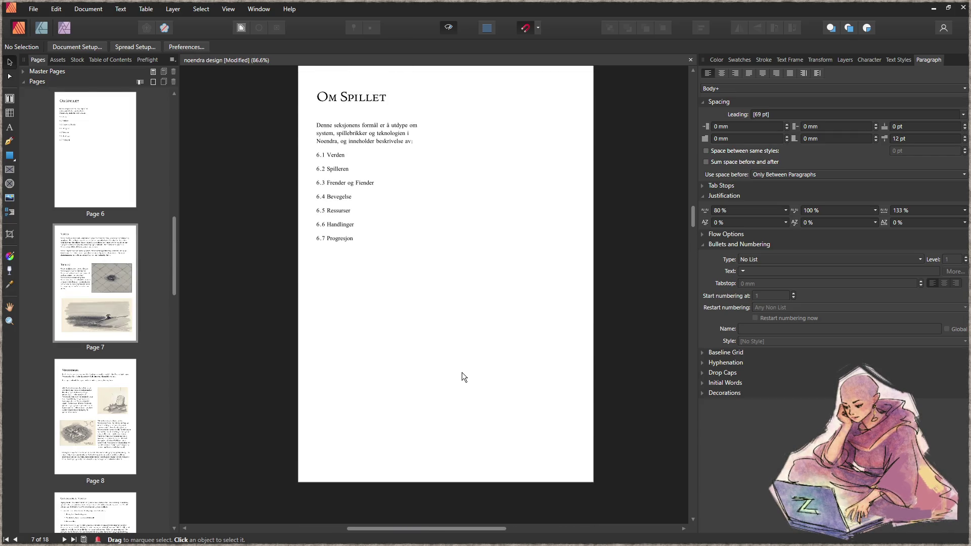
pyautogui.hotkey('ctrl', 's')
# - Scroll down past Generering av Verden to the Hugir og Hamrinn and Skapelse av Hamrinn sections
pyautogui.scroll(-10, 442, 362)
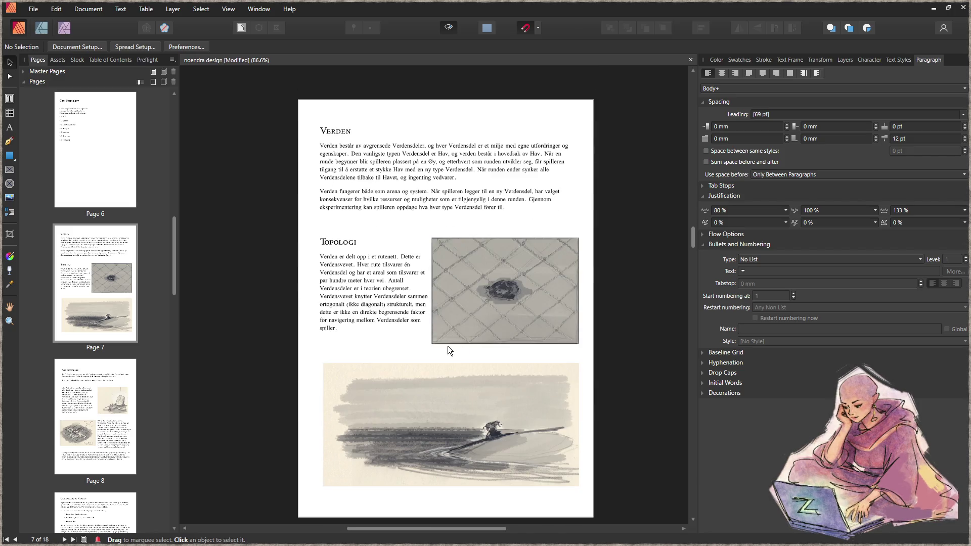
pyautogui.scroll(-10, 442, 346)
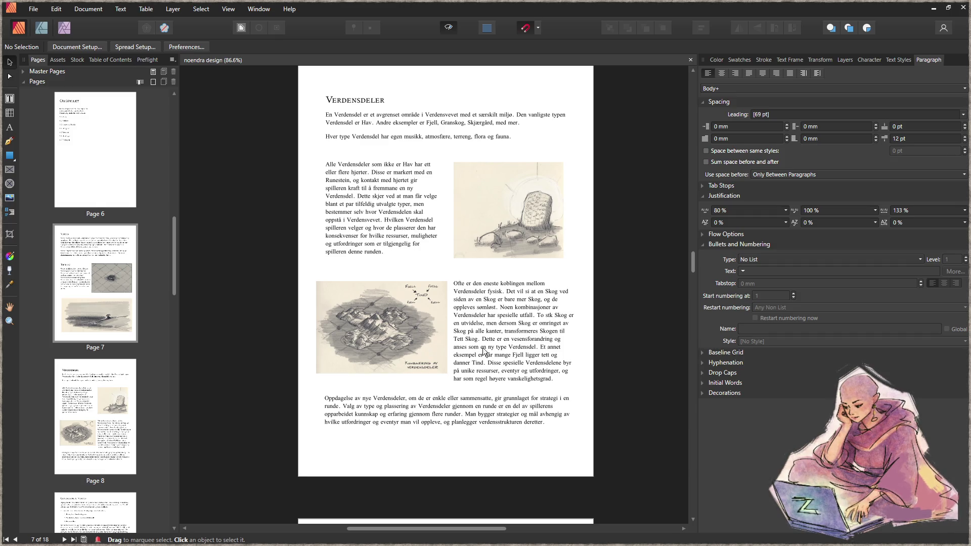
pyautogui.scroll(-3, 507, 352)
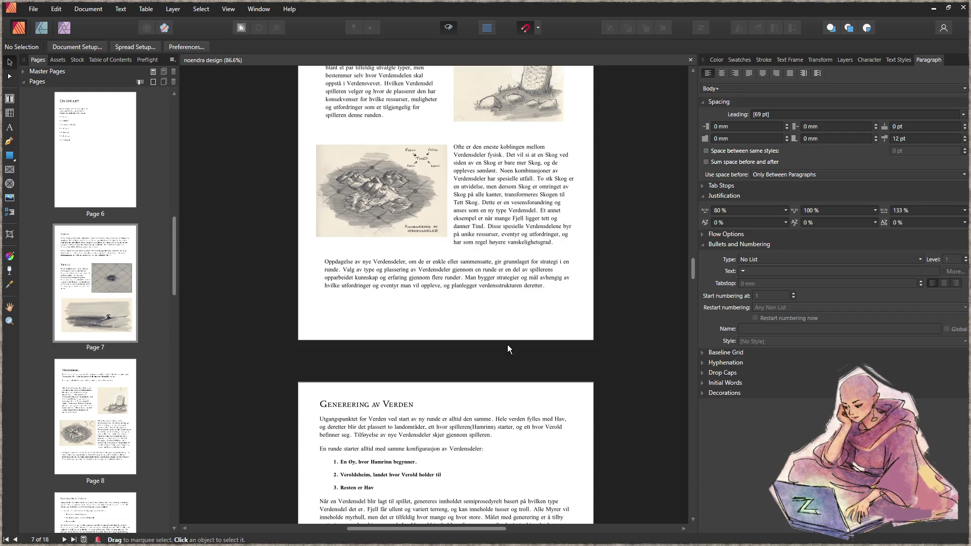
pyautogui.scroll(-6, 509, 343)
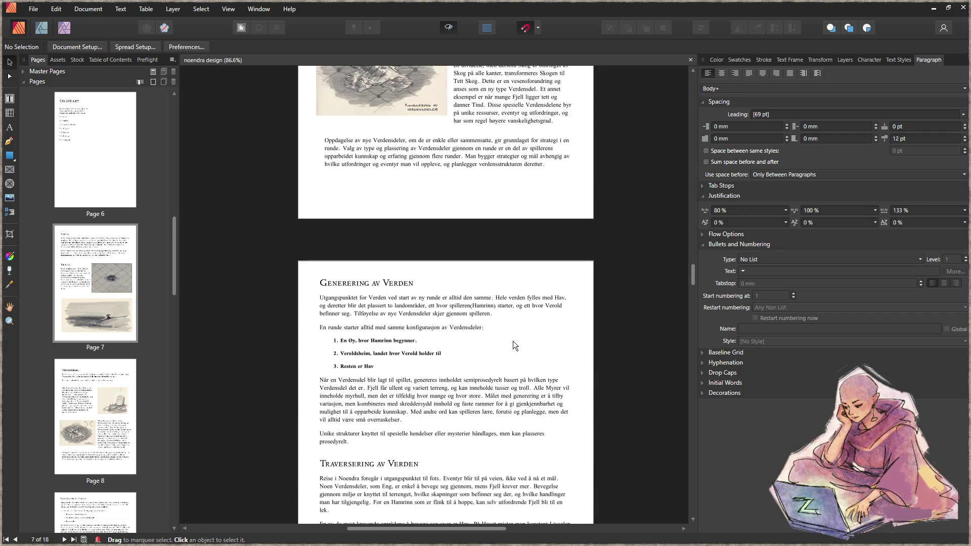
pyautogui.scroll(-4, 513, 344)
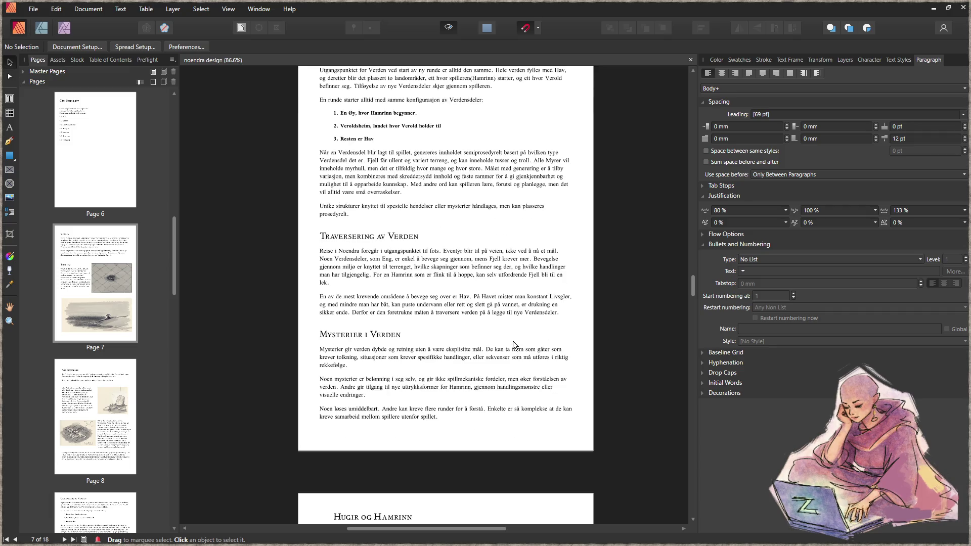
pyautogui.scroll(-1, 511, 343)
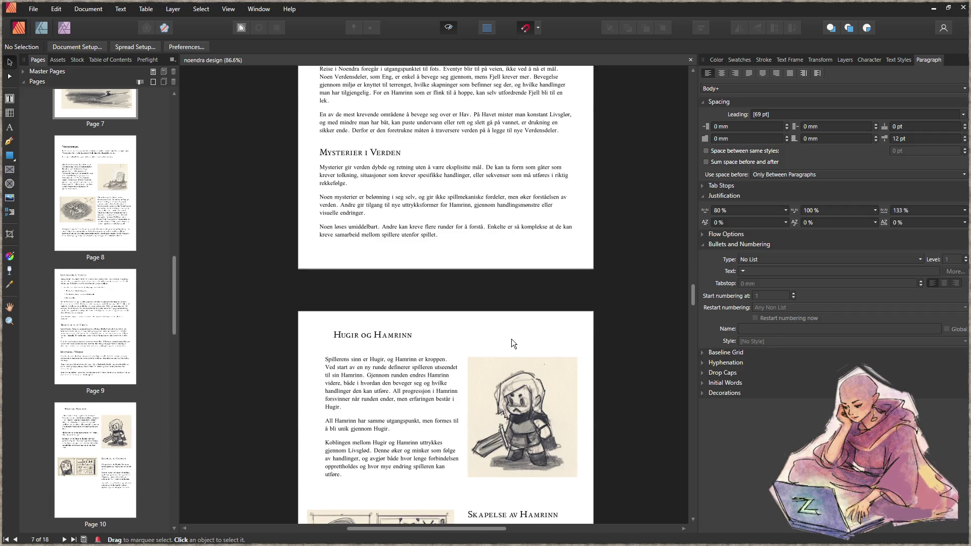
pyautogui.scroll(-3, 508, 340)
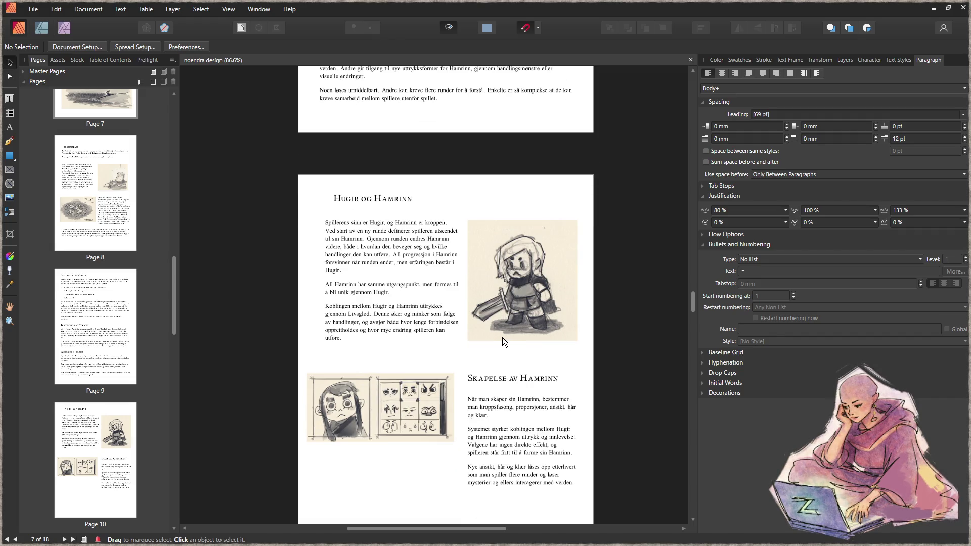
pyautogui.scroll(-3, 500, 335)
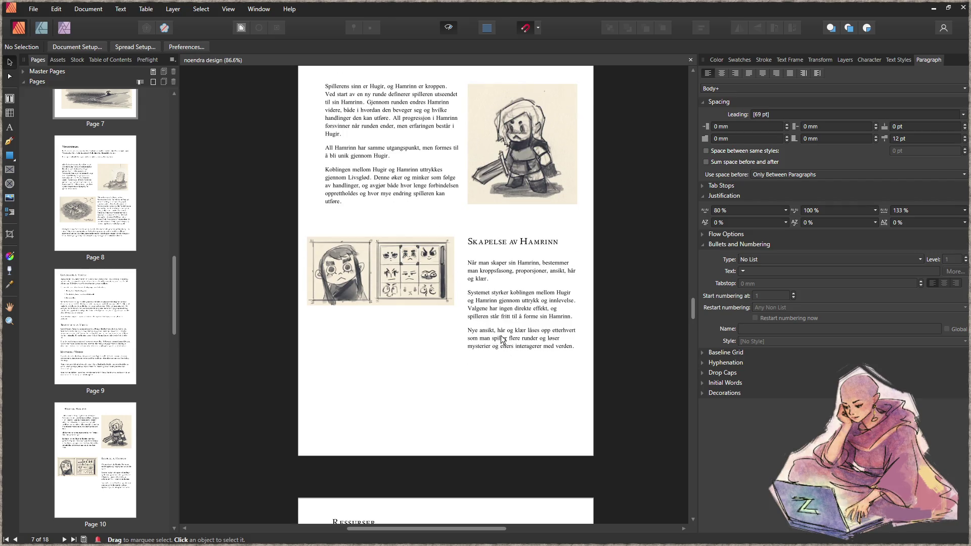
pyautogui.scroll(-1, 503, 339)
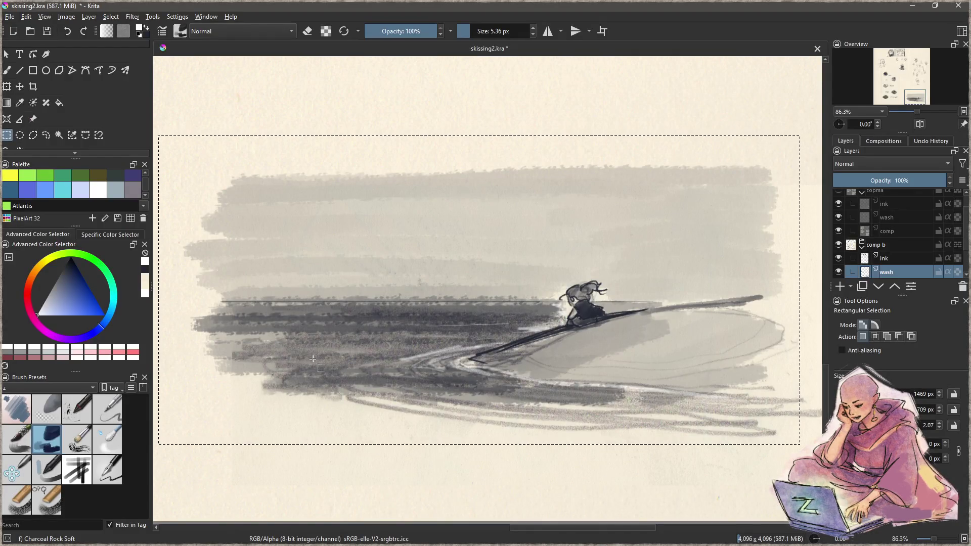
# - Zoom out and centre the whole skissing2 sketch sheet in view
pyautogui.scroll(-5, 348, 344)
pyautogui.scroll(1, 372, 283)
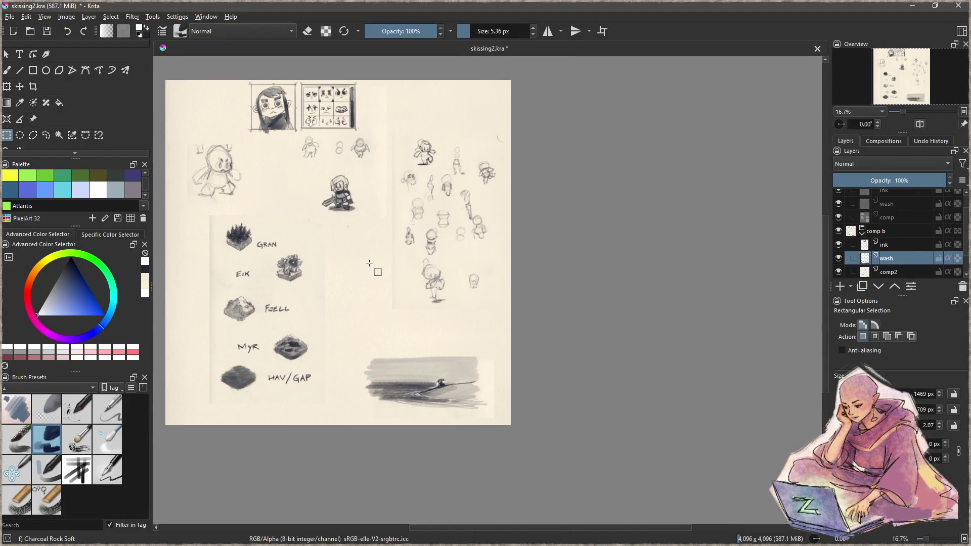
pyautogui.moveTo(332, 207); pyautogui.dragTo(407, 264)
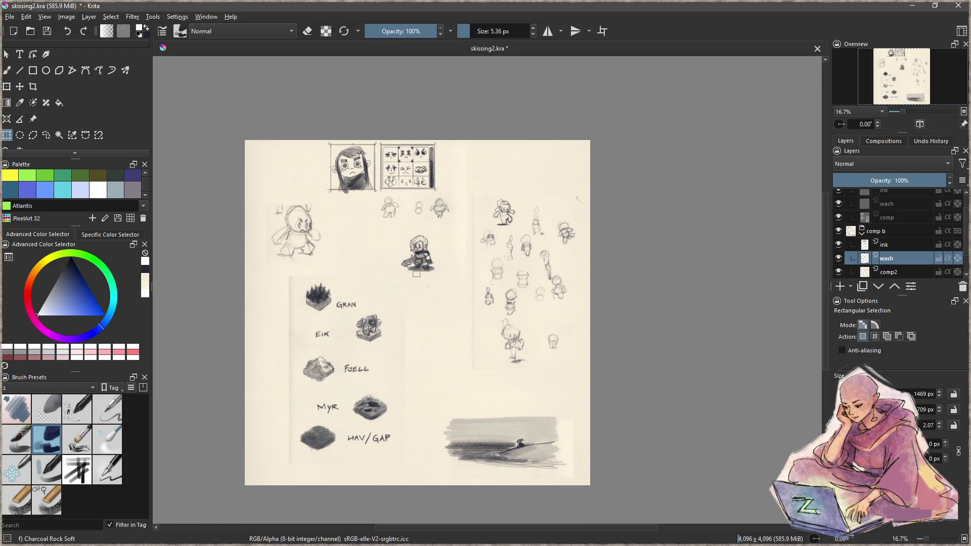
# - Zoom in on the cluster of small figure sketches and make comp2 the active layer
pyautogui.scroll(2, 500, 245)
pyautogui.moveTo(535, 353)
pyautogui.mouseDown()
pyautogui.moveTo(498, 299)
pyautogui.moveTo(491, 364)
pyautogui.mouseUp()
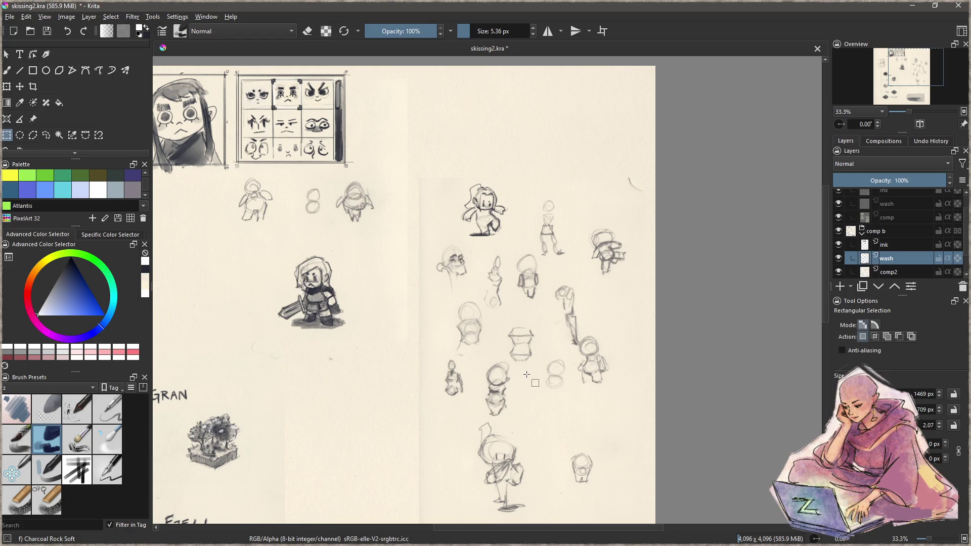
pyautogui.moveTo(528, 375); pyautogui.dragTo(447, 323)
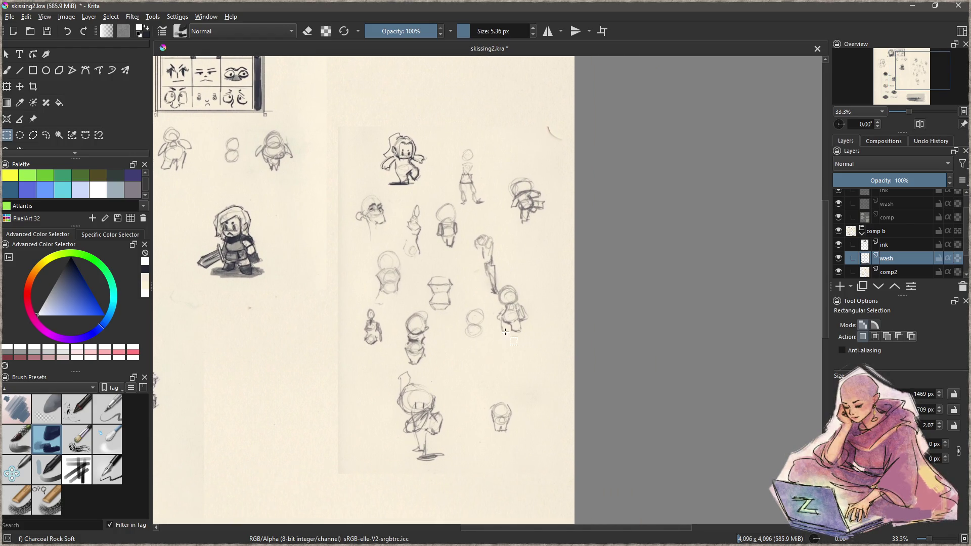
pyautogui.scroll(4, 505, 332)
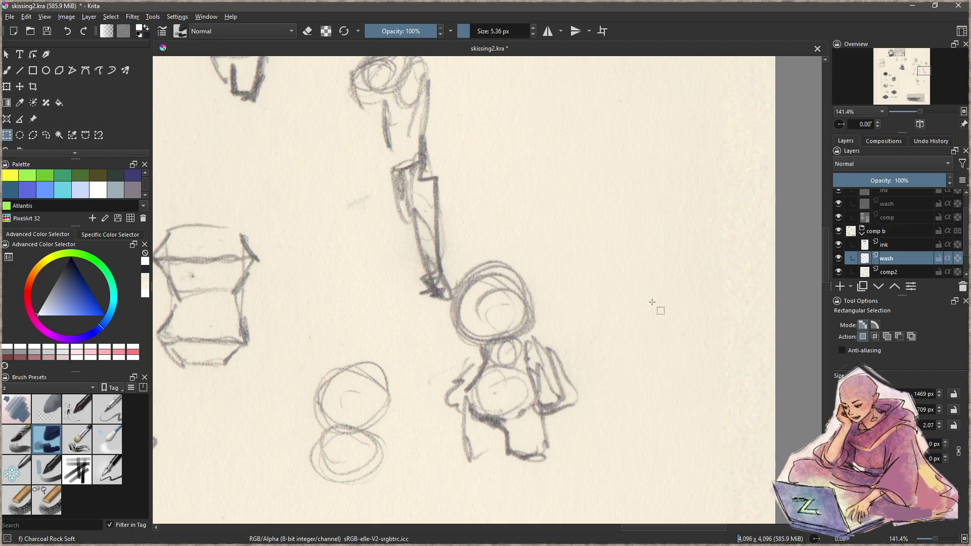
pyautogui.click(891, 273)
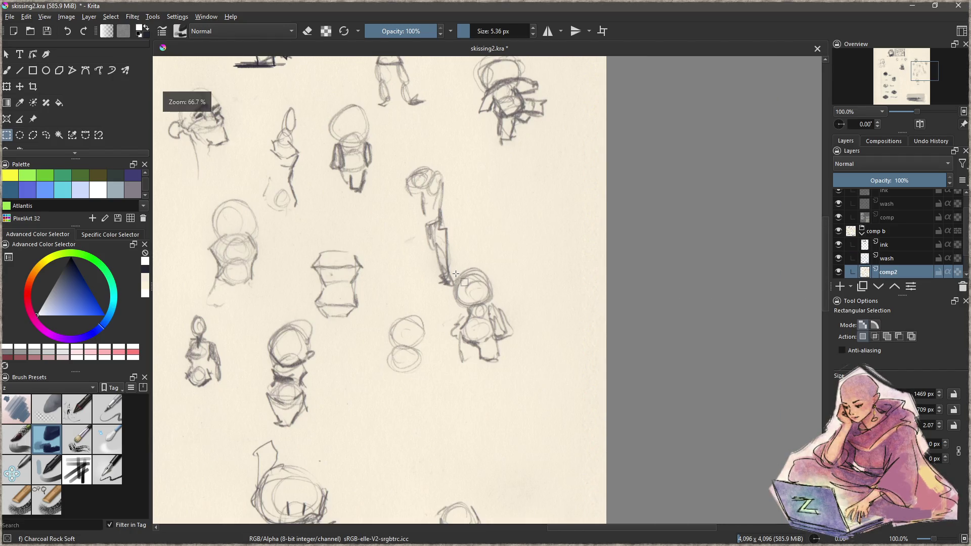
# - Lasso the tall standing figure and move it to a new spot on the sheet
pyautogui.scroll(-2, 445, 270)
pyautogui.hotkey('ctrl', 'shift', 'f')
pyautogui.moveTo(456, 326); pyautogui.dragTo(398, 228)
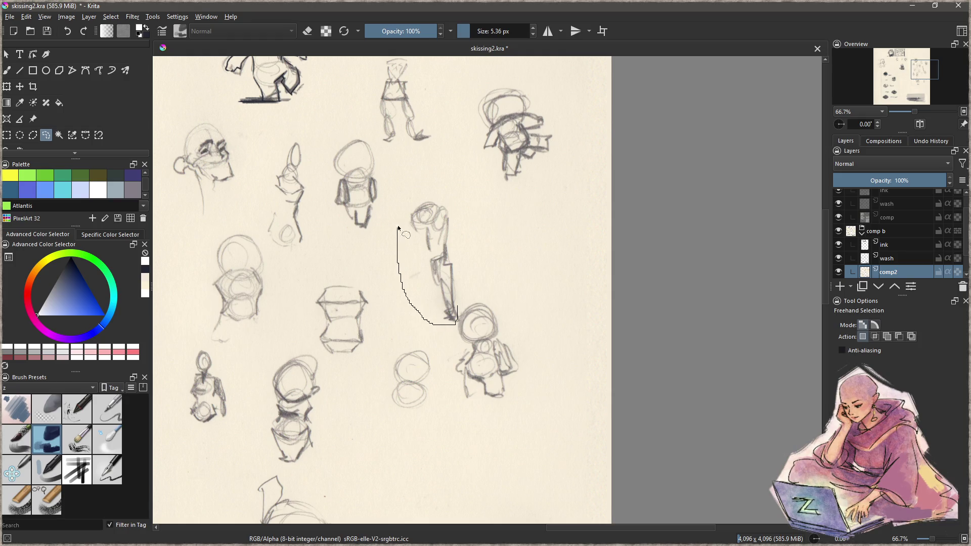
pyautogui.moveTo(465, 276); pyautogui.dragTo(458, 317)
pyautogui.press('t')
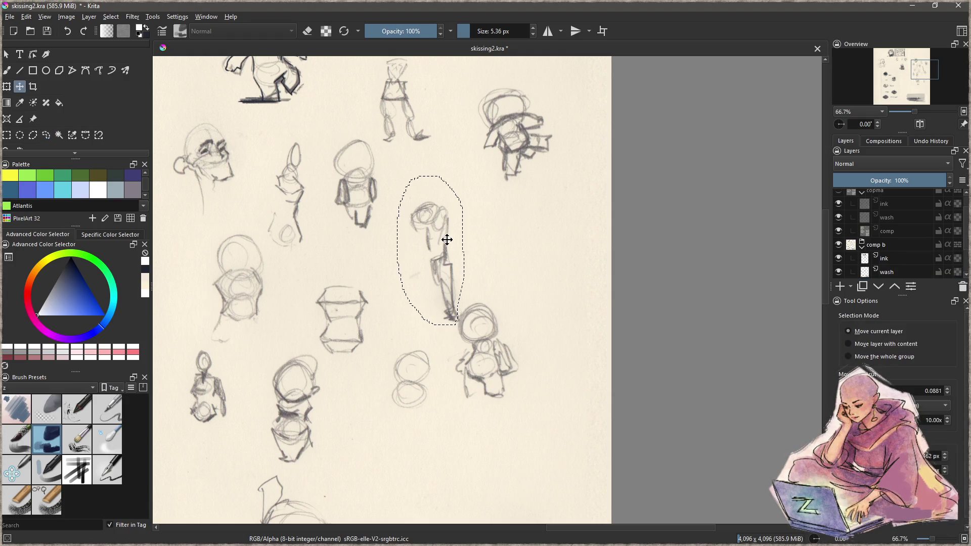
pyautogui.moveTo(444, 245)
pyautogui.mouseDown()
pyautogui.moveTo(541, 433)
pyautogui.moveTo(561, 450)
pyautogui.moveTo(511, 415)
pyautogui.moveTo(518, 482)
pyautogui.moveTo(517, 410)
pyautogui.moveTo(561, 473)
pyautogui.moveTo(543, 402)
pyautogui.mouseUp()
# - Move that figure up to the top of the sheet
pyautogui.scroll(-3, 561, 450)
pyautogui.scroll(1, 506, 355)
pyautogui.hotkey('ctrl', 'r')
pyautogui.press('t')
pyautogui.moveTo(545, 438)
pyautogui.mouseDown()
pyautogui.moveTo(470, 87)
pyautogui.moveTo(433, 87)
pyautogui.moveTo(466, 181)
pyautogui.mouseUp()
# - Lasso two more small figure sketches and carry them up to the top-right
pyautogui.hotkey('ctrl', 'r')
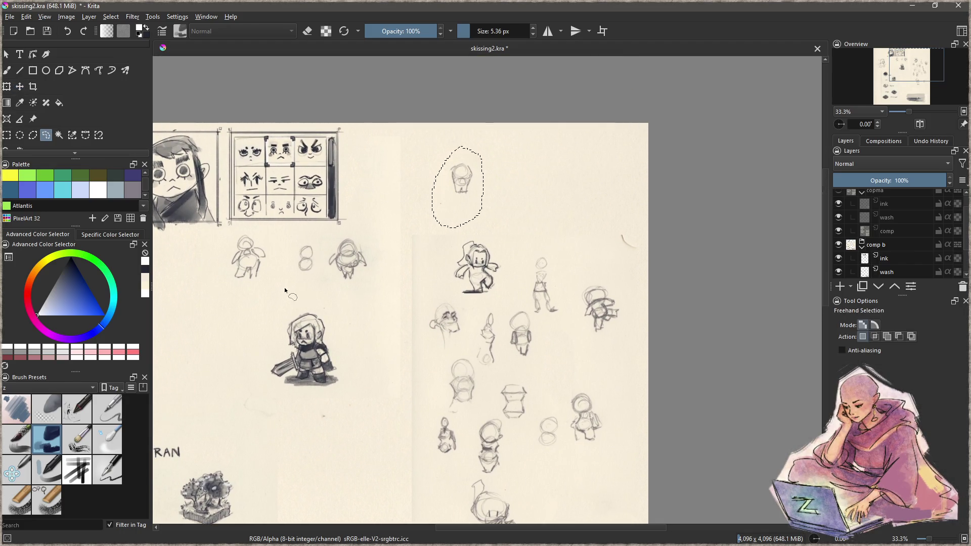
pyautogui.moveTo(233, 235)
pyautogui.mouseDown()
pyautogui.moveTo(256, 304)
pyautogui.moveTo(504, 224)
pyautogui.moveTo(535, 185)
pyautogui.mouseUp()
pyautogui.press('t')
pyautogui.hotkey('ctrl', 'r')
pyautogui.moveTo(349, 290)
pyautogui.mouseDown()
pyautogui.moveTo(386, 248)
pyautogui.moveTo(332, 239)
pyautogui.moveTo(349, 289)
pyautogui.moveTo(609, 185)
pyautogui.mouseUp()
pyautogui.press('t')
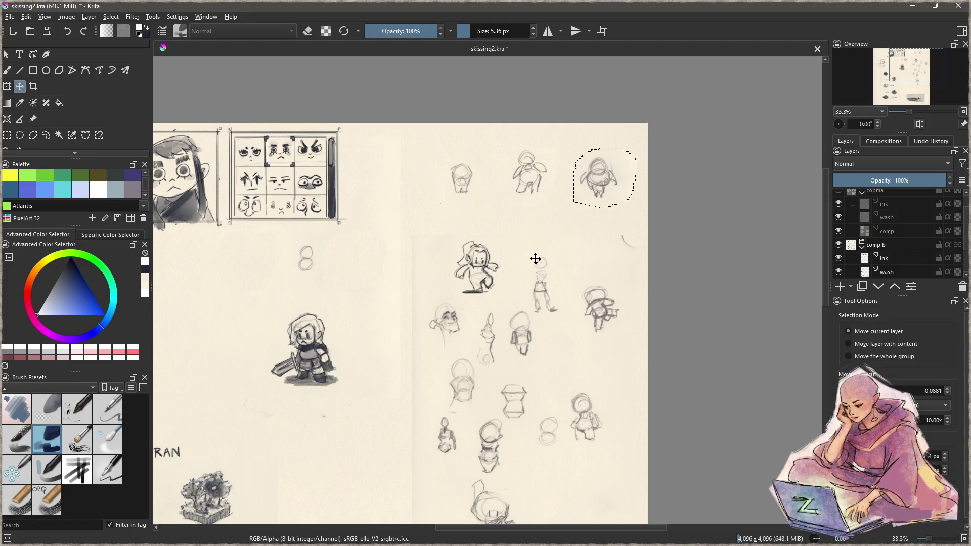
# - Move the small figure lower on the sheet up beside the top-left sketches
pyautogui.moveTo(524, 268); pyautogui.dragTo(473, 238)
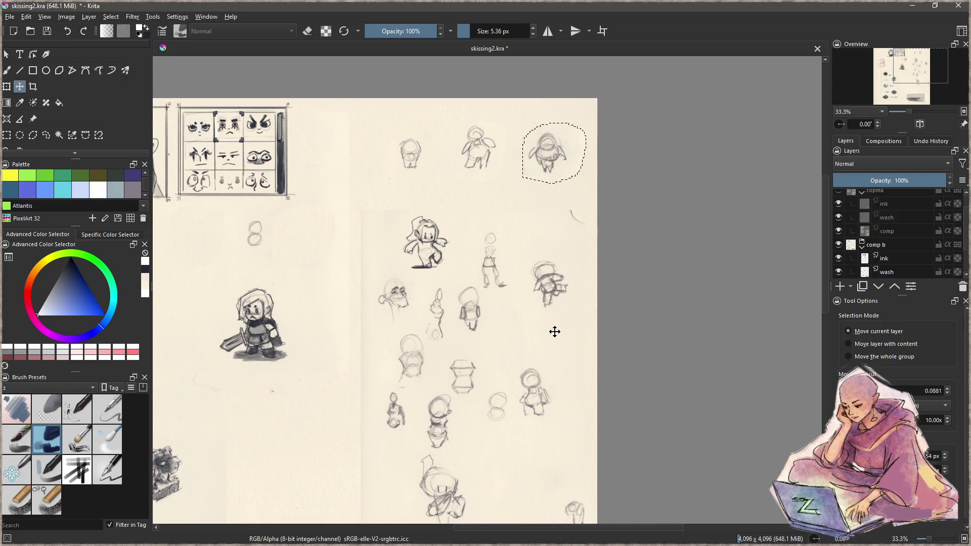
pyautogui.hotkey('ctrl', 'r')
pyautogui.moveTo(527, 362)
pyautogui.mouseDown()
pyautogui.moveTo(513, 387)
pyautogui.moveTo(512, 425)
pyautogui.moveTo(566, 374)
pyautogui.moveTo(566, 358)
pyautogui.mouseUp()
pyautogui.press('t')
pyautogui.moveTo(541, 396)
pyautogui.mouseDown()
pyautogui.moveTo(364, 213)
pyautogui.moveTo(355, 218)
pyautogui.mouseUp()
# - Lasso the lower figure sketch and nudge it into a new position
pyautogui.moveTo(516, 314); pyautogui.dragTo(554, 216)
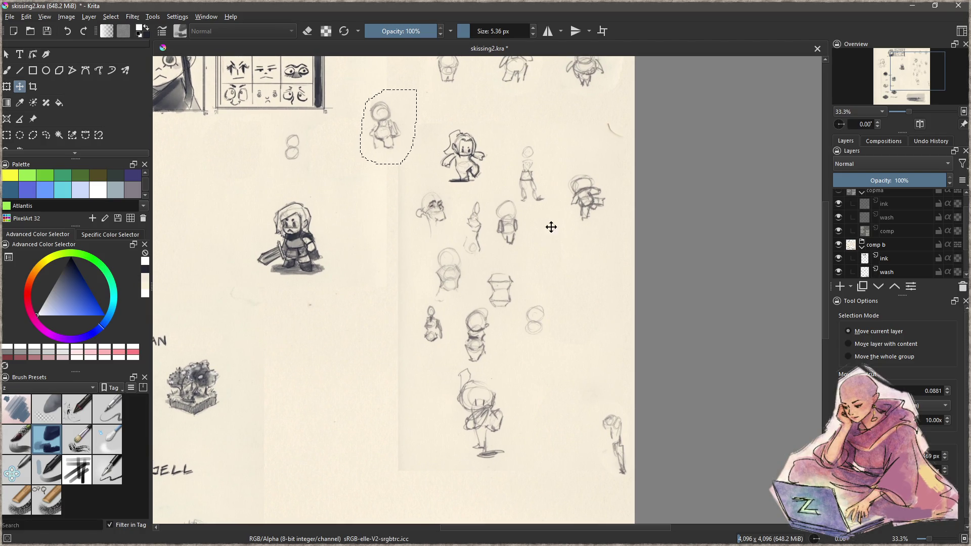
pyautogui.hotkey('ctrl', 'r')
pyautogui.moveTo(533, 432)
pyautogui.mouseDown()
pyautogui.moveTo(500, 384)
pyautogui.moveTo(478, 373)
pyautogui.moveTo(439, 387)
pyautogui.moveTo(506, 488)
pyautogui.moveTo(533, 432)
pyautogui.moveTo(473, 430)
pyautogui.moveTo(320, 386)
pyautogui.moveTo(329, 380)
pyautogui.mouseUp()
pyautogui.press('t')
# - Move the whole cluster of small sketches about 260 px lower, then deselect
pyautogui.hotkey('ctrl', 'r')
pyautogui.moveTo(516, 378)
pyautogui.mouseDown()
pyautogui.moveTo(540, 375)
pyautogui.moveTo(613, 256)
pyautogui.moveTo(609, 173)
pyautogui.moveTo(531, 139)
pyautogui.moveTo(508, 172)
pyautogui.moveTo(462, 194)
pyautogui.moveTo(412, 183)
pyautogui.moveTo(407, 322)
pyautogui.moveTo(426, 377)
pyautogui.moveTo(496, 392)
pyautogui.mouseUp()
pyautogui.press('t')
pyautogui.moveTo(571, 248)
pyautogui.mouseDown()
pyautogui.moveTo(550, 340)
pyautogui.moveTo(551, 371)
pyautogui.moveTo(566, 379)
pyautogui.mouseUp()
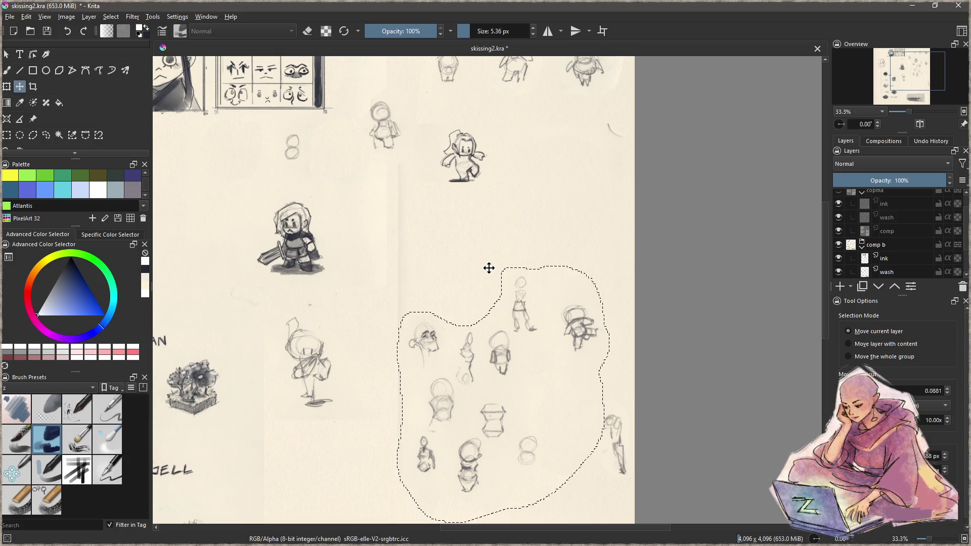
pyautogui.hotkey('ctrl', 'shift', 'a')
# - Switch to the brush and rectangular selection, and make the ink layer active
pyautogui.scroll(3, 447, 319)
pyautogui.press('b')
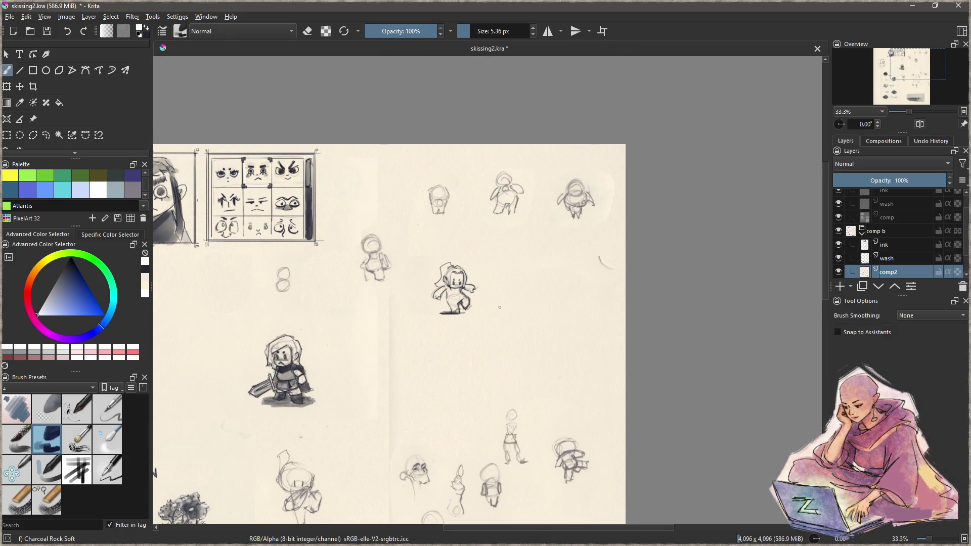
pyautogui.scroll(1, 503, 331)
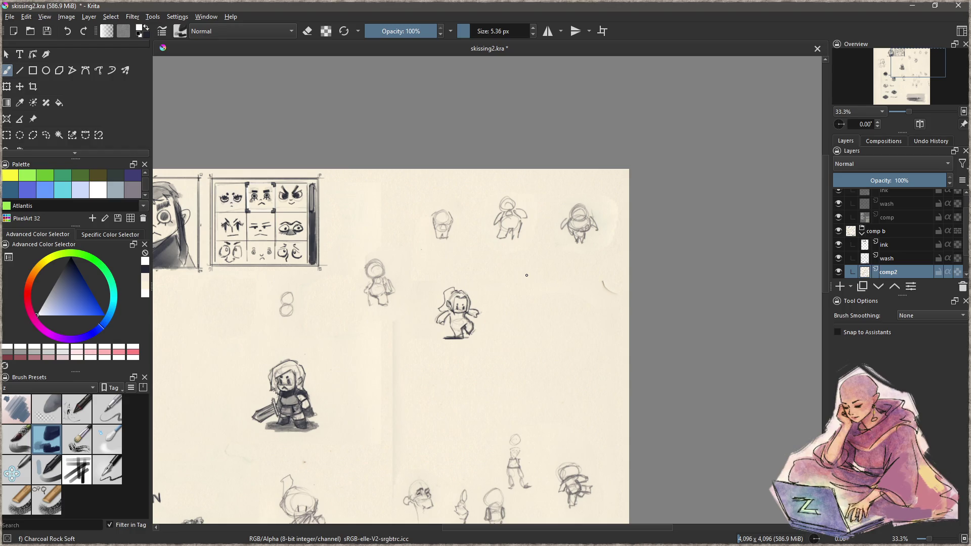
pyautogui.hotkey('ctrl', 'r')
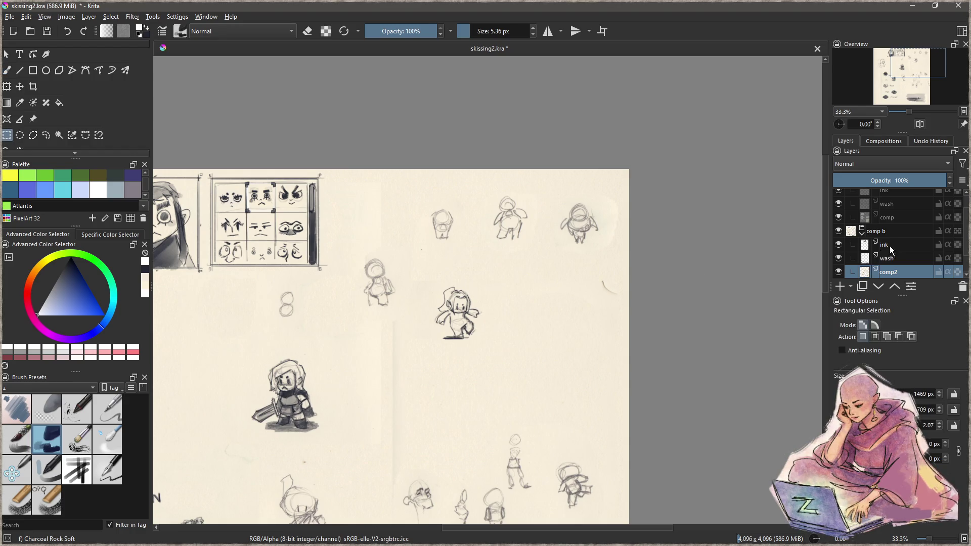
pyautogui.click(891, 250)
# - Lasso the left figure in the top row, ready to reposition it
pyautogui.scroll(5, 442, 265)
pyautogui.scroll(1, 443, 264)
pyautogui.scroll(-3, 456, 283)
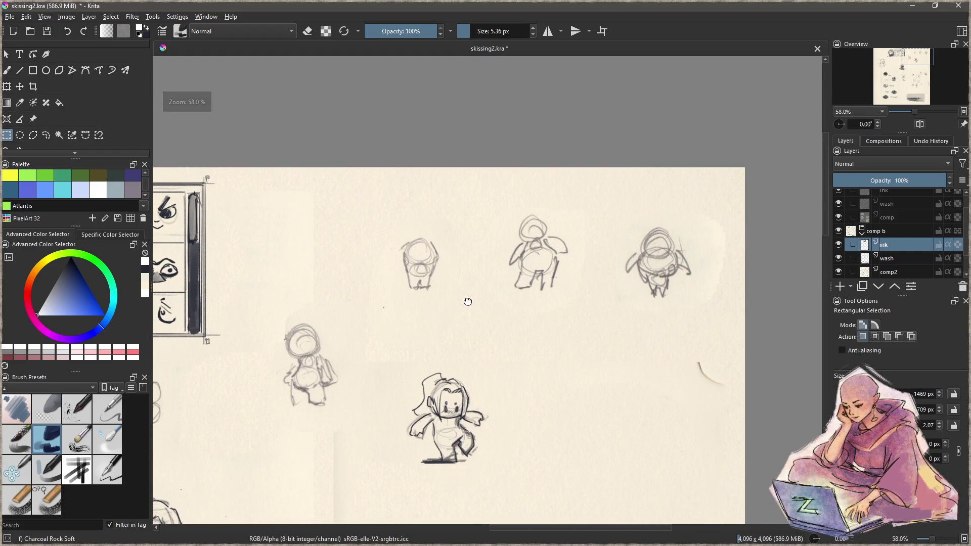
pyautogui.moveTo(452, 319); pyautogui.dragTo(500, 309)
pyautogui.hotkey('ctrl', 'shift', 'r')
pyautogui.moveTo(356, 285)
pyautogui.mouseDown()
pyautogui.moveTo(311, 399)
pyautogui.moveTo(350, 295)
pyautogui.mouseUp()
pyautogui.press('t')
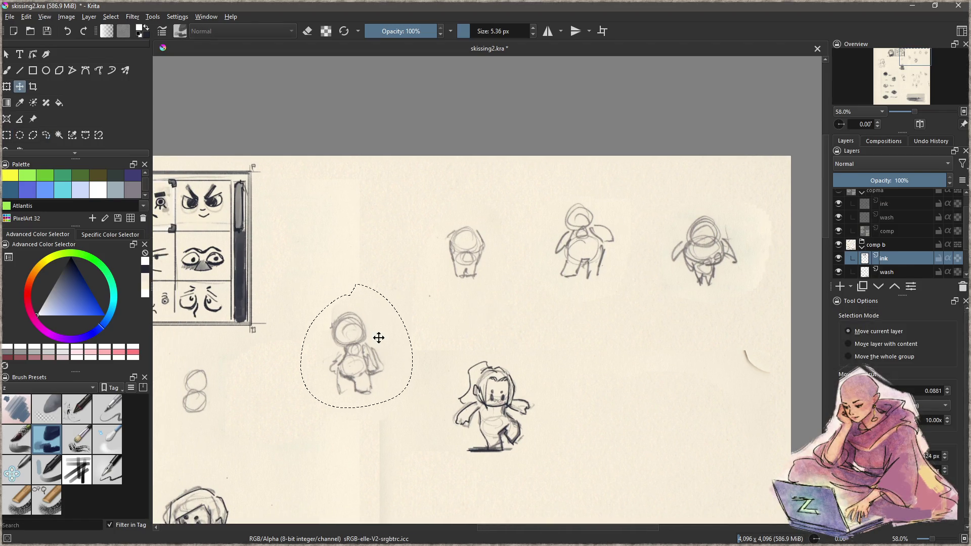
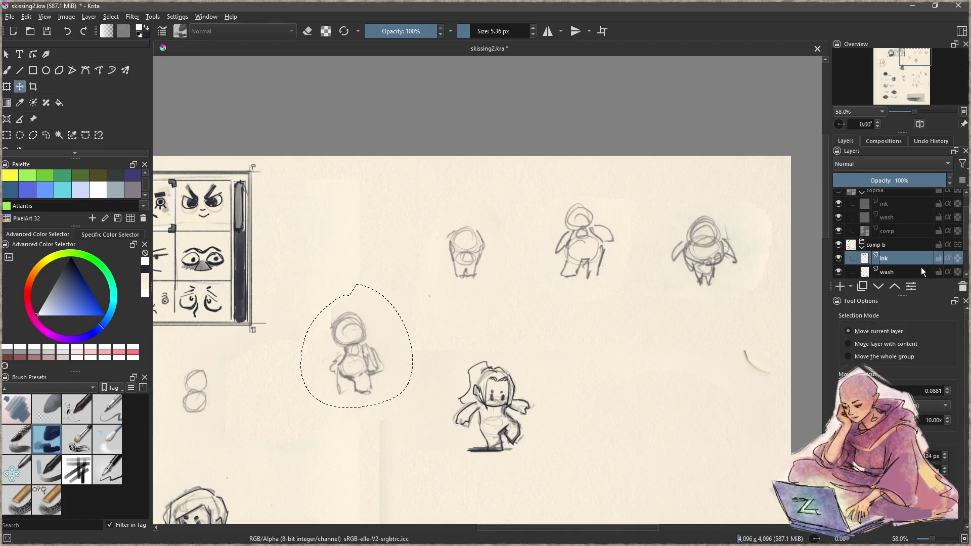
# - Make comp2 the active layer, drag the lasso-selected sketch up into the top row, then deselect
pyautogui.moveTo(900, 294); pyautogui.dragTo(900, 321)
pyautogui.click(890, 286)
pyautogui.moveTo(367, 369); pyautogui.dragTo(371, 257)
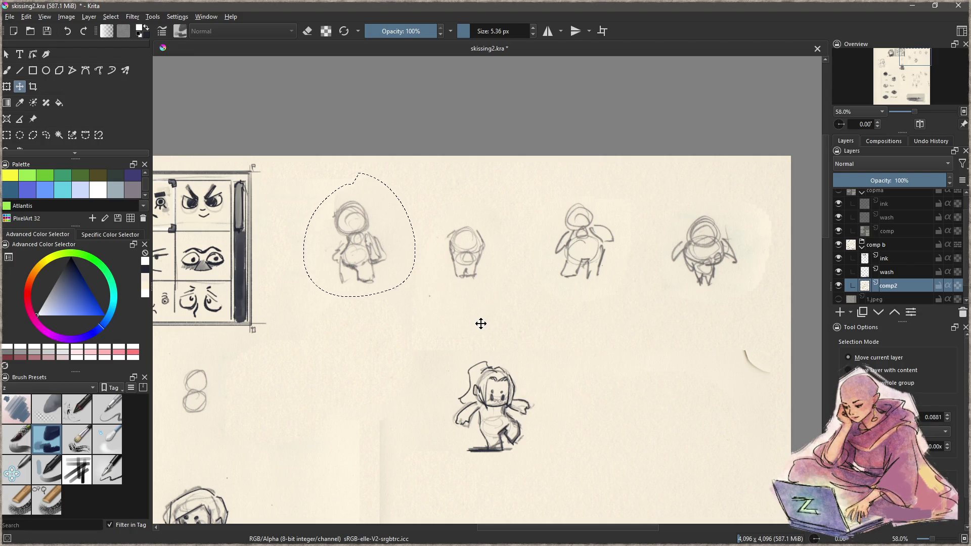
pyautogui.moveTo(577, 303); pyautogui.dragTo(440, 337)
pyautogui.hotkey('ctrl', 'shift', 'a')
# - Set up the brush with a dark navy ink colour and the zSketch preset
pyautogui.press('b')
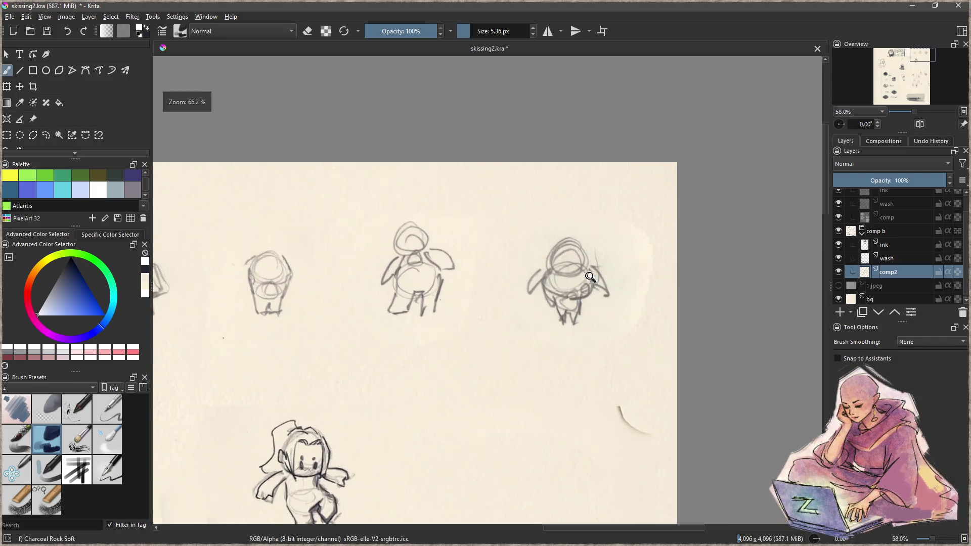
pyautogui.scroll(5, 587, 296)
pyautogui.moveTo(474, 232); pyautogui.dragTo(470, 262)
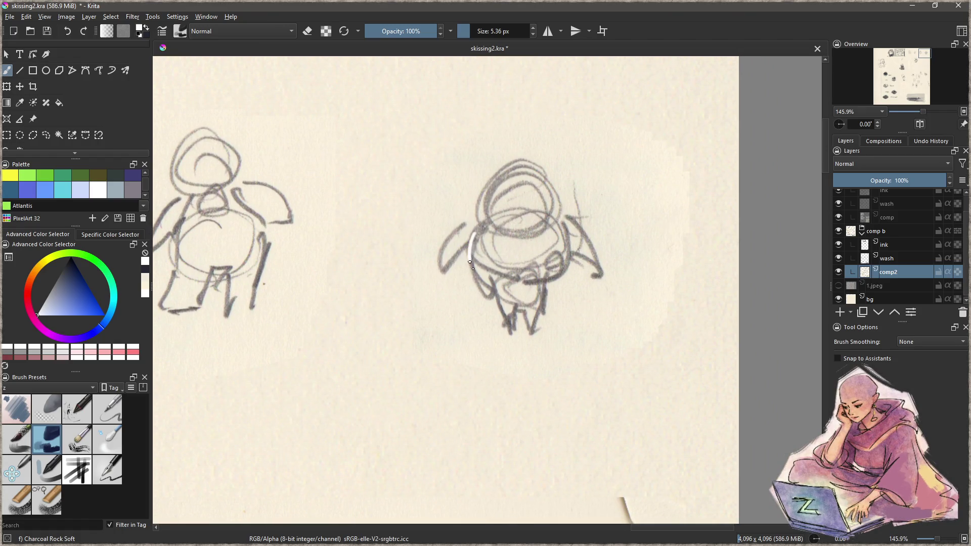
pyautogui.hotkey('ctrl', 'z')
pyautogui.keyDown('ctrl'); pyautogui.click(490, 312); pyautogui.keyUp('ctrl')
pyautogui.click(120, 463)
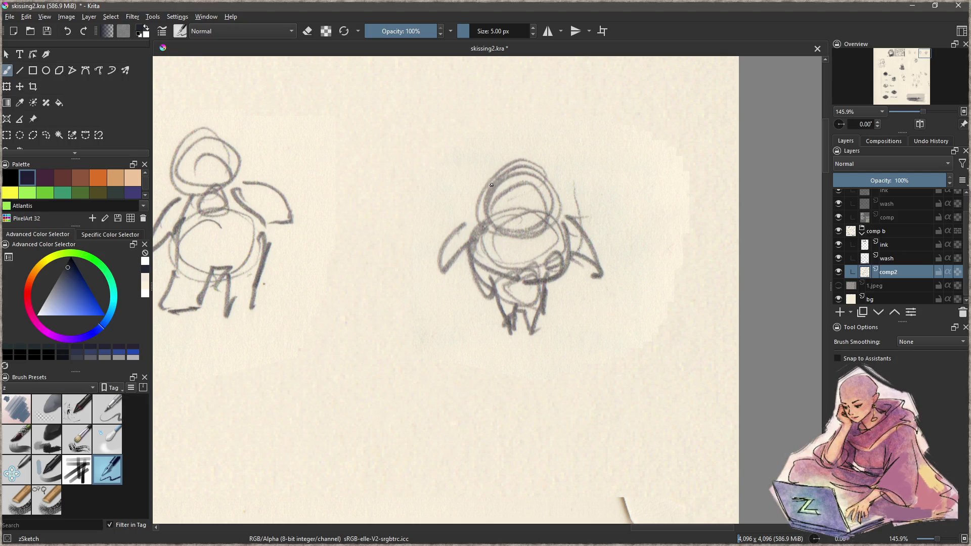
# - Ink the head curve, the figure's right side and two hair lines down the face
pyautogui.moveTo(486, 193); pyautogui.dragTo(495, 231)
pyautogui.hotkey('ctrl', 'z')
pyautogui.moveTo(485, 196); pyautogui.dragTo(501, 249)
pyautogui.scroll(-5, 549, 300)
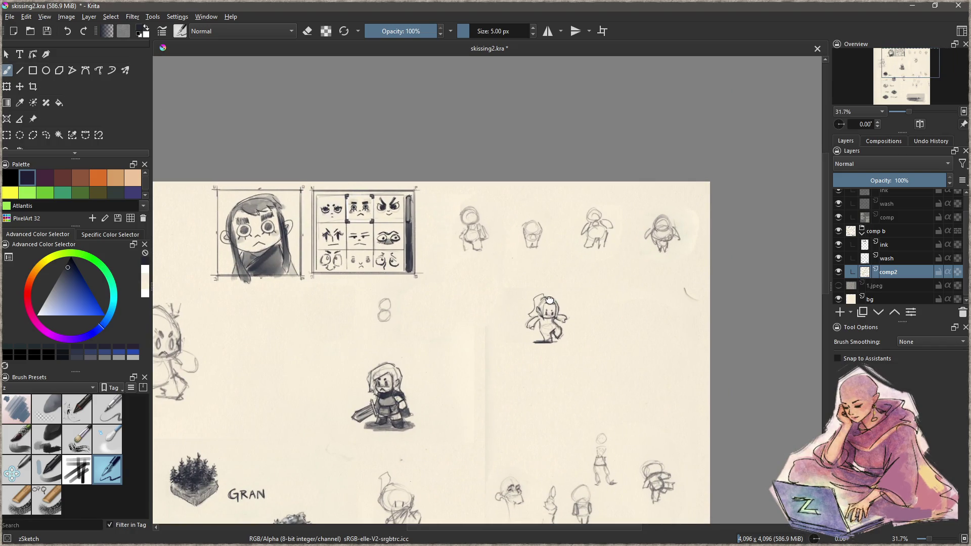
pyautogui.scroll(6, 425, 338)
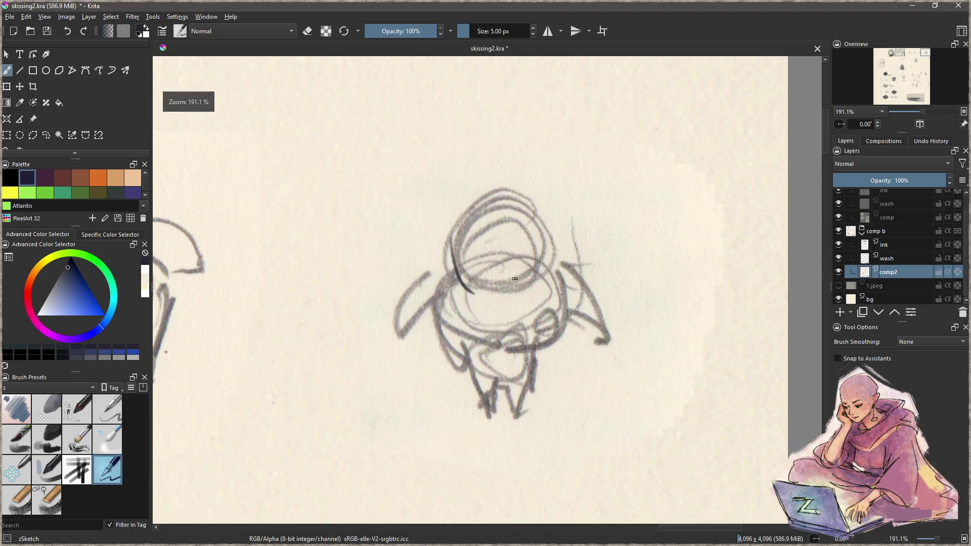
pyautogui.moveTo(455, 241)
pyautogui.mouseDown()
pyautogui.moveTo(455, 282)
pyautogui.moveTo(514, 286)
pyautogui.mouseUp()
pyautogui.hotkey('ctrl', 'z')
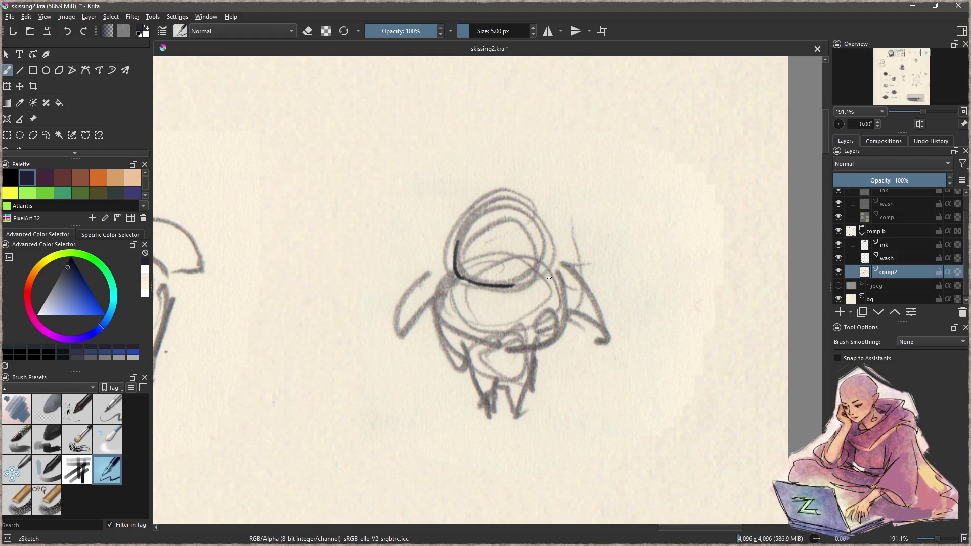
pyautogui.moveTo(542, 239); pyautogui.dragTo(535, 281)
pyautogui.moveTo(508, 225); pyautogui.dragTo(533, 305)
pyautogui.moveTo(519, 225); pyautogui.dragTo(529, 309)
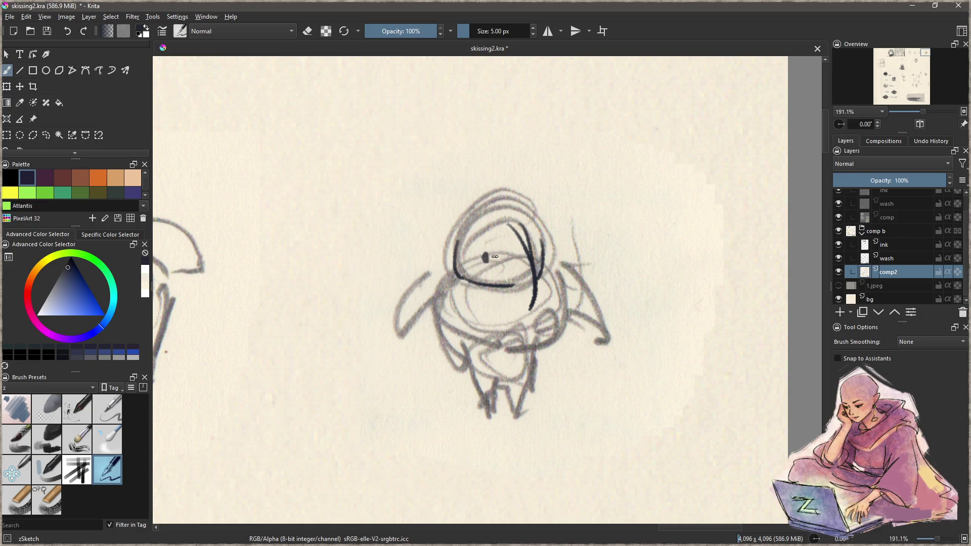
# - Ink the figure's left and right arms and a long left body curve
pyautogui.moveTo(464, 284)
pyautogui.mouseDown()
pyautogui.moveTo(451, 317)
pyautogui.moveTo(508, 310)
pyautogui.moveTo(560, 189)
pyautogui.moveTo(510, 271)
pyautogui.moveTo(510, 292)
pyautogui.mouseUp()
pyautogui.moveTo(518, 361); pyautogui.dragTo(474, 293)
pyautogui.moveTo(429, 205)
pyautogui.mouseDown()
pyautogui.moveTo(381, 284)
pyautogui.moveTo(412, 294)
pyautogui.mouseUp()
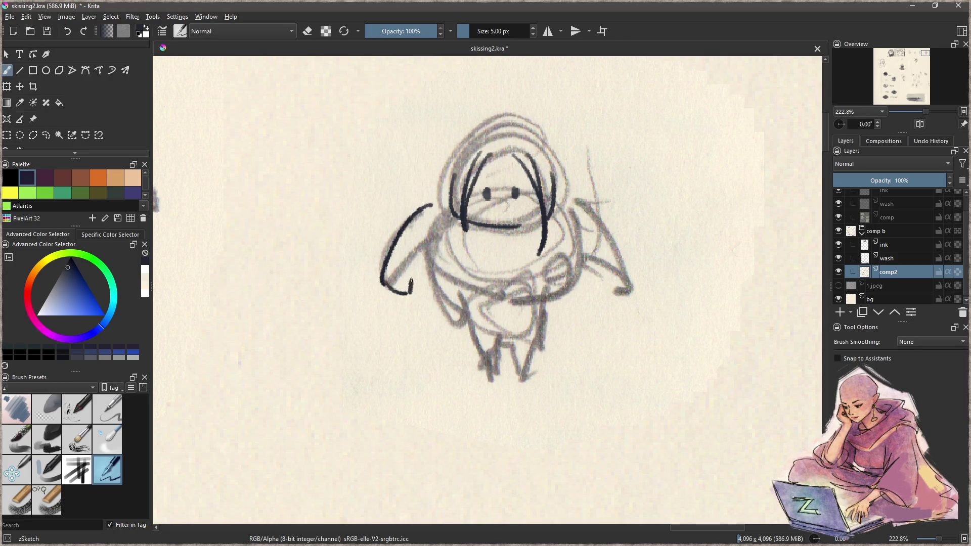
pyautogui.moveTo(580, 199)
pyautogui.mouseDown()
pyautogui.moveTo(634, 273)
pyautogui.moveTo(607, 275)
pyautogui.moveTo(633, 274)
pyautogui.mouseUp()
pyautogui.moveTo(578, 221); pyautogui.dragTo(532, 306)
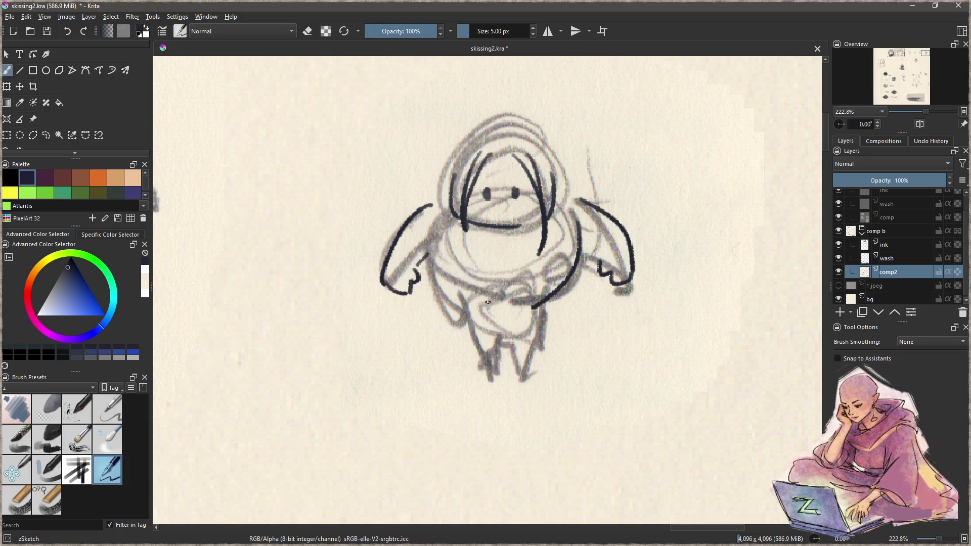
pyautogui.hotkey('ctrl', 'z')
pyautogui.moveTo(438, 235)
pyautogui.mouseDown()
pyautogui.moveTo(439, 273)
pyautogui.moveTo(458, 289)
pyautogui.mouseUp()
pyautogui.hotkey('ctrl', 'z')
pyautogui.moveTo(433, 235); pyautogui.dragTo(454, 285)
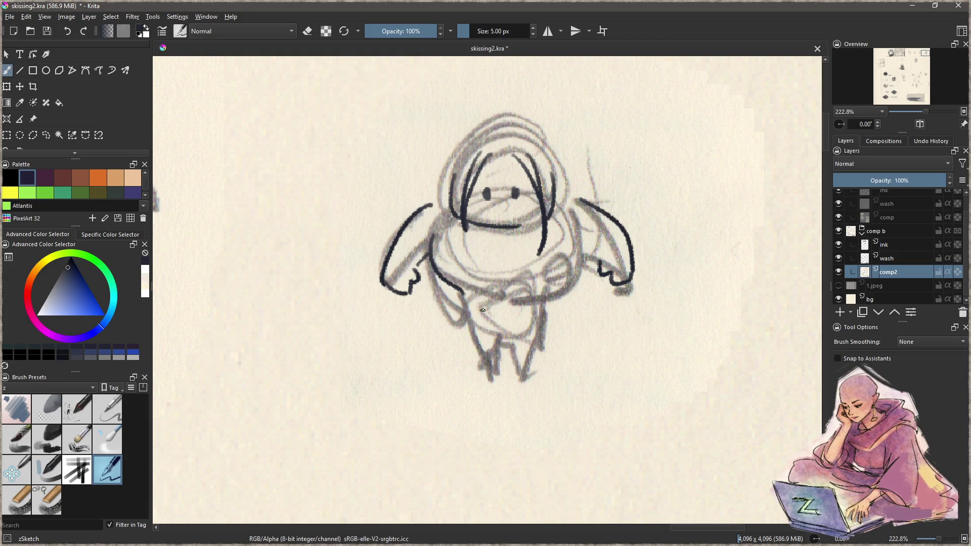
pyautogui.hotkey('ctrl', 'z')
pyautogui.moveTo(428, 239)
pyautogui.mouseDown()
pyautogui.moveTo(476, 349)
pyautogui.moveTo(503, 339)
pyautogui.moveTo(514, 357)
pyautogui.moveTo(538, 321)
pyautogui.moveTo(581, 209)
pyautogui.moveTo(547, 295)
pyautogui.mouseUp()
# - Ink the character's right side, discarding the trial hatch strokes on the face
pyautogui.hotkey('ctrl', 'z')
pyautogui.hotkey('ctrl', 'z')
pyautogui.moveTo(580, 229); pyautogui.dragTo(561, 293)
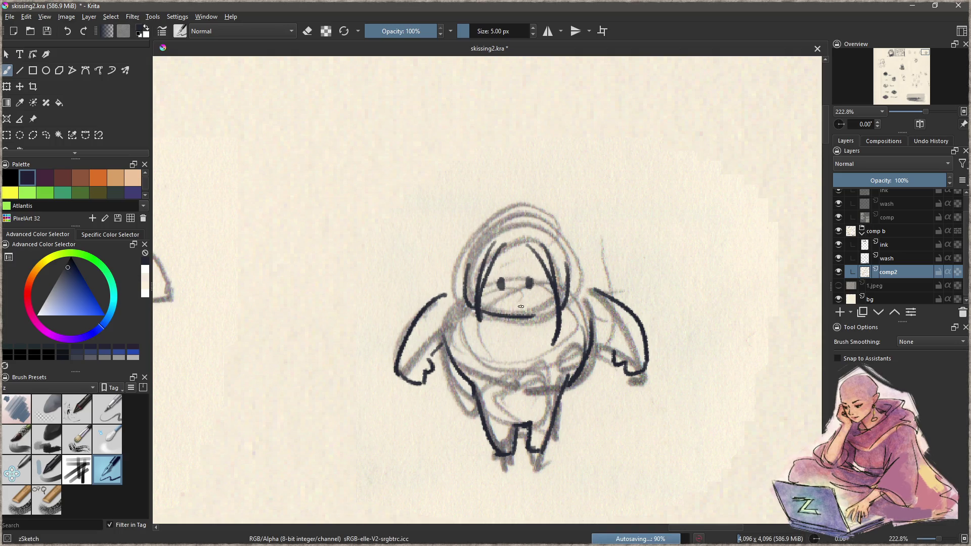
pyautogui.moveTo(496, 248); pyautogui.dragTo(501, 282)
pyautogui.moveTo(506, 248); pyautogui.dragTo(511, 282)
pyautogui.moveTo(516, 247); pyautogui.dragTo(520, 282)
pyautogui.moveTo(526, 247); pyautogui.dragTo(526, 283)
pyautogui.moveTo(532, 251); pyautogui.dragTo(531, 275)
pyautogui.hotkey('ctrl', 'z')
pyautogui.hotkey('ctrl', 'z')
pyautogui.hotkey('ctrl', 'z')
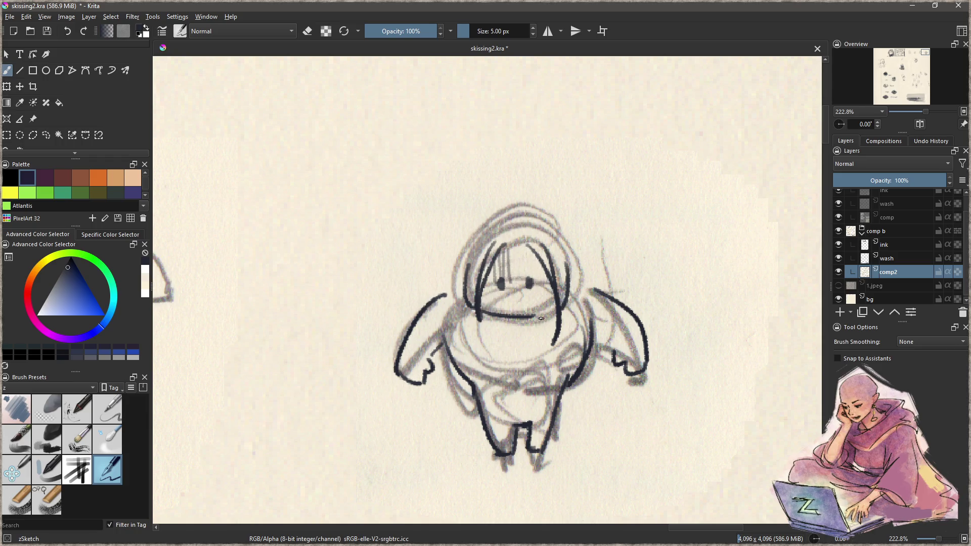
# - Ink a stroke atop the head, the left ear and a line down the face's left side
pyautogui.moveTo(516, 237)
pyautogui.mouseDown()
pyautogui.moveTo(570, 259)
pyautogui.moveTo(580, 288)
pyautogui.moveTo(562, 294)
pyautogui.mouseUp()
pyautogui.moveTo(469, 265)
pyautogui.mouseDown()
pyautogui.moveTo(450, 272)
pyautogui.moveTo(467, 290)
pyautogui.mouseUp()
pyautogui.moveTo(473, 246); pyautogui.dragTo(475, 322)
pyautogui.moveTo(507, 208); pyautogui.dragTo(469, 253)
pyautogui.hotkey('ctrl', 'z')
pyautogui.moveTo(508, 209)
pyautogui.mouseDown()
pyautogui.moveTo(478, 260)
pyautogui.moveTo(511, 235)
pyautogui.moveTo(498, 238)
pyautogui.moveTo(491, 245)
pyautogui.moveTo(535, 243)
pyautogui.mouseUp()
pyautogui.hotkey('ctrl', 'z')
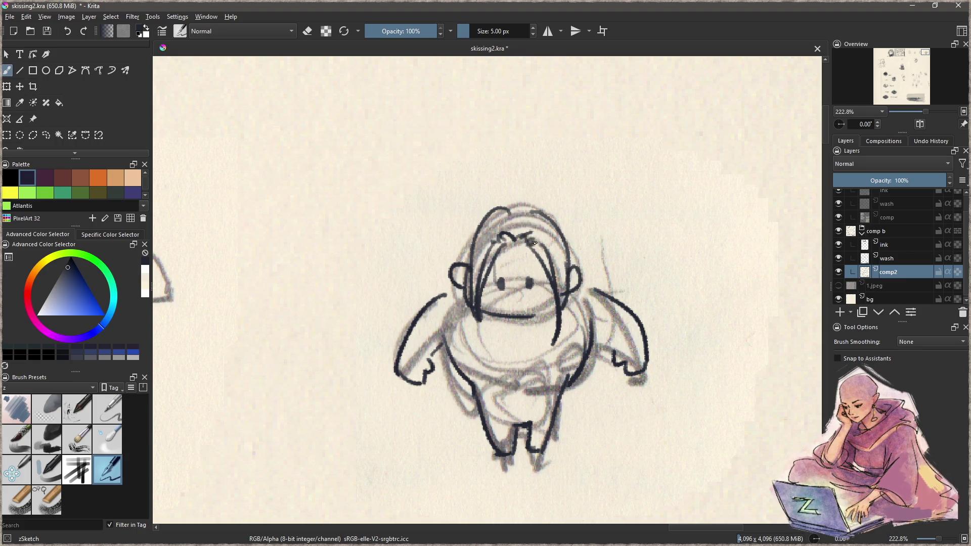
pyautogui.scroll(-5, 538, 300)
pyautogui.scroll(3, 462, 368)
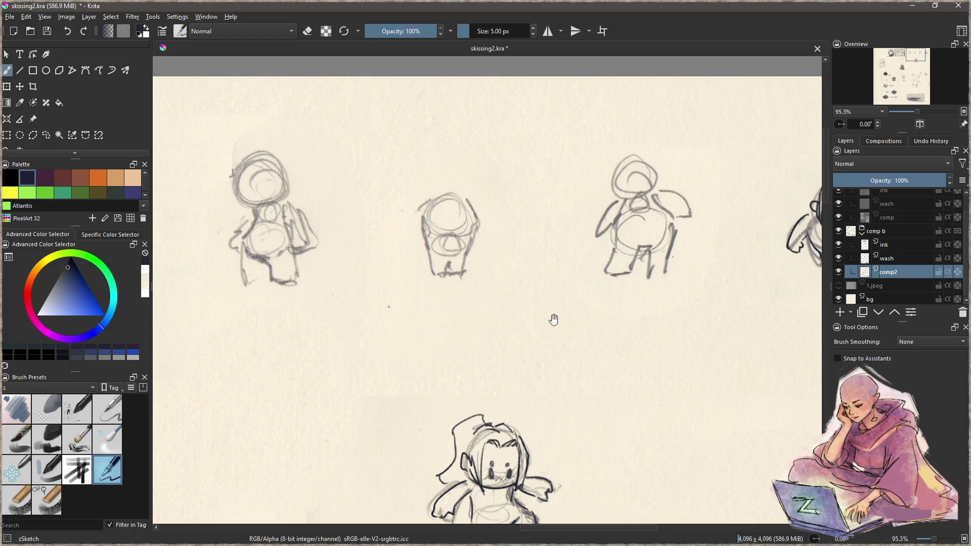
# - Ink the left sketch figure's left side and leg outlines
pyautogui.moveTo(486, 293)
pyautogui.mouseDown()
pyautogui.moveTo(540, 319)
pyautogui.moveTo(472, 319)
pyautogui.mouseUp()
pyautogui.scroll(4, 416, 274)
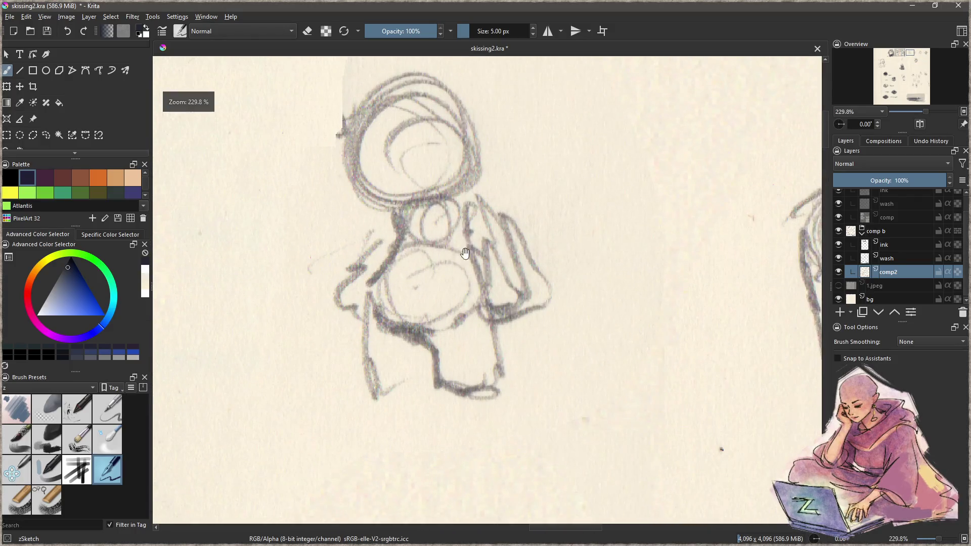
pyautogui.moveTo(411, 255)
pyautogui.mouseDown()
pyautogui.moveTo(418, 282)
pyautogui.moveTo(389, 333)
pyautogui.mouseUp()
pyautogui.moveTo(404, 367)
pyautogui.mouseDown()
pyautogui.moveTo(446, 375)
pyautogui.moveTo(462, 438)
pyautogui.moveTo(508, 447)
pyautogui.moveTo(524, 426)
pyautogui.mouseUp()
pyautogui.moveTo(515, 370); pyautogui.dragTo(524, 426)
pyautogui.moveTo(387, 340); pyautogui.dragTo(408, 446)
pyautogui.hotkey('ctrl', 'z')
pyautogui.moveTo(388, 338); pyautogui.dragTo(397, 429)
pyautogui.moveTo(439, 387)
pyautogui.mouseDown()
pyautogui.moveTo(443, 420)
pyautogui.moveTo(392, 430)
pyautogui.moveTo(422, 433)
pyautogui.moveTo(444, 421)
pyautogui.moveTo(377, 428)
pyautogui.moveTo(428, 433)
pyautogui.mouseUp()
pyautogui.hotkey('ctrl', 'z')
pyautogui.hotkey('ctrl', 'z')
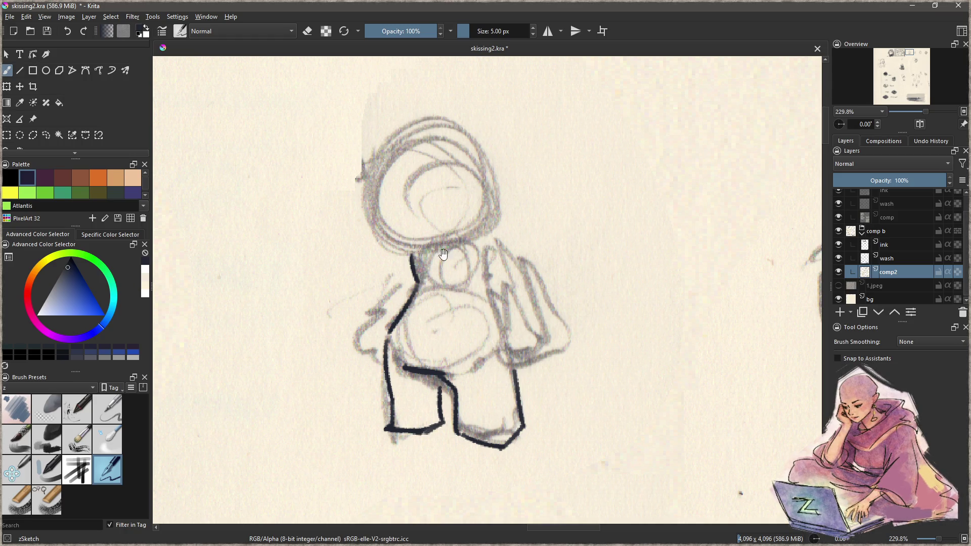
# - Ink the head's lower and left outline, a filled eye and a small mouth
pyautogui.moveTo(396, 254); pyautogui.dragTo(416, 288)
pyautogui.moveTo(390, 250)
pyautogui.mouseDown()
pyautogui.moveTo(407, 285)
pyautogui.moveTo(507, 260)
pyautogui.mouseUp()
pyautogui.hotkey('ctrl', 'z')
pyautogui.moveTo(402, 283)
pyautogui.mouseDown()
pyautogui.moveTo(442, 287)
pyautogui.moveTo(530, 220)
pyautogui.moveTo(512, 242)
pyautogui.mouseUp()
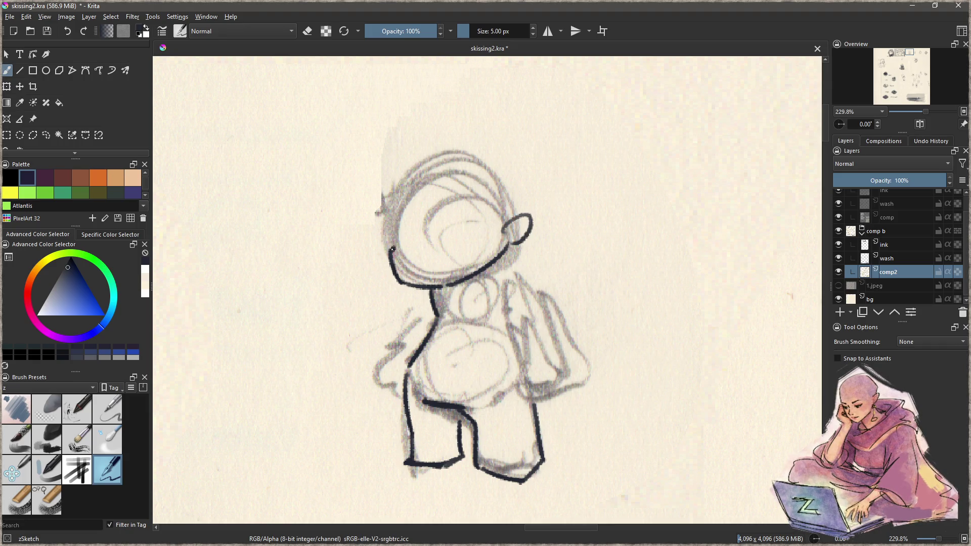
pyautogui.moveTo(394, 246); pyautogui.dragTo(385, 228)
pyautogui.moveTo(420, 283)
pyautogui.mouseDown()
pyautogui.moveTo(421, 271)
pyautogui.moveTo(452, 270)
pyautogui.moveTo(454, 261)
pyautogui.mouseUp()
pyautogui.moveTo(435, 300); pyautogui.dragTo(454, 299)
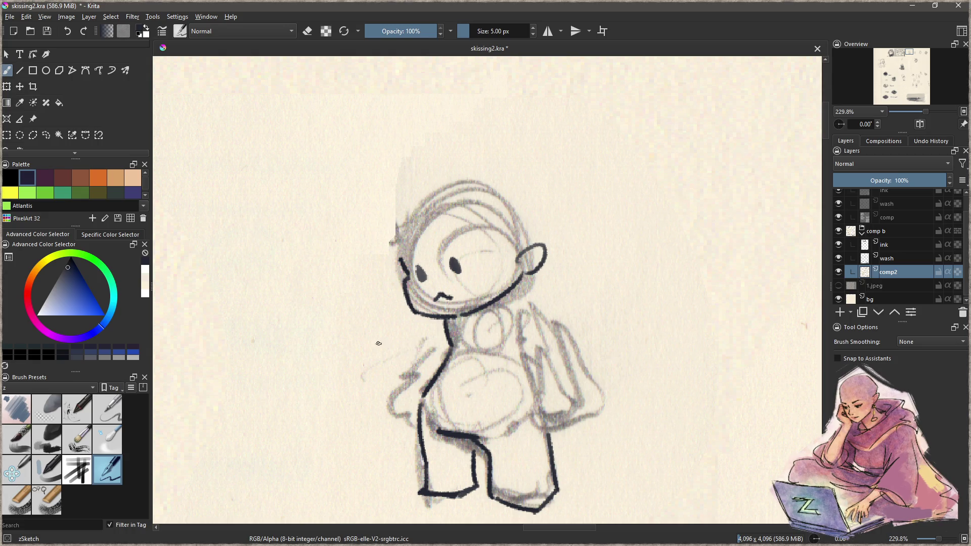
# - Ink the raised arm and hand holding a small object by the chin
pyautogui.moveTo(374, 342)
pyautogui.mouseDown()
pyautogui.moveTo(358, 315)
pyautogui.moveTo(379, 302)
pyautogui.moveTo(386, 321)
pyautogui.moveTo(398, 320)
pyautogui.moveTo(375, 368)
pyautogui.mouseUp()
pyautogui.moveTo(383, 377)
pyautogui.mouseDown()
pyautogui.moveTo(436, 344)
pyautogui.moveTo(411, 367)
pyautogui.mouseUp()
pyautogui.hotkey('ctrl', 'z')
pyautogui.moveTo(440, 325)
pyautogui.mouseDown()
pyautogui.moveTo(405, 342)
pyautogui.moveTo(399, 377)
pyautogui.mouseUp()
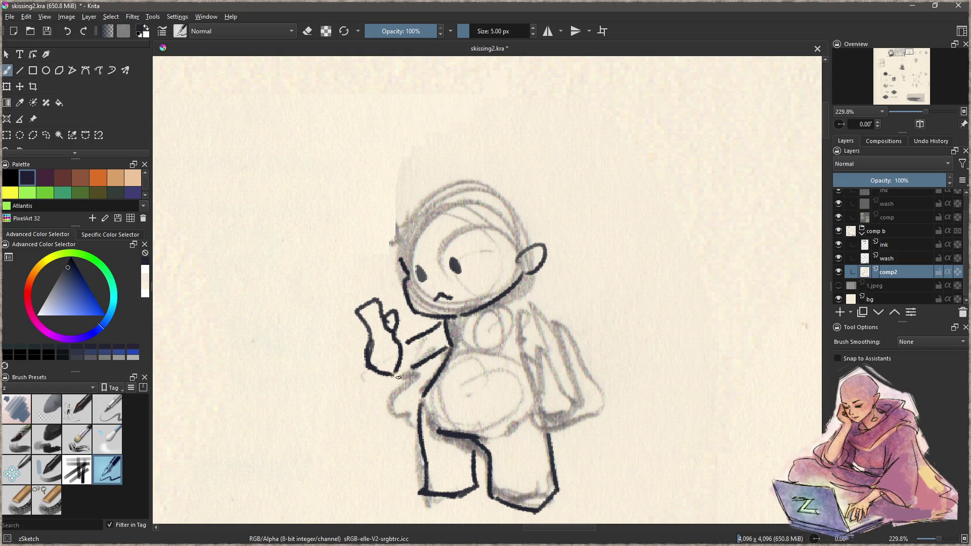
pyautogui.hotkey('ctrl', 'z')
pyautogui.moveTo(375, 343)
pyautogui.mouseDown()
pyautogui.moveTo(389, 378)
pyautogui.moveTo(421, 368)
pyautogui.mouseUp()
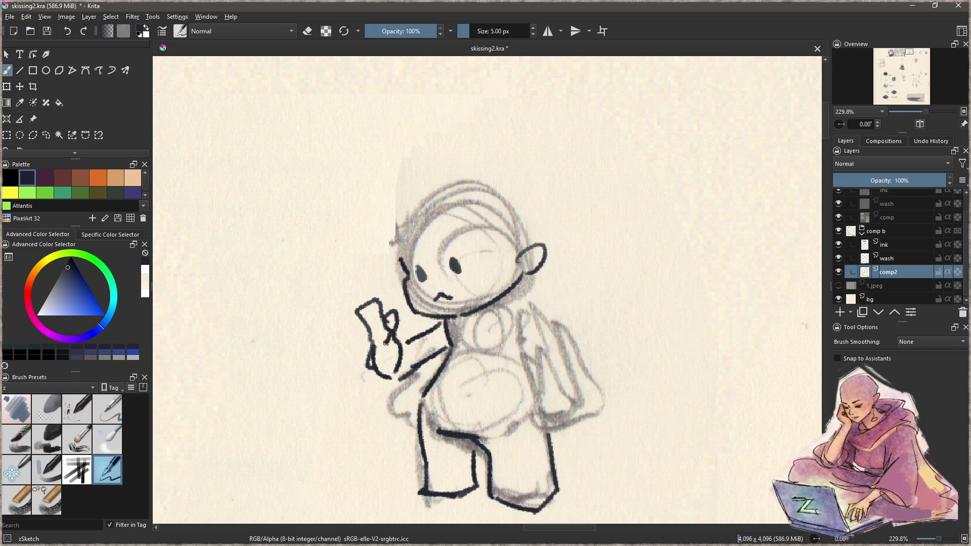
pyautogui.moveTo(384, 327)
pyautogui.mouseDown()
pyautogui.moveTo(392, 393)
pyautogui.moveTo(409, 348)
pyautogui.moveTo(432, 329)
pyautogui.moveTo(400, 356)
pyautogui.moveTo(448, 312)
pyautogui.moveTo(396, 364)
pyautogui.mouseUp()
pyautogui.press('e')
pyautogui.press('e')
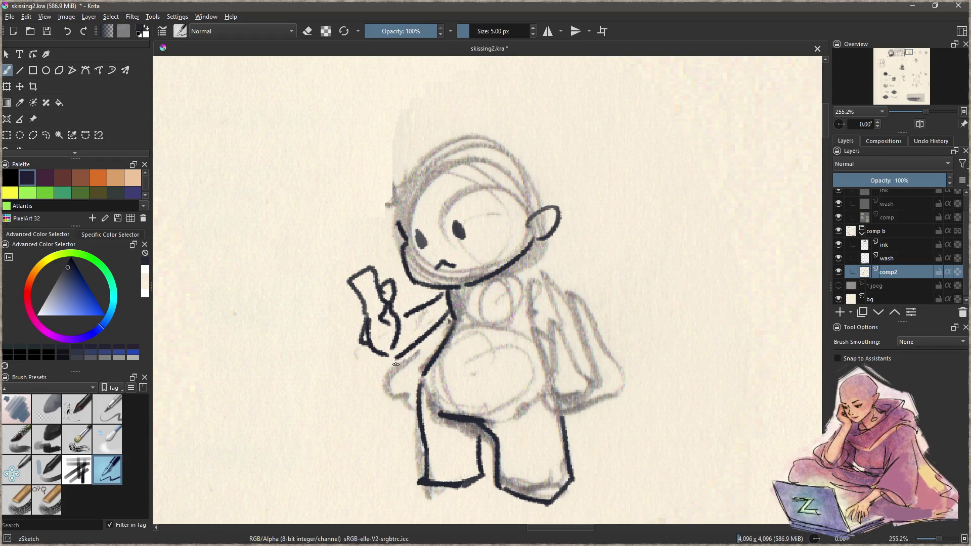
pyautogui.hotkey('ctrl', 'z')
pyautogui.moveTo(445, 334); pyautogui.dragTo(396, 349)
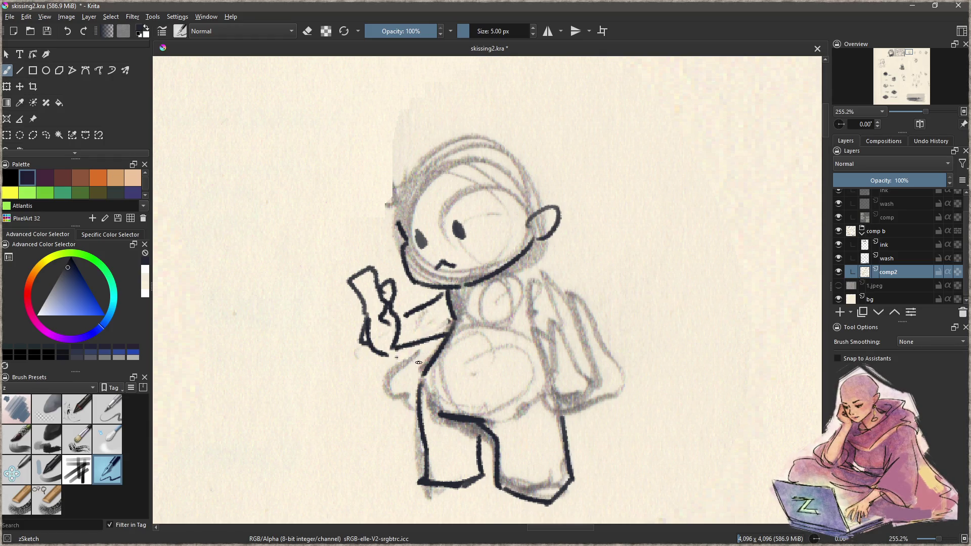
# - Ink the figure's back and lower back lines in the sampled ink colour
pyautogui.moveTo(527, 326); pyautogui.dragTo(461, 320)
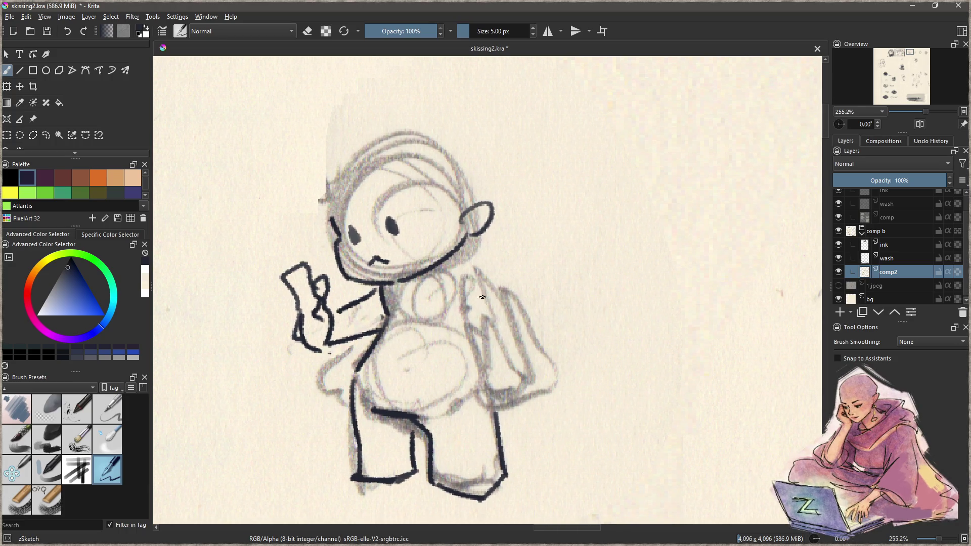
pyautogui.moveTo(476, 263); pyautogui.dragTo(517, 345)
pyautogui.moveTo(463, 298); pyautogui.dragTo(461, 384)
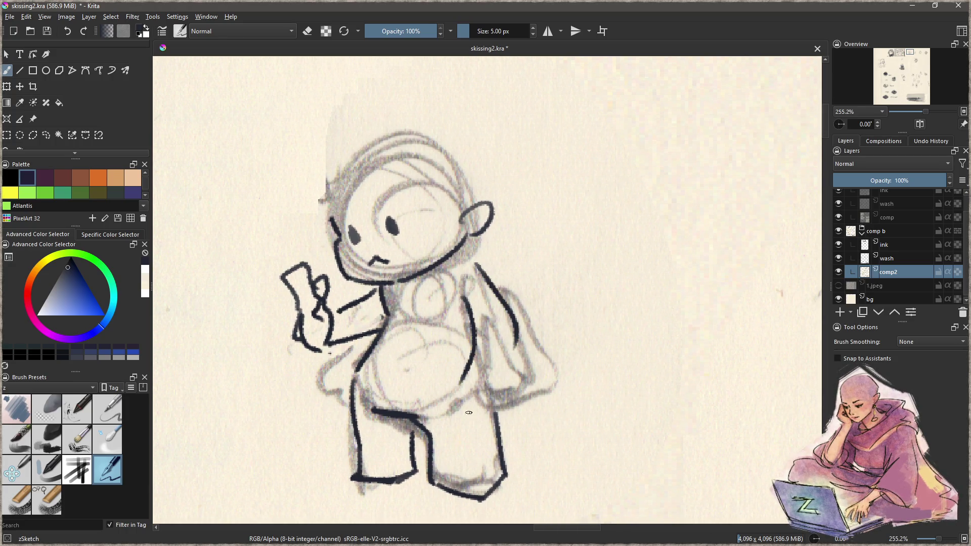
pyautogui.keyDown('ctrl'); pyautogui.click(503, 354); pyautogui.keyUp('ctrl')
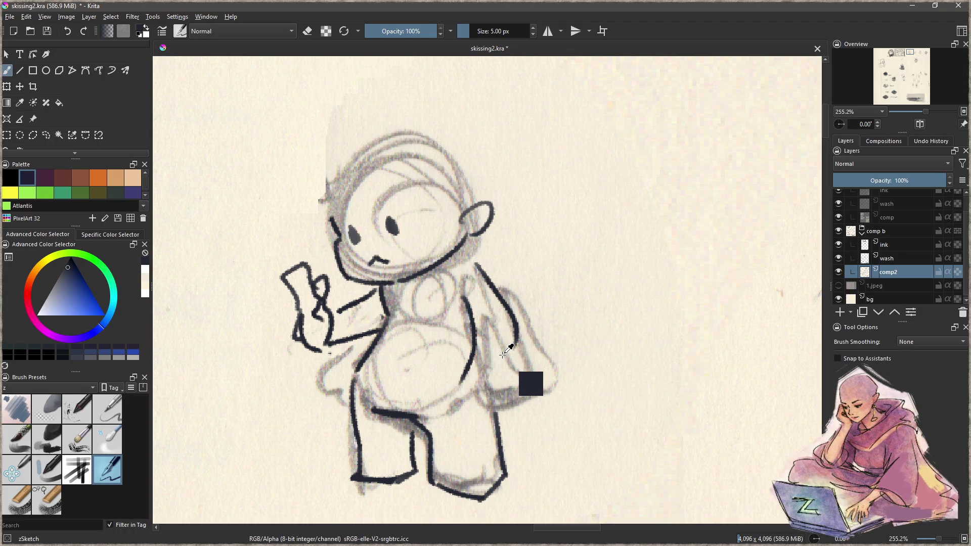
pyautogui.hotkey('ctrl', 'z')
pyautogui.hotkey('ctrl', 'z')
pyautogui.moveTo(477, 269); pyautogui.dragTo(543, 337)
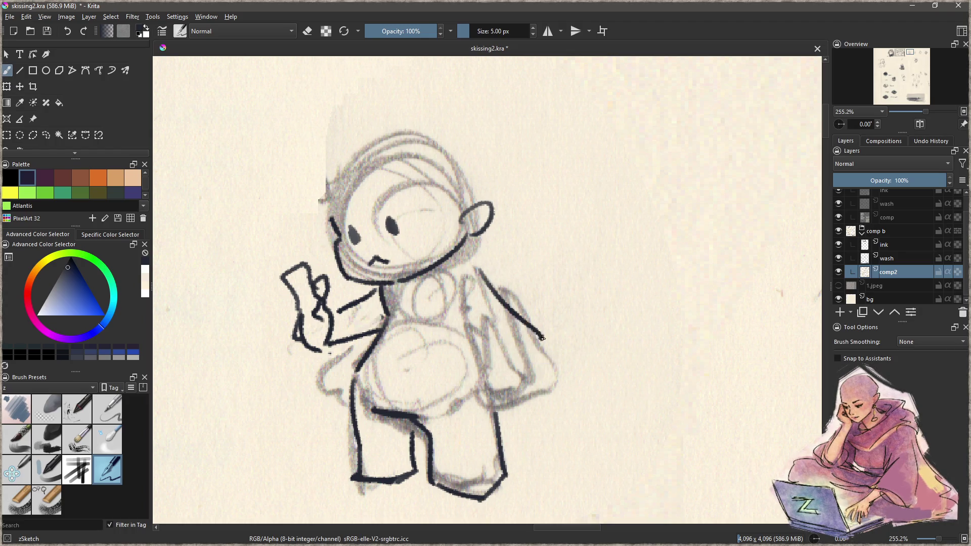
pyautogui.moveTo(468, 306)
pyautogui.mouseDown()
pyautogui.moveTo(502, 361)
pyautogui.moveTo(536, 383)
pyautogui.moveTo(550, 349)
pyautogui.mouseUp()
pyautogui.moveTo(476, 308)
pyautogui.mouseDown()
pyautogui.moveTo(489, 405)
pyautogui.moveTo(553, 485)
pyautogui.mouseUp()
# - Ink an arc over the head, hair strokes above it, two eye dots and a face line
pyautogui.hotkey('ctrl', 'z')
pyautogui.hotkey('ctrl', 'z')
pyautogui.moveTo(410, 271)
pyautogui.mouseDown()
pyautogui.moveTo(445, 248)
pyautogui.moveTo(476, 306)
pyautogui.moveTo(493, 390)
pyautogui.moveTo(427, 259)
pyautogui.moveTo(444, 250)
pyautogui.moveTo(373, 267)
pyautogui.moveTo(383, 364)
pyautogui.moveTo(388, 276)
pyautogui.moveTo(438, 233)
pyautogui.moveTo(459, 258)
pyautogui.moveTo(384, 255)
pyautogui.moveTo(470, 209)
pyautogui.mouseUp()
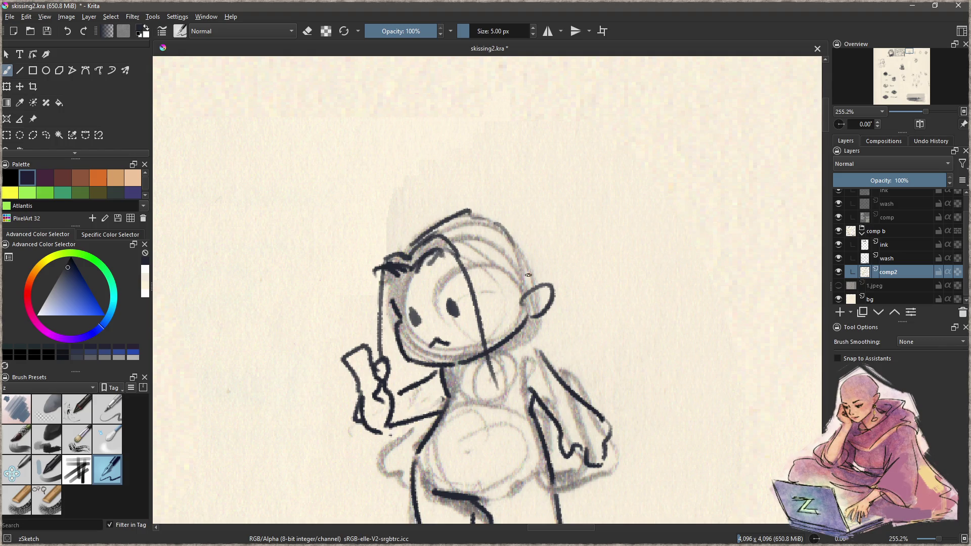
pyautogui.moveTo(412, 237)
pyautogui.mouseDown()
pyautogui.moveTo(476, 199)
pyautogui.moveTo(537, 252)
pyautogui.mouseUp()
pyautogui.moveTo(485, 191)
pyautogui.mouseDown()
pyautogui.moveTo(404, 216)
pyautogui.moveTo(408, 252)
pyautogui.mouseUp()
pyautogui.moveTo(450, 221)
pyautogui.mouseDown()
pyautogui.moveTo(413, 250)
pyautogui.moveTo(386, 234)
pyautogui.moveTo(404, 234)
pyautogui.mouseUp()
pyautogui.moveTo(409, 242); pyautogui.dragTo(399, 250)
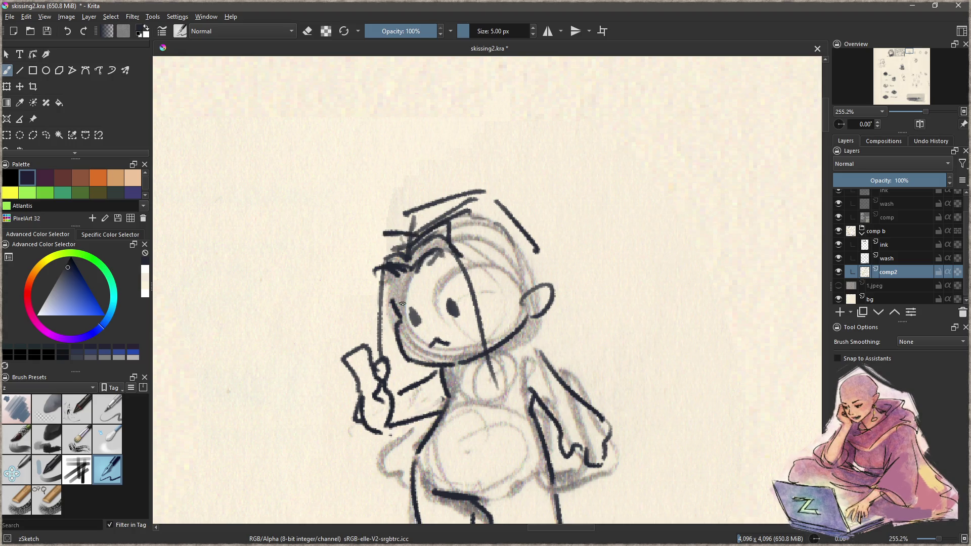
pyautogui.moveTo(443, 286); pyautogui.dragTo(414, 302)
pyautogui.moveTo(505, 308); pyautogui.dragTo(499, 278)
pyautogui.moveTo(484, 221)
pyautogui.mouseDown()
pyautogui.moveTo(489, 356)
pyautogui.moveTo(502, 268)
pyautogui.moveTo(516, 263)
pyautogui.mouseUp()
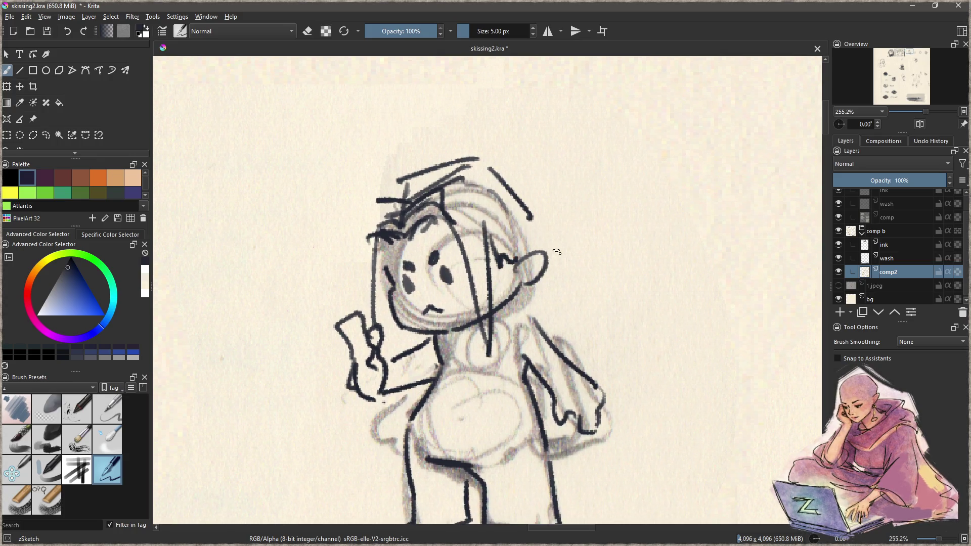
pyautogui.scroll(-5, 529, 276)
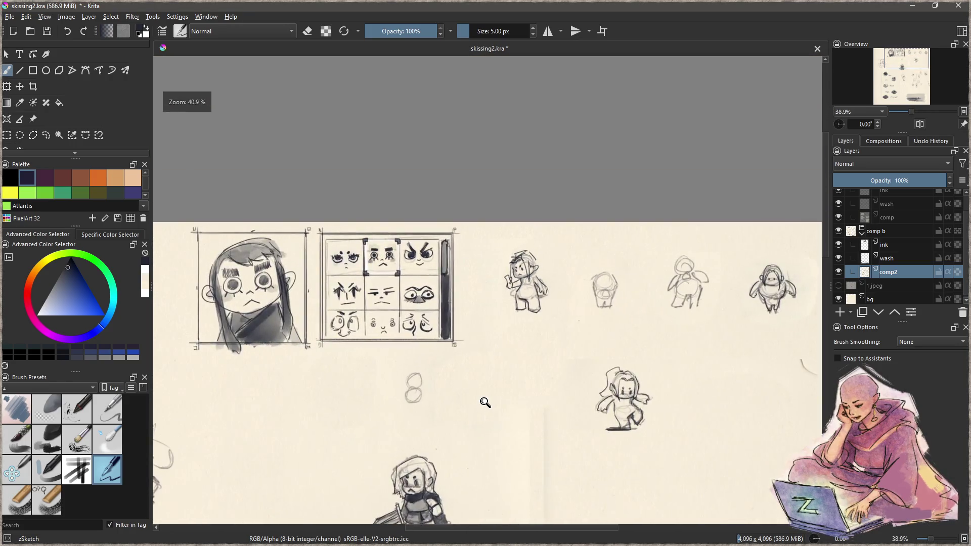
pyautogui.scroll(4, 554, 282)
# - Undo the rough hair strokes and re-ink the head's left side and hair across the top
pyautogui.hotkey('ctrl', 'z')
pyautogui.hotkey('ctrl', 'z')
pyautogui.hotkey('ctrl', 'z')
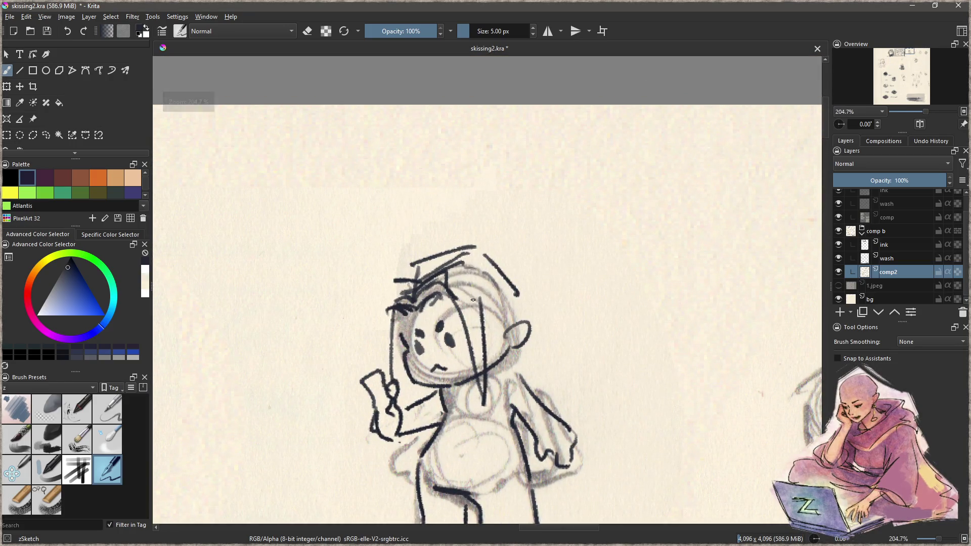
pyautogui.hotkey('ctrl', 'z')
pyautogui.hotkey('ctrl', 'z')
pyautogui.hotkey('ctrl', 'z')
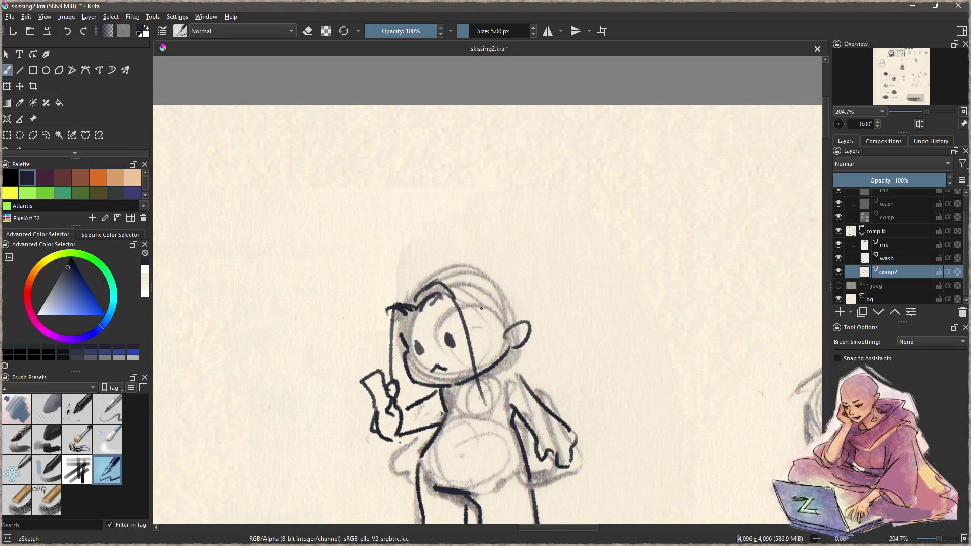
pyautogui.hotkey('ctrl', 'z')
pyautogui.hotkey('ctrl', 'z')
pyautogui.hotkey('ctrl', 'z')
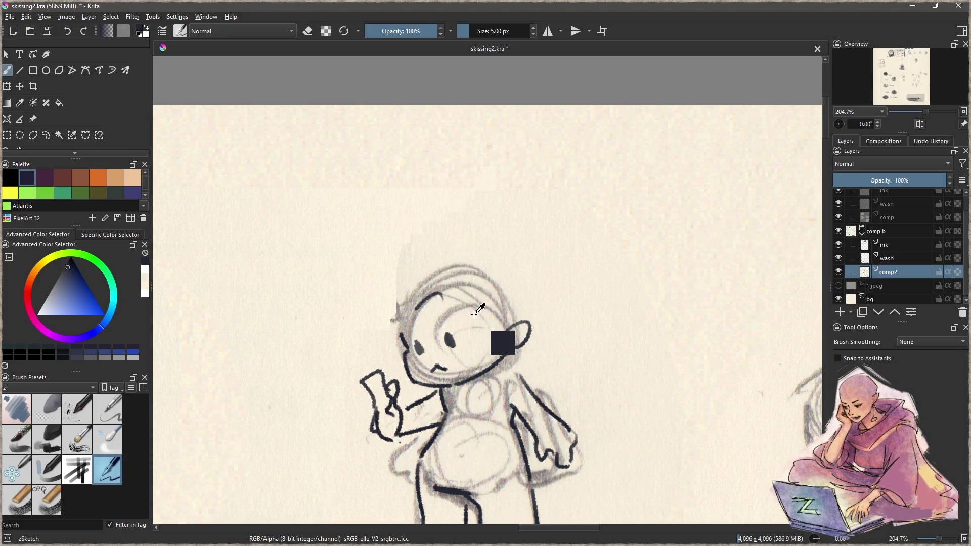
pyautogui.moveTo(404, 303)
pyautogui.mouseDown()
pyautogui.moveTo(458, 296)
pyautogui.moveTo(452, 284)
pyautogui.moveTo(483, 316)
pyautogui.mouseUp()
pyautogui.hotkey('ctrl', 'z')
pyautogui.moveTo(412, 294); pyautogui.dragTo(401, 343)
pyautogui.moveTo(425, 297)
pyautogui.mouseDown()
pyautogui.moveTo(446, 279)
pyautogui.moveTo(474, 363)
pyautogui.mouseUp()
pyautogui.moveTo(445, 281); pyautogui.dragTo(482, 374)
pyautogui.moveTo(418, 301)
pyautogui.mouseDown()
pyautogui.moveTo(396, 284)
pyautogui.moveTo(414, 298)
pyautogui.moveTo(397, 373)
pyautogui.mouseUp()
pyautogui.moveTo(403, 300)
pyautogui.mouseDown()
pyautogui.moveTo(400, 342)
pyautogui.moveTo(457, 350)
pyautogui.mouseUp()
pyautogui.hotkey('ctrl', 'z')
pyautogui.moveTo(395, 292)
pyautogui.mouseDown()
pyautogui.moveTo(396, 374)
pyautogui.moveTo(397, 296)
pyautogui.moveTo(439, 289)
pyautogui.moveTo(468, 251)
pyautogui.mouseUp()
pyautogui.moveTo(424, 282); pyautogui.dragTo(476, 261)
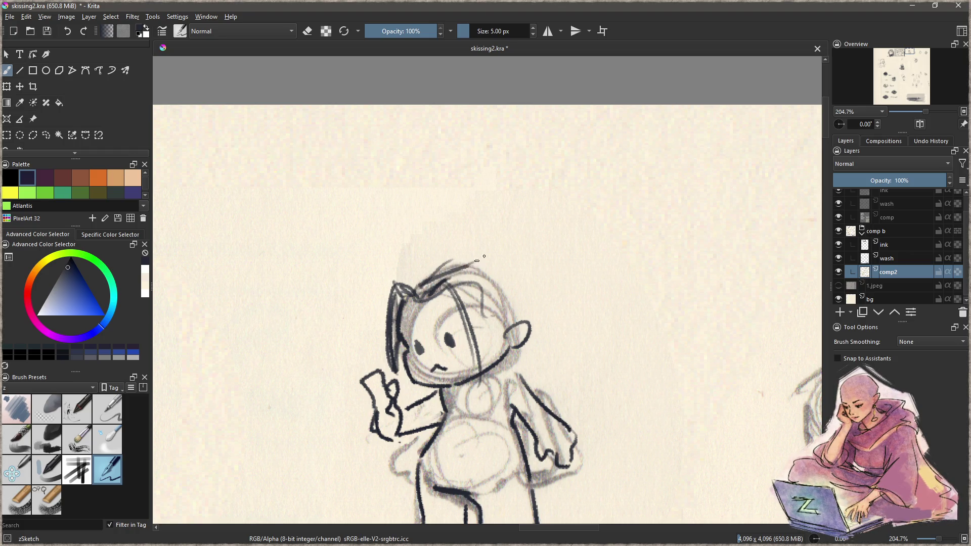
# - Ink hair strands and a long lock flowing down the head's right side
pyautogui.moveTo(481, 311)
pyautogui.mouseDown()
pyautogui.moveTo(455, 251)
pyautogui.moveTo(455, 328)
pyautogui.mouseUp()
pyautogui.moveTo(452, 237)
pyautogui.mouseDown()
pyautogui.moveTo(475, 275)
pyautogui.moveTo(464, 256)
pyautogui.moveTo(482, 267)
pyautogui.mouseUp()
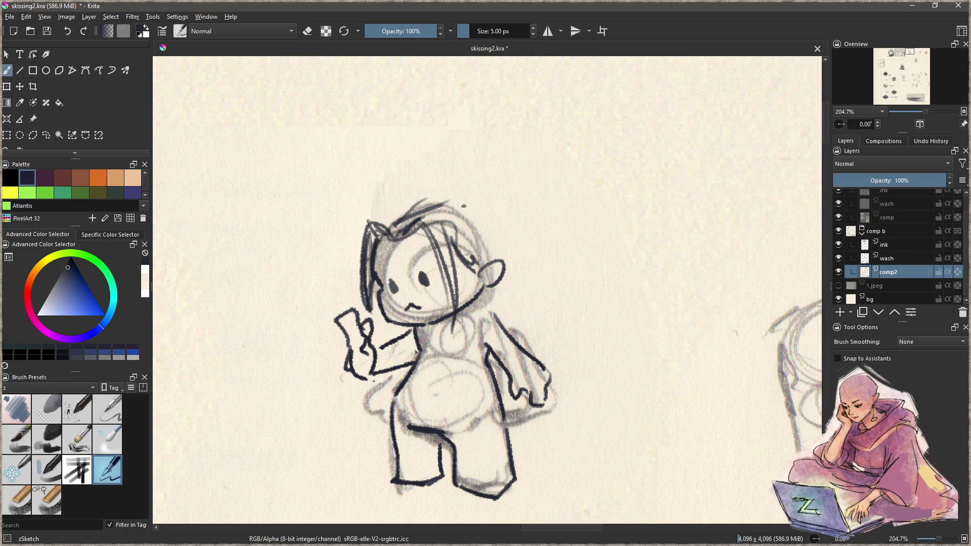
pyautogui.moveTo(457, 204)
pyautogui.mouseDown()
pyautogui.moveTo(519, 194)
pyautogui.moveTo(556, 315)
pyautogui.mouseUp()
pyautogui.moveTo(503, 293)
pyautogui.mouseDown()
pyautogui.moveTo(535, 326)
pyautogui.moveTo(556, 300)
pyautogui.mouseUp()
pyautogui.moveTo(459, 210); pyautogui.dragTo(483, 275)
pyautogui.hotkey('ctrl', 'z')
pyautogui.moveTo(458, 206); pyautogui.dragTo(467, 312)
pyautogui.hotkey('ctrl', 'z')
pyautogui.moveTo(460, 212); pyautogui.dragTo(495, 253)
pyautogui.moveTo(462, 210); pyautogui.dragTo(491, 264)
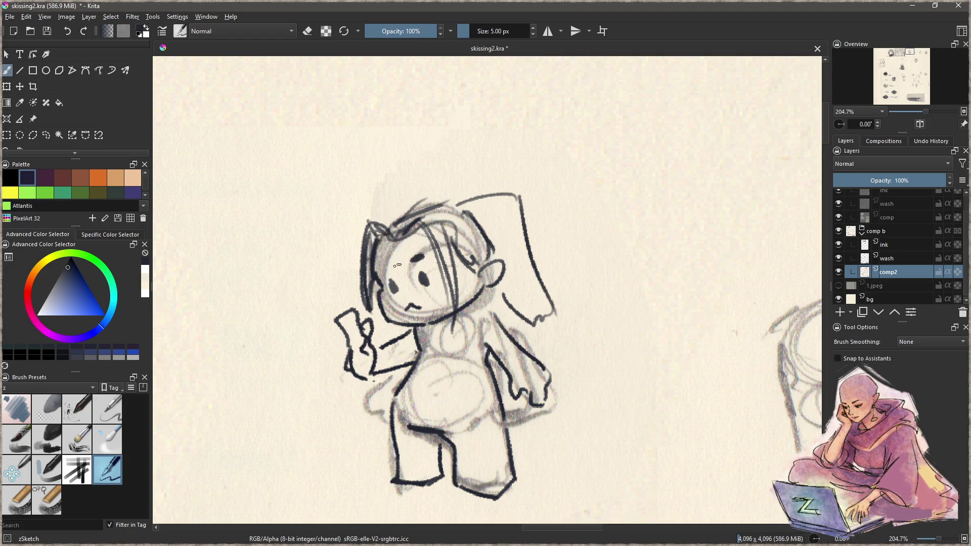
# - Zoom out to view the whole sketch sheet centred on the row of chibi sketches
pyautogui.scroll(-6, 436, 364)
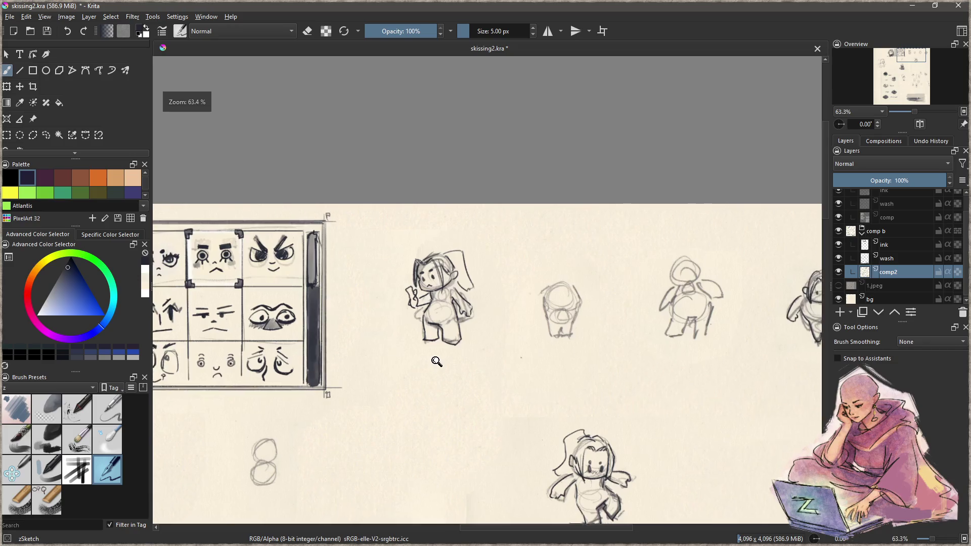
pyautogui.scroll(1, 493, 358)
pyautogui.moveTo(493, 358)
pyautogui.mouseDown()
pyautogui.moveTo(385, 280)
pyautogui.moveTo(365, 306)
pyautogui.mouseUp()
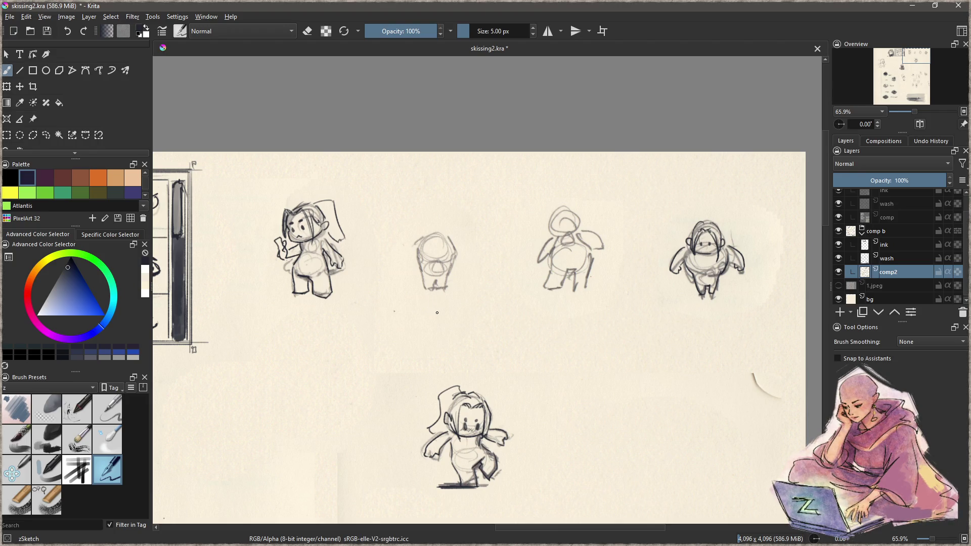
pyautogui.moveTo(447, 298); pyautogui.dragTo(374, 295)
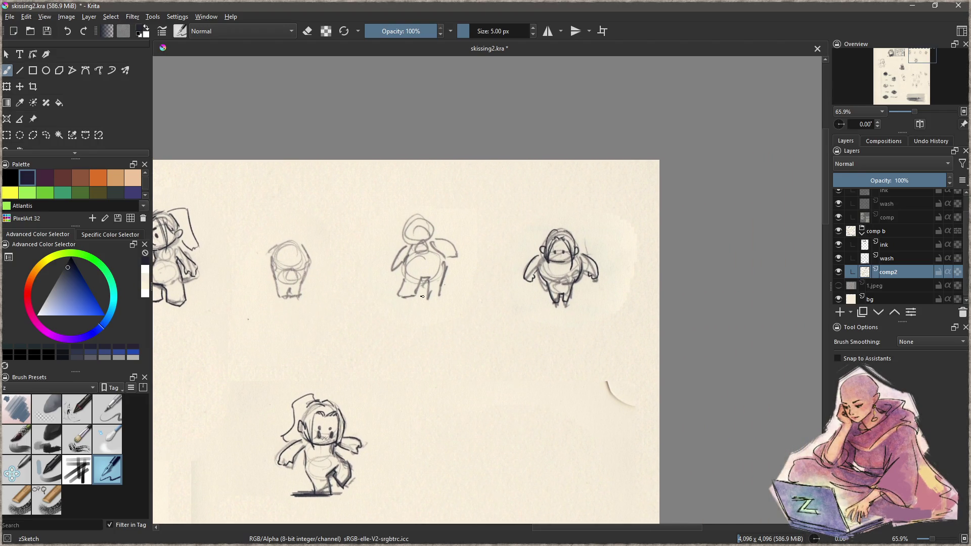
# - Ink the winged chibi's wing edge, right leg and left body side, erasing the stray stroke between the feet
pyautogui.scroll(5, 480, 180)
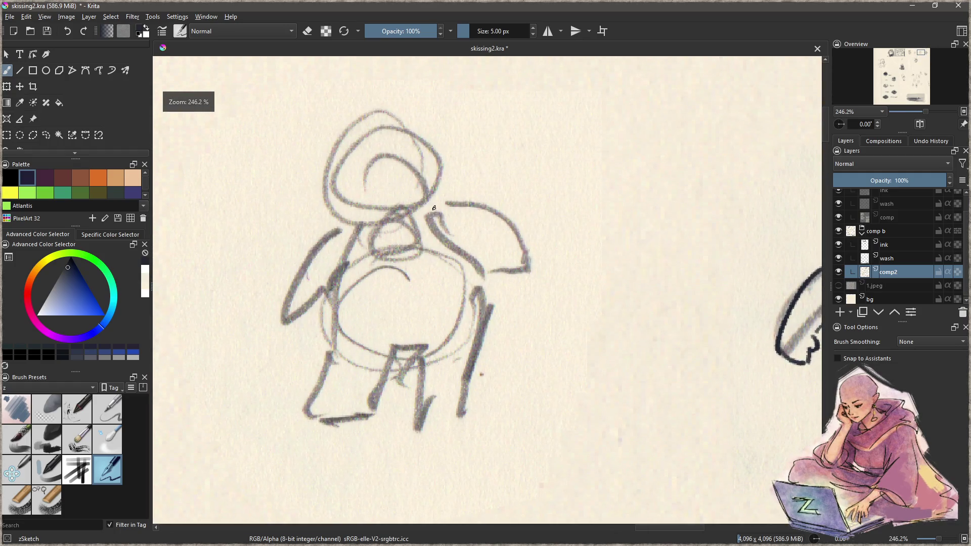
pyautogui.moveTo(430, 206); pyautogui.dragTo(483, 292)
pyautogui.hotkey('ctrl', 'z')
pyautogui.moveTo(426, 207)
pyautogui.mouseDown()
pyautogui.moveTo(486, 277)
pyautogui.moveTo(461, 390)
pyautogui.moveTo(467, 418)
pyautogui.moveTo(414, 418)
pyautogui.mouseUp()
pyautogui.moveTo(417, 363); pyautogui.dragTo(418, 417)
pyautogui.moveTo(338, 261); pyautogui.dragTo(322, 421)
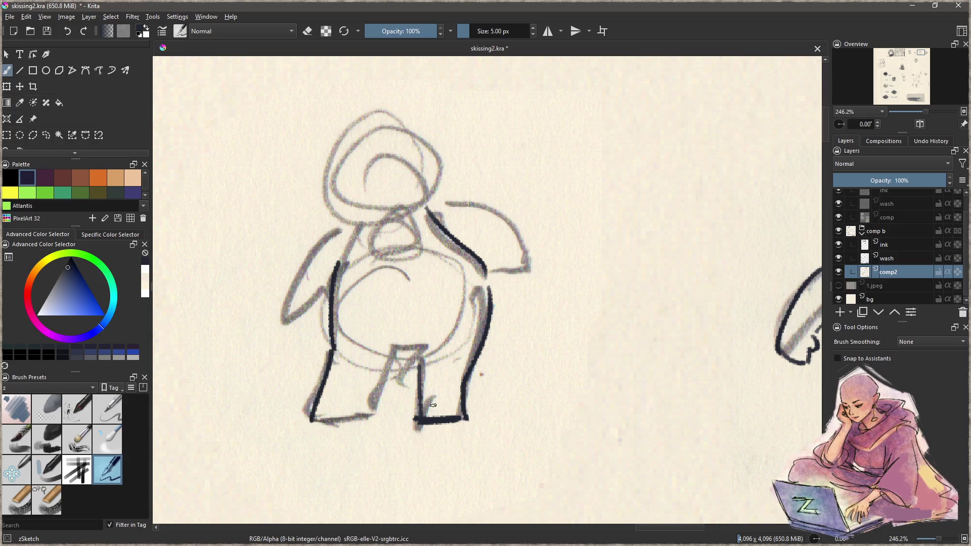
pyautogui.press('e')
pyautogui.moveTo(417, 365)
pyautogui.mouseDown()
pyautogui.moveTo(419, 430)
pyautogui.moveTo(456, 421)
pyautogui.mouseUp()
pyautogui.press('e')
# - On the ink layer, ink the inner leg and foot line, retrying the leg stroke several times
pyautogui.scroll(-5, 451, 400)
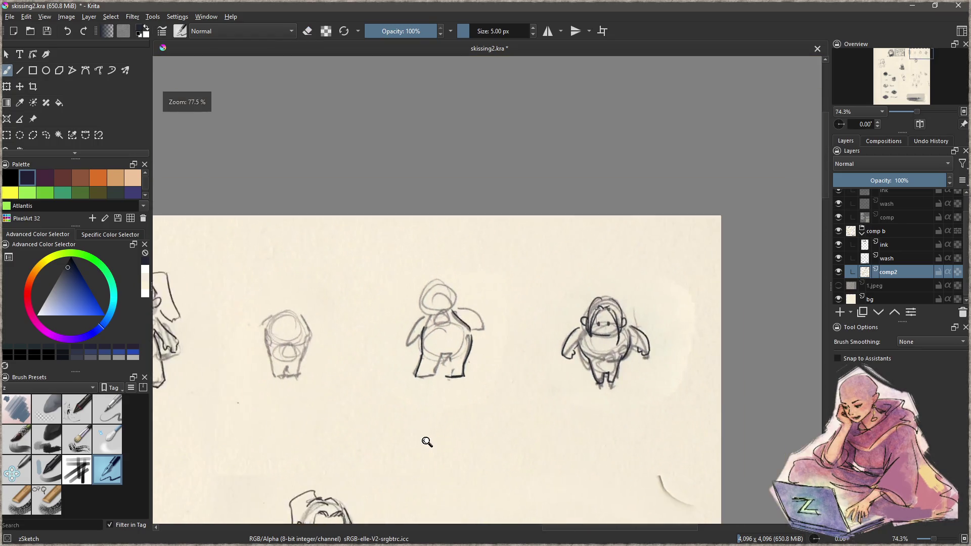
pyautogui.click(907, 245)
pyautogui.moveTo(428, 380)
pyautogui.mouseDown()
pyautogui.moveTo(702, 300)
pyautogui.moveTo(439, 368)
pyautogui.mouseUp()
pyautogui.scroll(5, 440, 368)
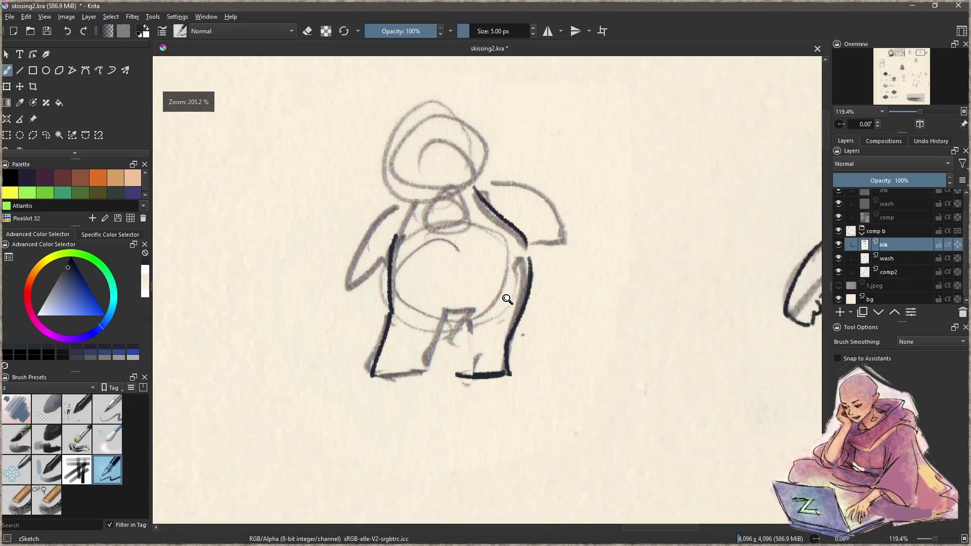
pyautogui.moveTo(465, 305); pyautogui.dragTo(451, 386)
pyautogui.hotkey('ctrl', 'z')
pyautogui.moveTo(453, 310); pyautogui.dragTo(457, 373)
pyautogui.hotkey('ctrl', 'z')
pyautogui.moveTo(446, 309); pyautogui.dragTo(422, 375)
pyautogui.hotkey('ctrl', 'z')
pyautogui.moveTo(433, 305)
pyautogui.mouseDown()
pyautogui.moveTo(478, 305)
pyautogui.moveTo(452, 317)
pyautogui.moveTo(424, 357)
pyautogui.moveTo(425, 379)
pyautogui.mouseUp()
pyautogui.moveTo(357, 377)
pyautogui.mouseDown()
pyautogui.moveTo(378, 389)
pyautogui.moveTo(426, 376)
pyautogui.moveTo(390, 383)
pyautogui.mouseUp()
# - Try the shoulder line, then ink an ear hooking to the shoulder and the second eye
pyautogui.moveTo(481, 297); pyautogui.dragTo(472, 384)
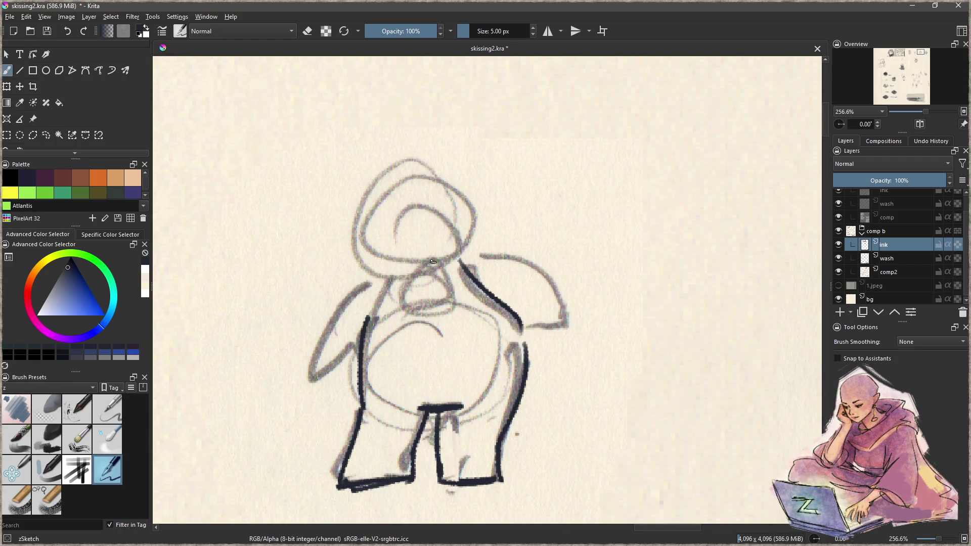
pyautogui.moveTo(368, 277); pyautogui.dragTo(457, 252)
pyautogui.hotkey('ctrl', 'z')
pyautogui.moveTo(362, 276)
pyautogui.mouseDown()
pyautogui.moveTo(442, 273)
pyautogui.moveTo(483, 220)
pyautogui.mouseUp()
pyautogui.hotkey('ctrl', 'z')
pyautogui.moveTo(353, 247)
pyautogui.mouseDown()
pyautogui.moveTo(362, 272)
pyautogui.moveTo(397, 258)
pyautogui.mouseUp()
pyautogui.moveTo(445, 236)
pyautogui.mouseDown()
pyautogui.moveTo(441, 247)
pyautogui.moveTo(549, 275)
pyautogui.moveTo(561, 291)
pyautogui.moveTo(545, 316)
pyautogui.moveTo(521, 322)
pyautogui.mouseUp()
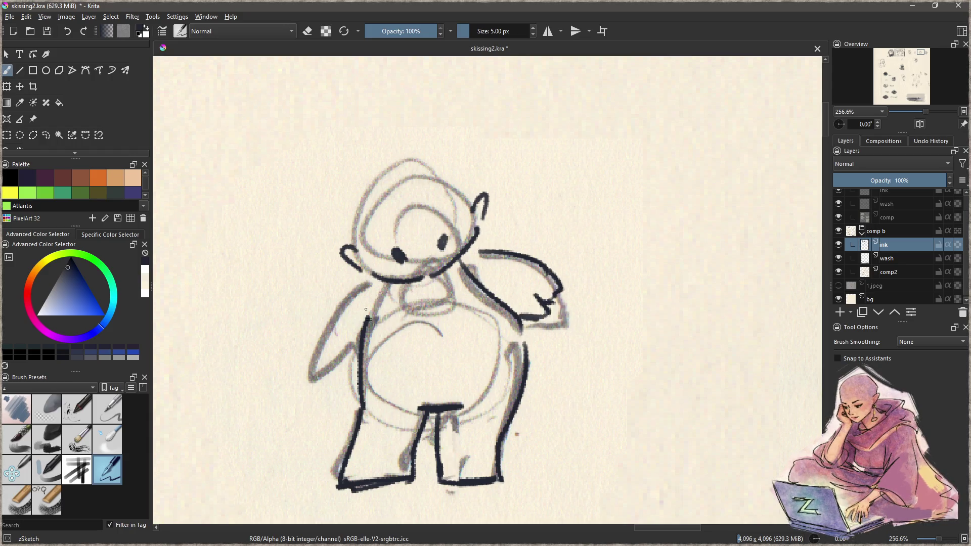
# - Outline the left arm down to the hand and try the right eye and mouth, undoing attempts
pyautogui.moveTo(359, 287)
pyautogui.mouseDown()
pyautogui.moveTo(324, 362)
pyautogui.moveTo(330, 354)
pyautogui.moveTo(309, 360)
pyautogui.moveTo(351, 346)
pyautogui.mouseUp()
pyautogui.moveTo(473, 279); pyautogui.dragTo(503, 311)
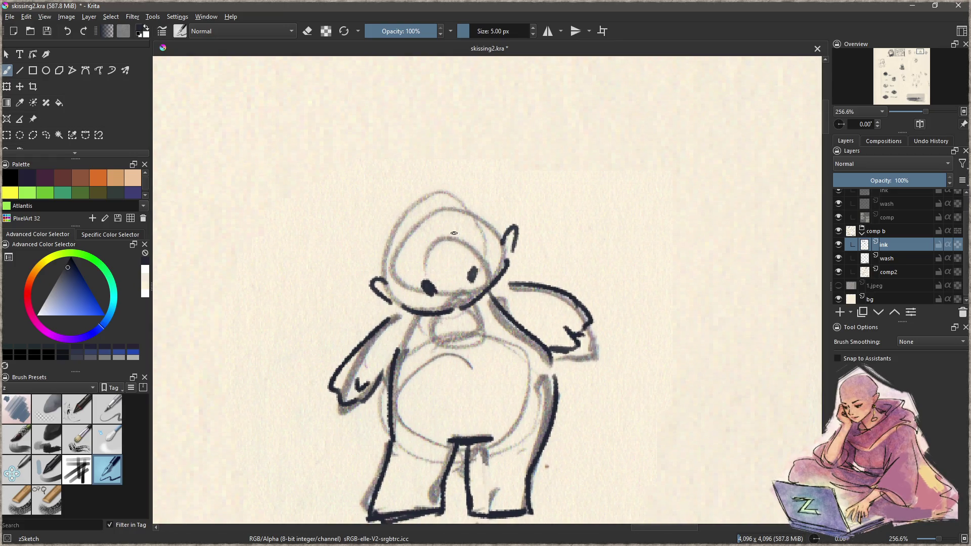
pyautogui.moveTo(466, 251)
pyautogui.mouseDown()
pyautogui.moveTo(422, 269)
pyautogui.moveTo(465, 292)
pyautogui.mouseUp()
pyautogui.hotkey('ctrl', 'z')
pyautogui.hotkey('ctrl', 'z')
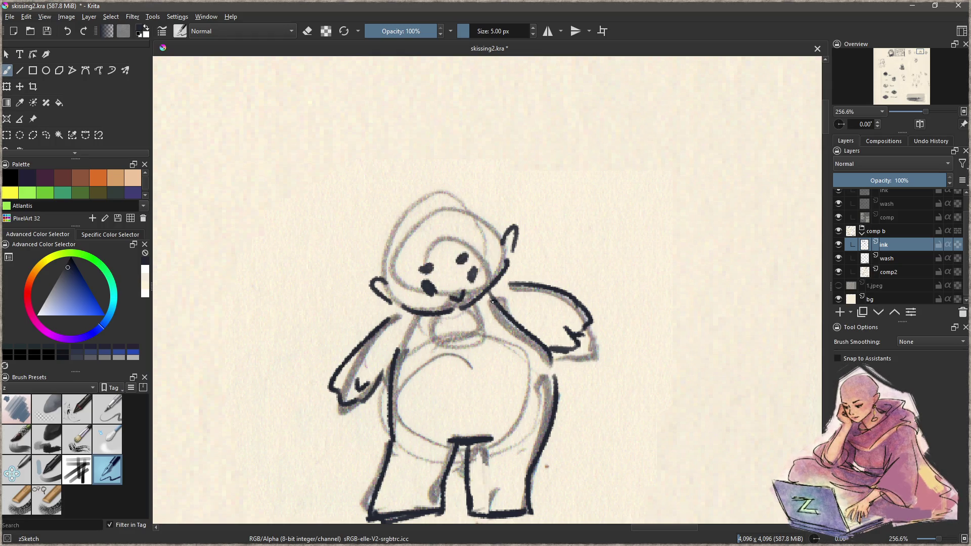
pyautogui.hotkey('ctrl', 'z')
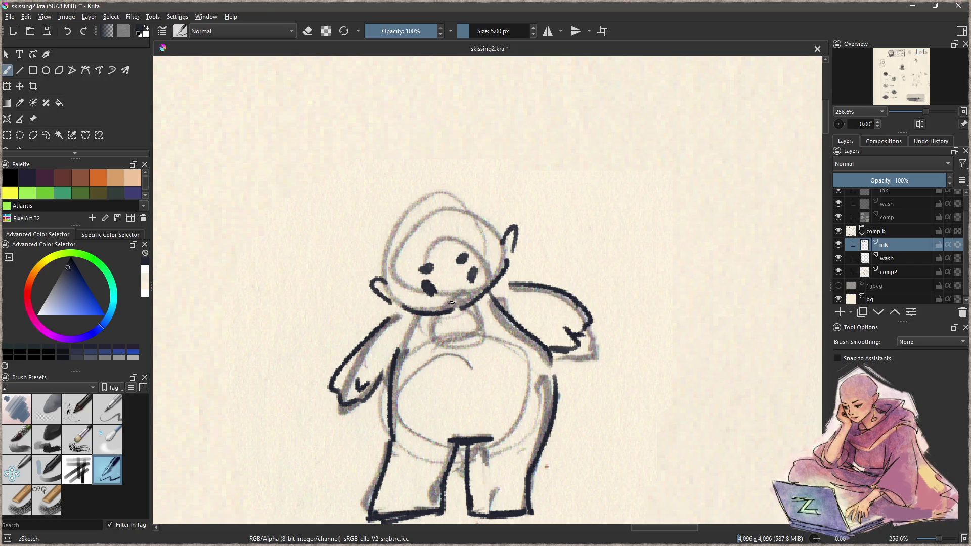
pyautogui.moveTo(448, 302)
pyautogui.mouseDown()
pyautogui.moveTo(467, 292)
pyautogui.moveTo(461, 298)
pyautogui.mouseUp()
pyautogui.hotkey('ctrl', 'z')
pyautogui.hotkey('ctrl', 'z')
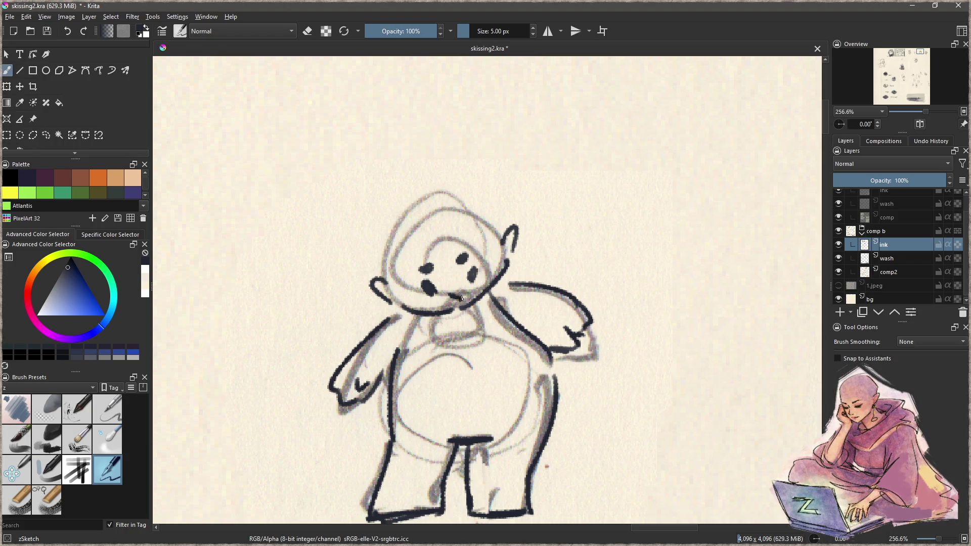
pyautogui.hotkey('ctrl', 'z')
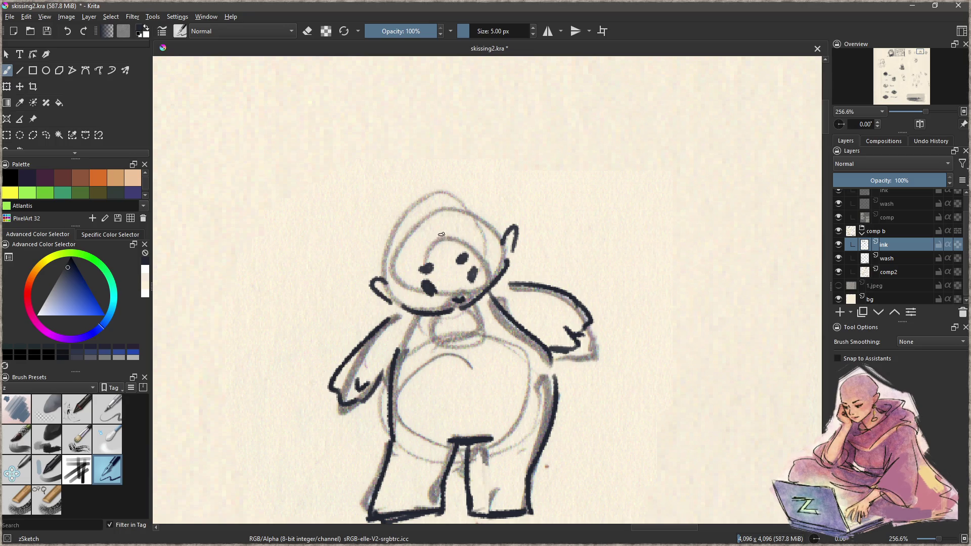
# - Sketch loose hair strokes, an eyebrow, a curl and a long arc over the head
pyautogui.moveTo(421, 233)
pyautogui.mouseDown()
pyautogui.moveTo(483, 234)
pyautogui.moveTo(453, 219)
pyautogui.moveTo(420, 244)
pyautogui.moveTo(393, 292)
pyautogui.mouseUp()
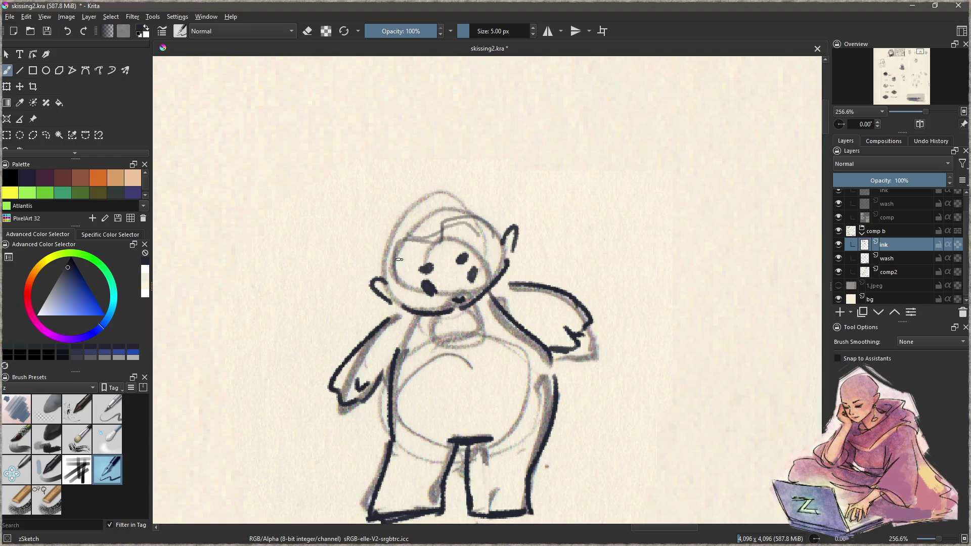
pyautogui.moveTo(427, 242)
pyautogui.mouseDown()
pyautogui.moveTo(403, 241)
pyautogui.moveTo(460, 216)
pyautogui.moveTo(491, 286)
pyautogui.mouseUp()
pyautogui.moveTo(403, 238); pyautogui.dragTo(412, 349)
pyautogui.hotkey('ctrl', 'z')
pyautogui.moveTo(403, 238); pyautogui.dragTo(412, 343)
pyautogui.moveTo(390, 267)
pyautogui.mouseDown()
pyautogui.moveTo(394, 223)
pyautogui.moveTo(376, 271)
pyautogui.moveTo(446, 194)
pyautogui.moveTo(468, 192)
pyautogui.moveTo(516, 231)
pyautogui.mouseUp()
pyautogui.moveTo(454, 201); pyautogui.dragTo(433, 230)
pyautogui.moveTo(434, 230)
pyautogui.mouseDown()
pyautogui.moveTo(438, 207)
pyautogui.moveTo(506, 235)
pyautogui.mouseUp()
pyautogui.moveTo(431, 190)
pyautogui.mouseDown()
pyautogui.moveTo(405, 178)
pyautogui.moveTo(420, 173)
pyautogui.moveTo(359, 236)
pyautogui.moveTo(341, 334)
pyautogui.moveTo(563, 299)
pyautogui.moveTo(520, 338)
pyautogui.mouseUp()
pyautogui.scroll(-5, 379, 354)
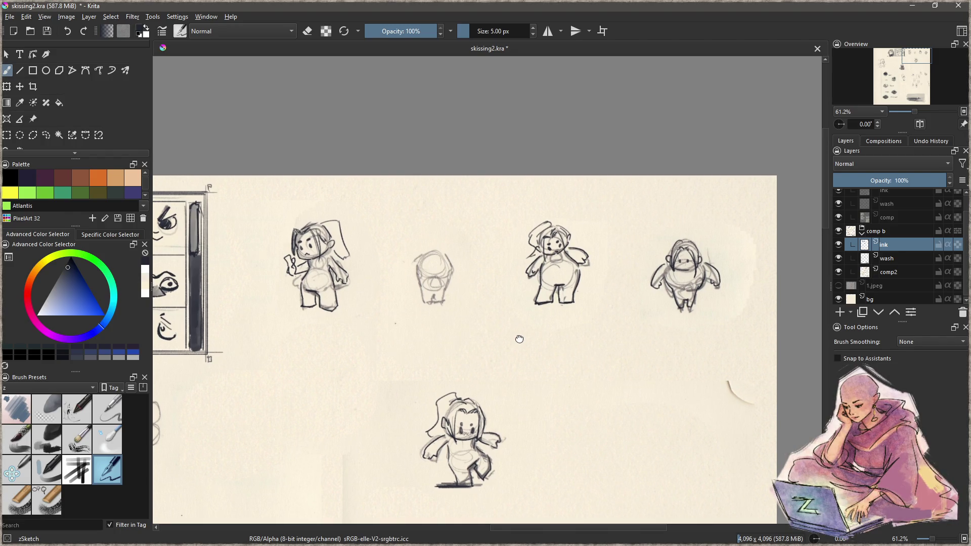
# - Ink the small chibi's left and right body sides, legs and bottom edge
pyautogui.scroll(6, 465, 282)
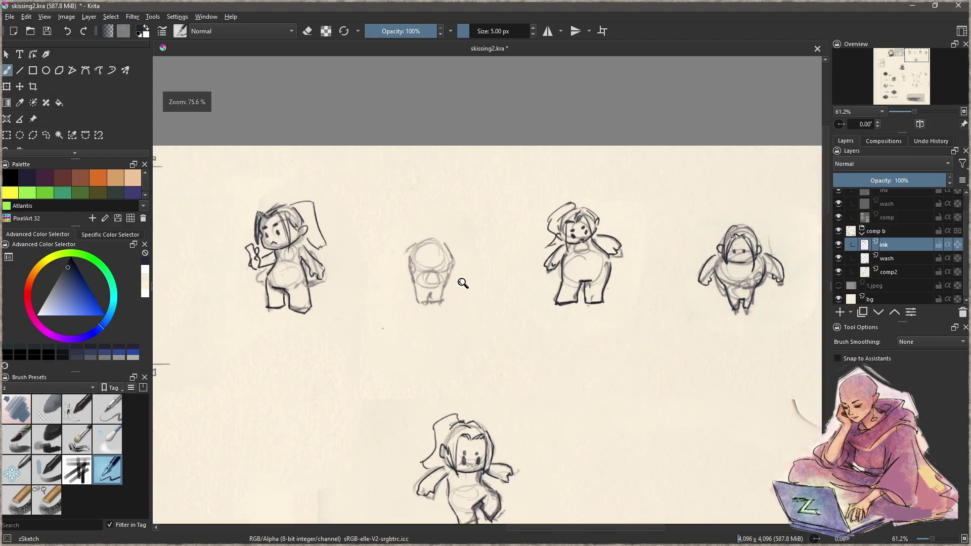
pyautogui.moveTo(378, 235)
pyautogui.mouseDown()
pyautogui.moveTo(375, 348)
pyautogui.moveTo(382, 380)
pyautogui.moveTo(401, 385)
pyautogui.mouseUp()
pyautogui.moveTo(481, 230); pyautogui.dragTo(488, 381)
pyautogui.moveTo(419, 331)
pyautogui.mouseDown()
pyautogui.moveTo(445, 326)
pyautogui.moveTo(442, 357)
pyautogui.moveTo(455, 384)
pyautogui.moveTo(485, 387)
pyautogui.moveTo(416, 385)
pyautogui.mouseUp()
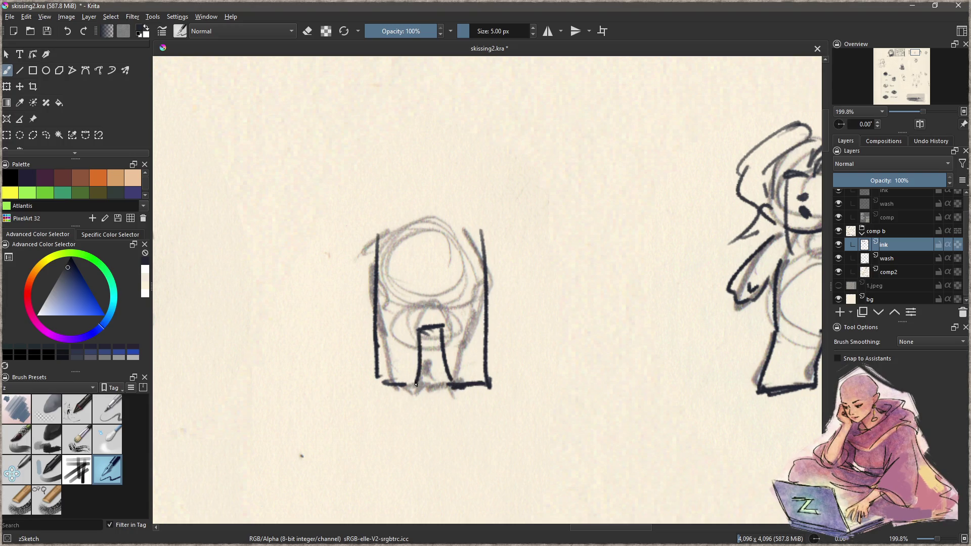
pyautogui.scroll(-3, 460, 294)
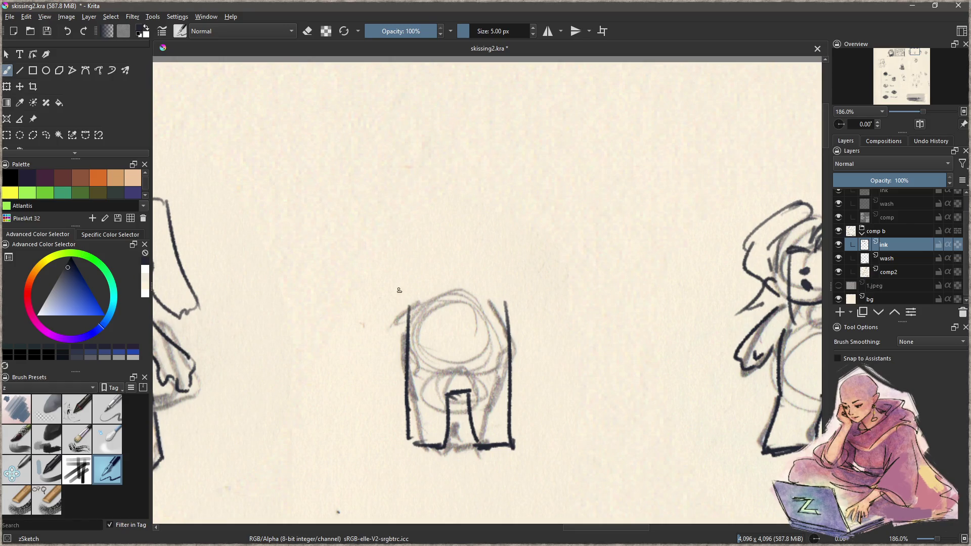
# - Ink its squared head outline with a small ear loop, both arms and an eye
pyautogui.moveTo(396, 213)
pyautogui.mouseDown()
pyautogui.moveTo(404, 286)
pyautogui.moveTo(480, 291)
pyautogui.mouseUp()
pyautogui.moveTo(511, 240); pyautogui.dragTo(490, 293)
pyautogui.moveTo(512, 247)
pyautogui.mouseDown()
pyautogui.moveTo(520, 243)
pyautogui.moveTo(515, 256)
pyautogui.mouseUp()
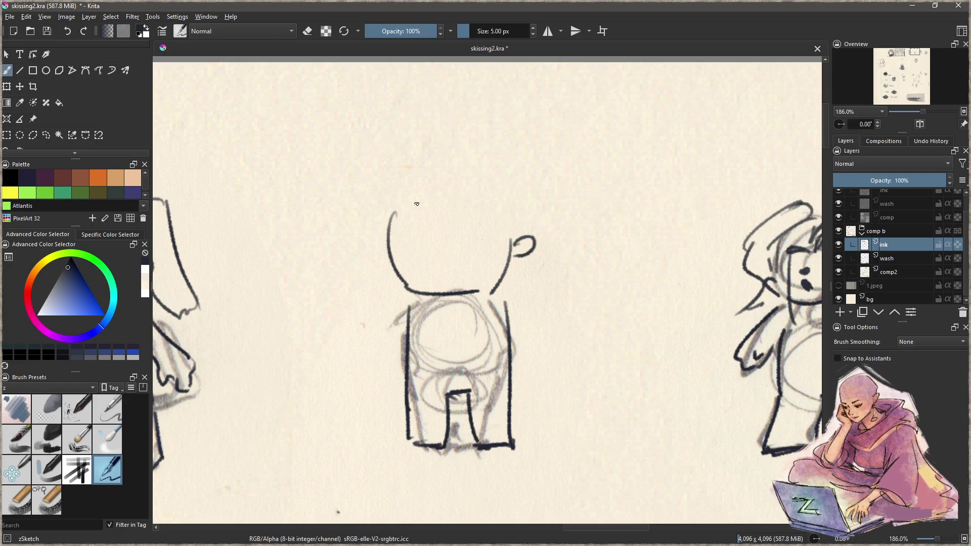
pyautogui.moveTo(445, 198)
pyautogui.mouseDown()
pyautogui.moveTo(488, 185)
pyautogui.moveTo(499, 275)
pyautogui.moveTo(428, 202)
pyautogui.mouseUp()
pyautogui.moveTo(398, 303)
pyautogui.mouseDown()
pyautogui.moveTo(377, 382)
pyautogui.moveTo(396, 395)
pyautogui.mouseUp()
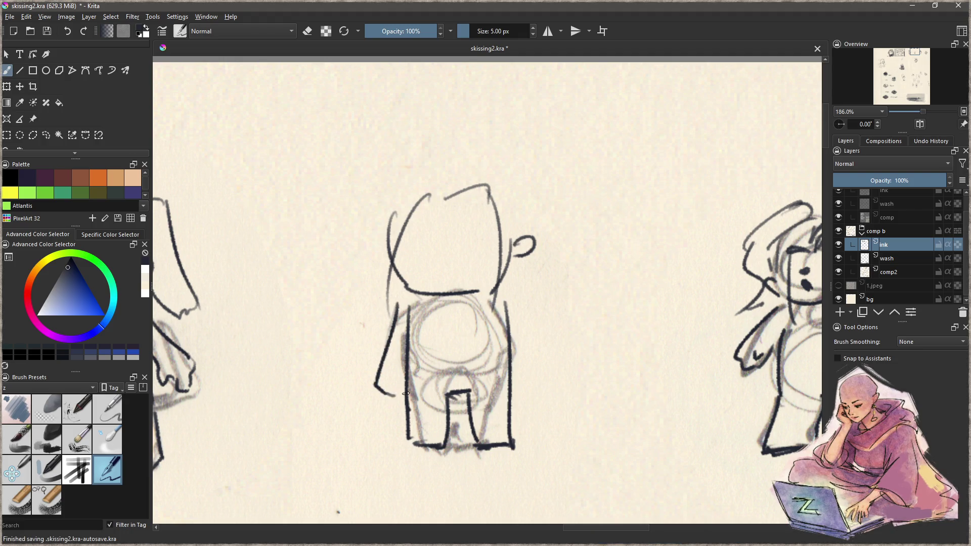
pyautogui.moveTo(505, 303); pyautogui.dragTo(528, 382)
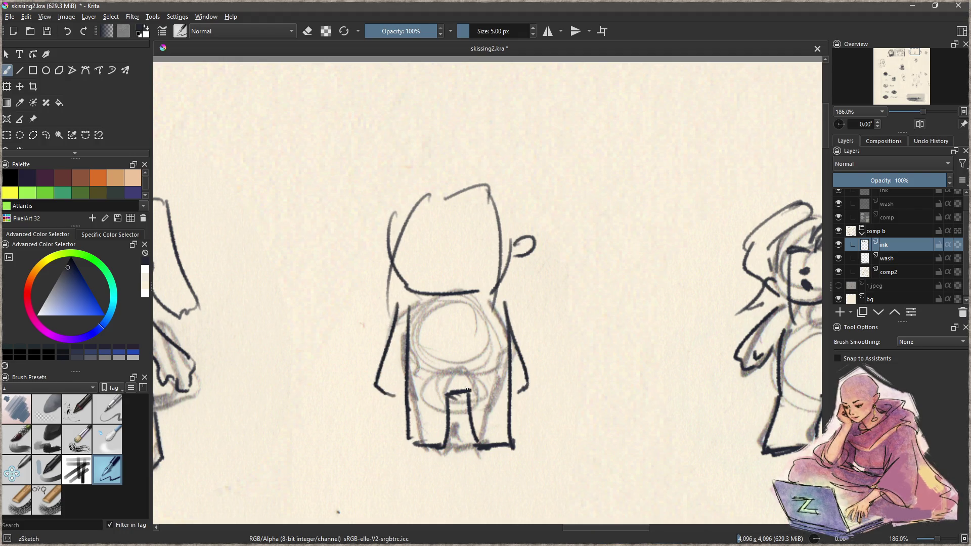
pyautogui.moveTo(422, 248)
pyautogui.mouseDown()
pyautogui.moveTo(461, 243)
pyautogui.moveTo(464, 256)
pyautogui.moveTo(452, 232)
pyautogui.moveTo(426, 232)
pyautogui.moveTo(455, 234)
pyautogui.moveTo(424, 229)
pyautogui.mouseUp()
pyautogui.hotkey('ctrl', 'z')
pyautogui.hotkey('ctrl', 'z')
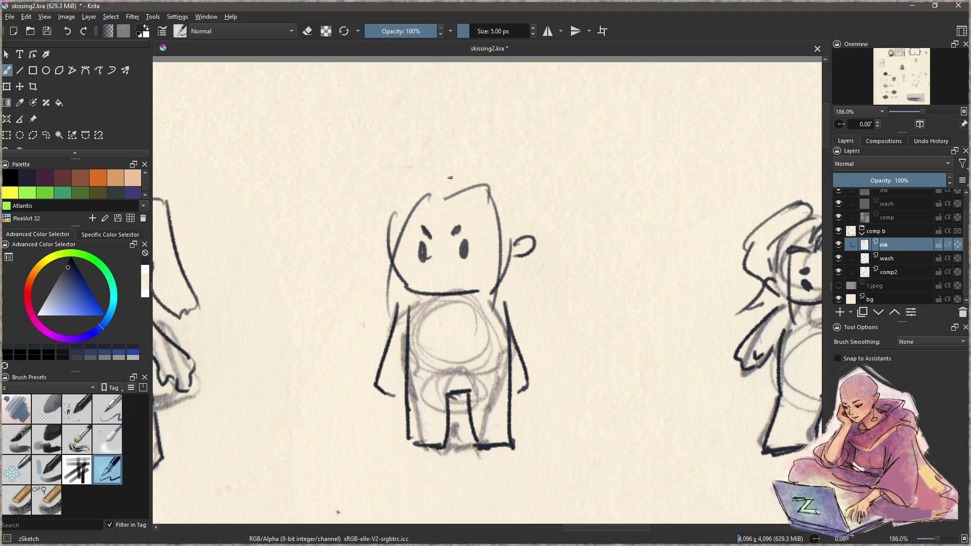
pyautogui.scroll(-4, 443, 329)
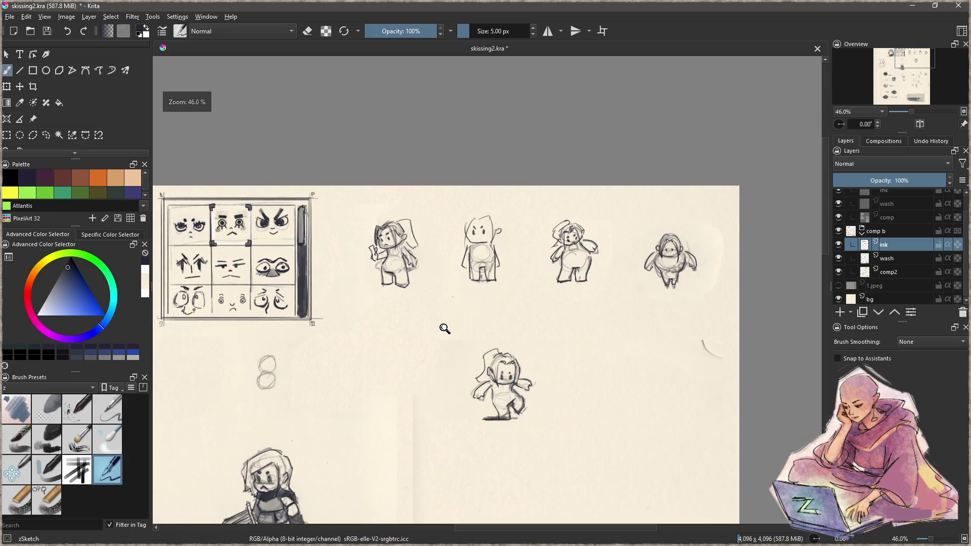
# - Freehand-select the boxy figure in the top row and delete its ink
pyautogui.scroll(4, 447, 328)
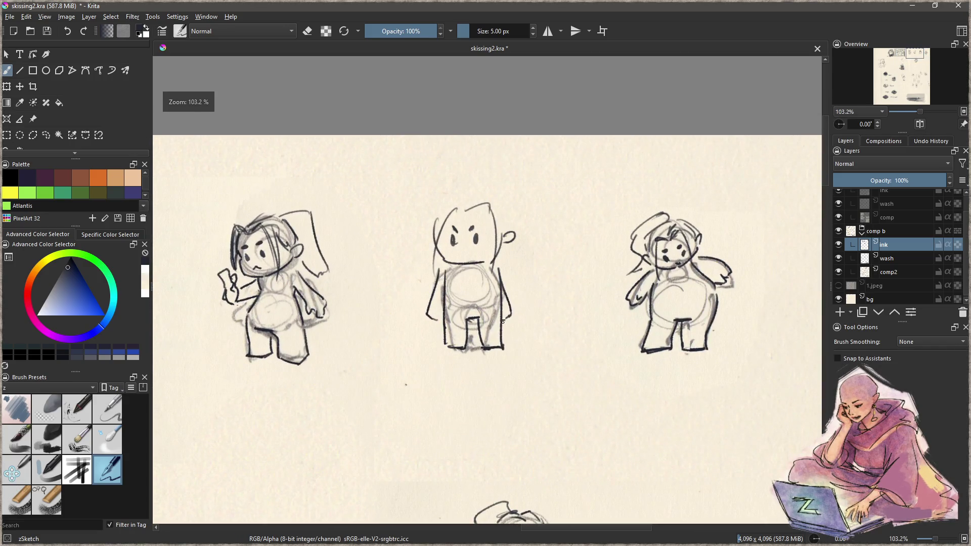
pyautogui.moveTo(527, 348); pyautogui.dragTo(489, 320)
pyautogui.hotkey('ctrl', 'r')
pyautogui.moveTo(423, 153)
pyautogui.mouseDown()
pyautogui.moveTo(372, 319)
pyautogui.moveTo(421, 154)
pyautogui.mouseUp()
pyautogui.press('Delete')
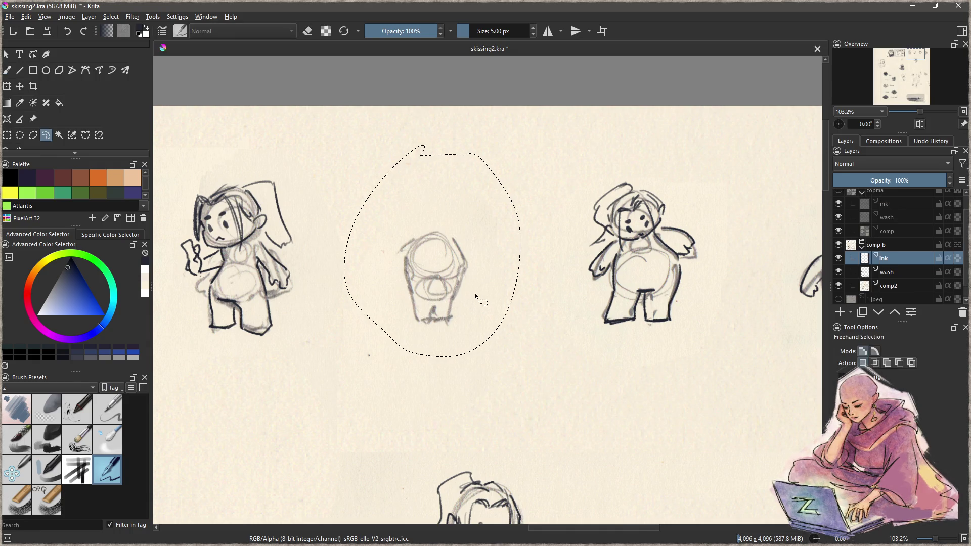
pyautogui.hotkey('ctrl', 'shift', 'a')
pyautogui.press('b')
# - Add a new paint layer above wash and try rough head and body circles
pyautogui.scroll(3, 469, 292)
pyautogui.moveTo(513, 291); pyautogui.dragTo(522, 306)
pyautogui.click(902, 258)
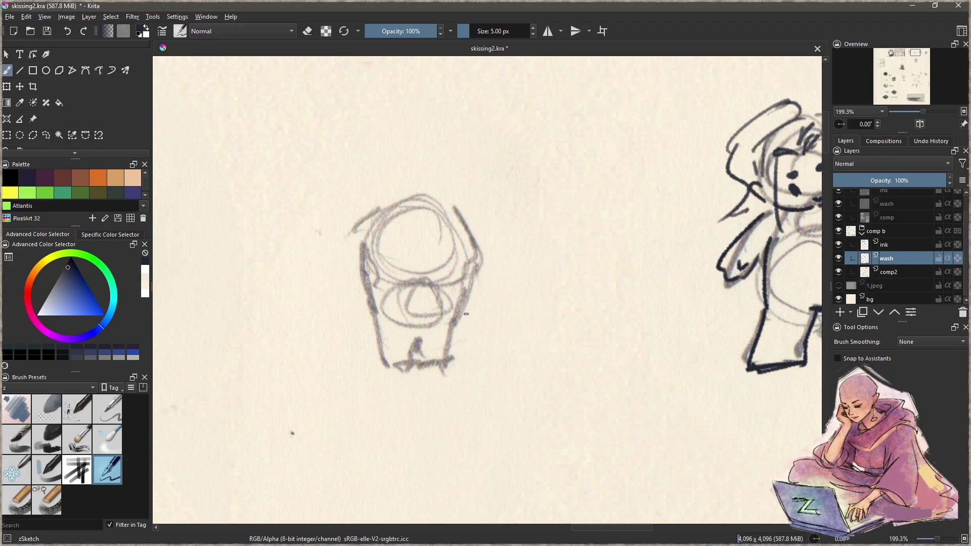
pyautogui.click(840, 312)
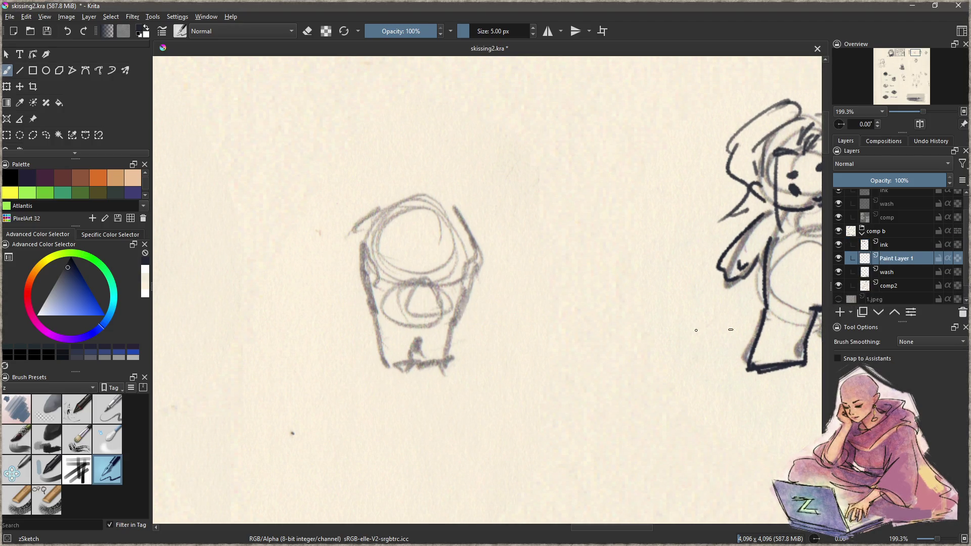
pyautogui.moveTo(420, 195)
pyautogui.mouseDown()
pyautogui.moveTo(384, 263)
pyautogui.moveTo(452, 286)
pyautogui.mouseUp()
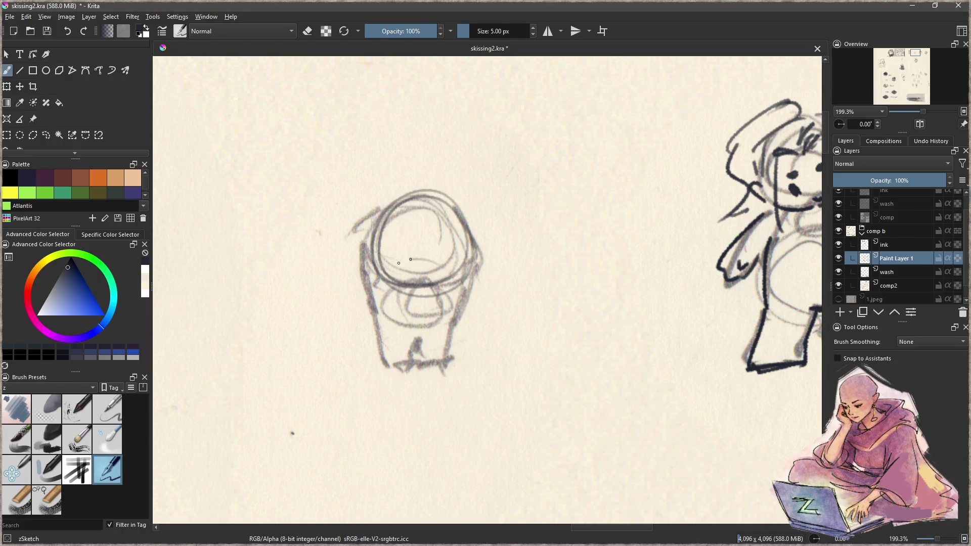
pyautogui.moveTo(401, 256); pyautogui.dragTo(463, 319)
pyautogui.hotkey('ctrl', 'z')
pyautogui.hotkey('ctrl', 'z')
pyautogui.moveTo(434, 228)
pyautogui.mouseDown()
pyautogui.moveTo(437, 269)
pyautogui.moveTo(384, 263)
pyautogui.moveTo(404, 318)
pyautogui.mouseUp()
pyautogui.hotkey('ctrl', 'z')
# - Lasso-delete the old rough sketch on comp2, then draw body and head ovals on Paint Layer 1
pyautogui.click(899, 285)
pyautogui.press('l')
pyautogui.moveTo(403, 157)
pyautogui.mouseDown()
pyautogui.moveTo(369, 402)
pyautogui.moveTo(498, 154)
pyautogui.mouseUp()
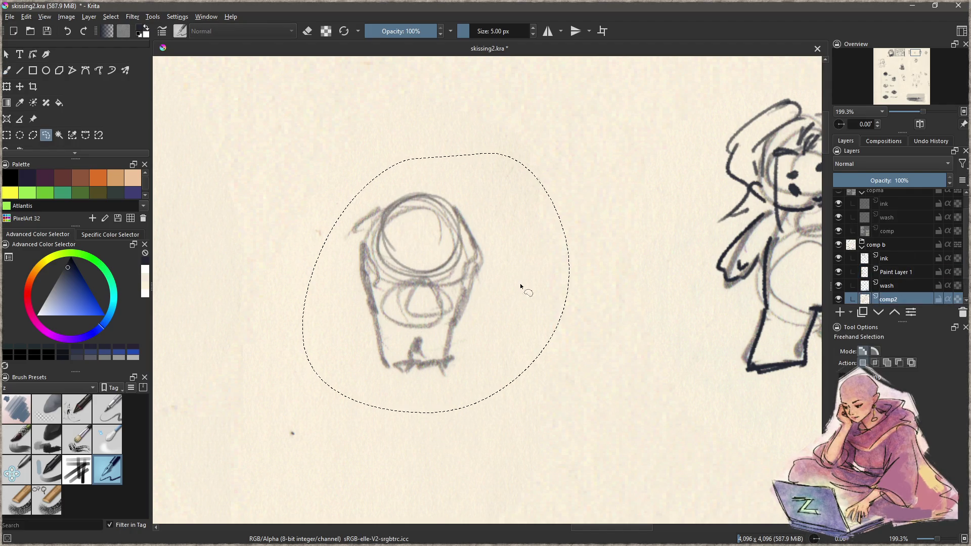
pyautogui.press('Delete')
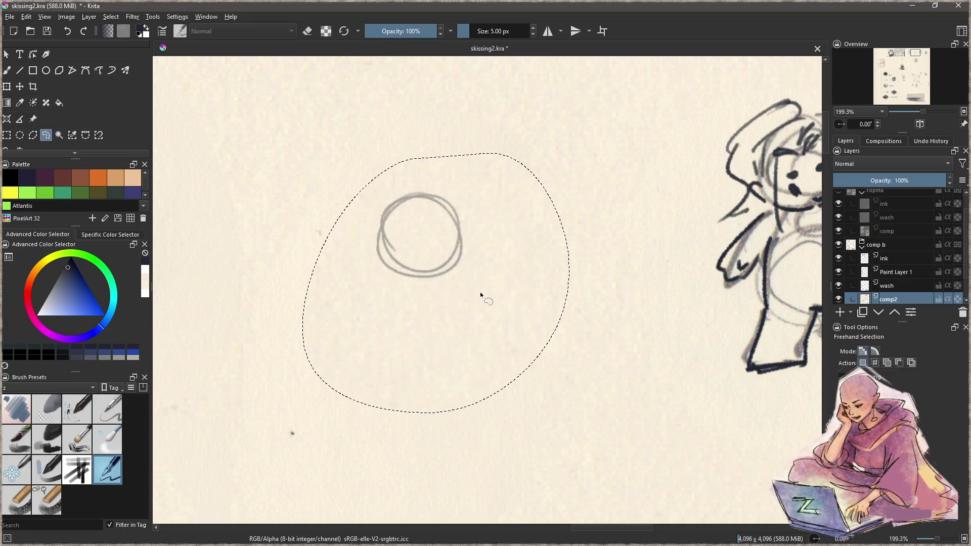
pyautogui.click(899, 272)
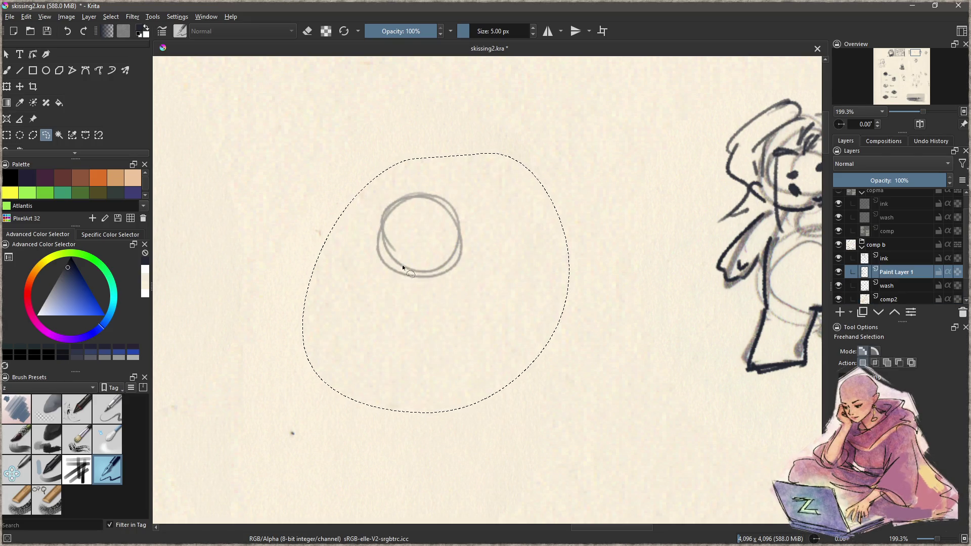
pyautogui.hotkey('ctrl', 'shift', 'a')
pyautogui.press('b')
pyautogui.moveTo(431, 260)
pyautogui.mouseDown()
pyautogui.moveTo(460, 273)
pyautogui.moveTo(392, 286)
pyautogui.mouseUp()
pyautogui.moveTo(408, 190)
pyautogui.mouseDown()
pyautogui.moveTo(429, 137)
pyautogui.moveTo(441, 235)
pyautogui.mouseUp()
pyautogui.scroll(-5, 433, 329)
# - Redraw the new chibi's head oval larger, retrying it several times
pyautogui.scroll(5, 436, 328)
pyautogui.scroll(1, 472, 266)
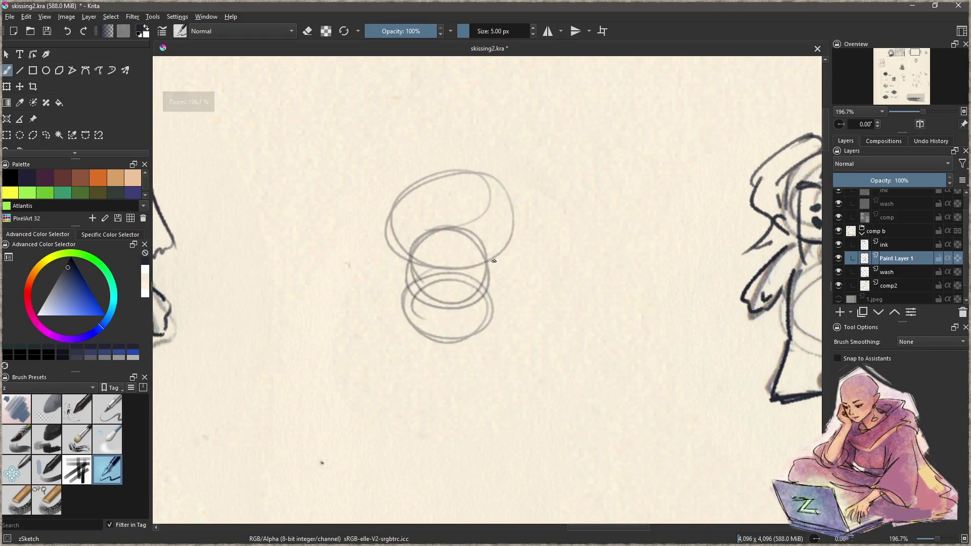
pyautogui.hotkey('ctrl', 'z')
pyautogui.moveTo(494, 182); pyautogui.dragTo(467, 256)
pyautogui.hotkey('ctrl', 'z')
pyautogui.moveTo(473, 167)
pyautogui.mouseDown()
pyautogui.moveTo(407, 237)
pyautogui.moveTo(501, 243)
pyautogui.moveTo(506, 252)
pyautogui.mouseUp()
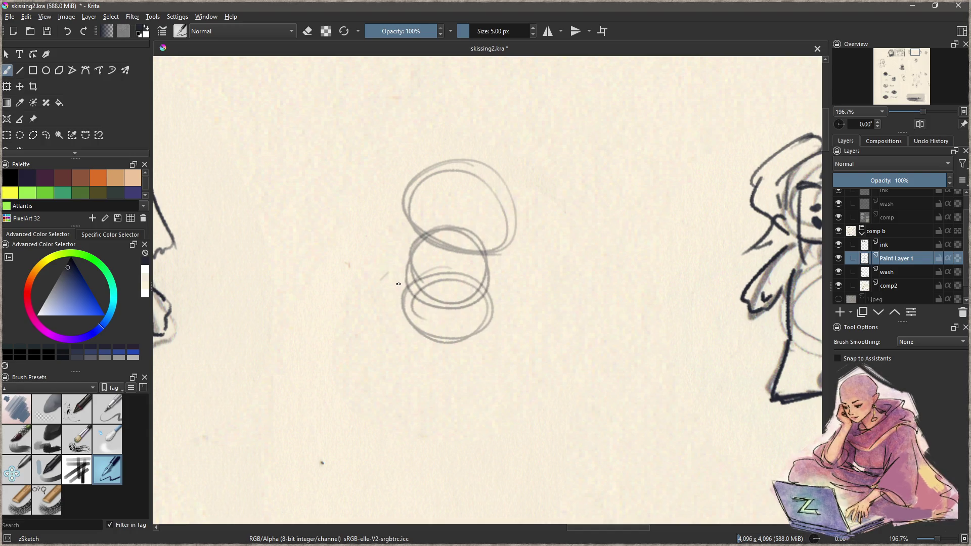
pyautogui.hotkey('ctrl', 'z')
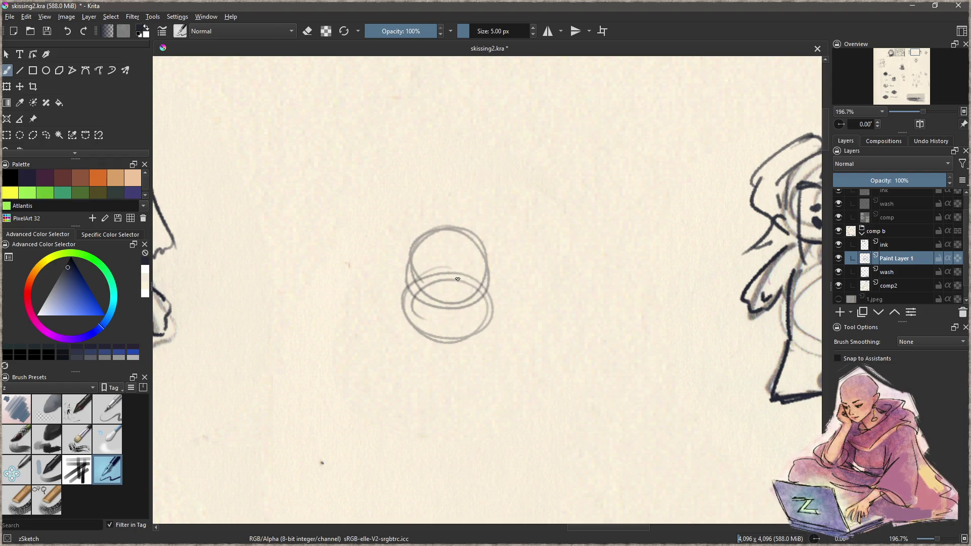
pyautogui.moveTo(465, 245)
pyautogui.mouseDown()
pyautogui.moveTo(420, 203)
pyautogui.moveTo(461, 162)
pyautogui.moveTo(430, 261)
pyautogui.mouseUp()
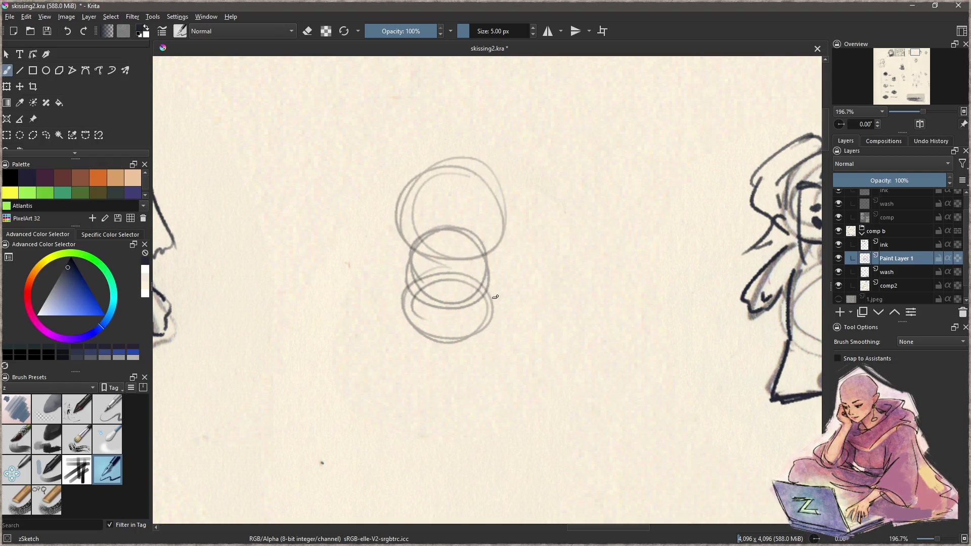
# - Sketch both arm lines, the body sides, two legs with feet and a hooked right hand
pyautogui.moveTo(496, 252); pyautogui.dragTo(520, 332)
pyautogui.hotkey('ctrl', 'z')
pyautogui.moveTo(501, 249)
pyautogui.mouseDown()
pyautogui.moveTo(527, 297)
pyautogui.moveTo(506, 320)
pyautogui.mouseUp()
pyautogui.moveTo(411, 249)
pyautogui.mouseDown()
pyautogui.moveTo(378, 298)
pyautogui.moveTo(394, 321)
pyautogui.mouseUp()
pyautogui.moveTo(412, 263)
pyautogui.mouseDown()
pyautogui.moveTo(403, 317)
pyautogui.moveTo(440, 337)
pyautogui.moveTo(484, 326)
pyautogui.mouseUp()
pyautogui.moveTo(491, 261)
pyautogui.mouseDown()
pyautogui.moveTo(499, 365)
pyautogui.moveTo(464, 378)
pyautogui.mouseUp()
pyautogui.moveTo(450, 341)
pyautogui.mouseDown()
pyautogui.moveTo(452, 360)
pyautogui.moveTo(475, 378)
pyautogui.mouseUp()
pyautogui.moveTo(404, 316); pyautogui.dragTo(409, 368)
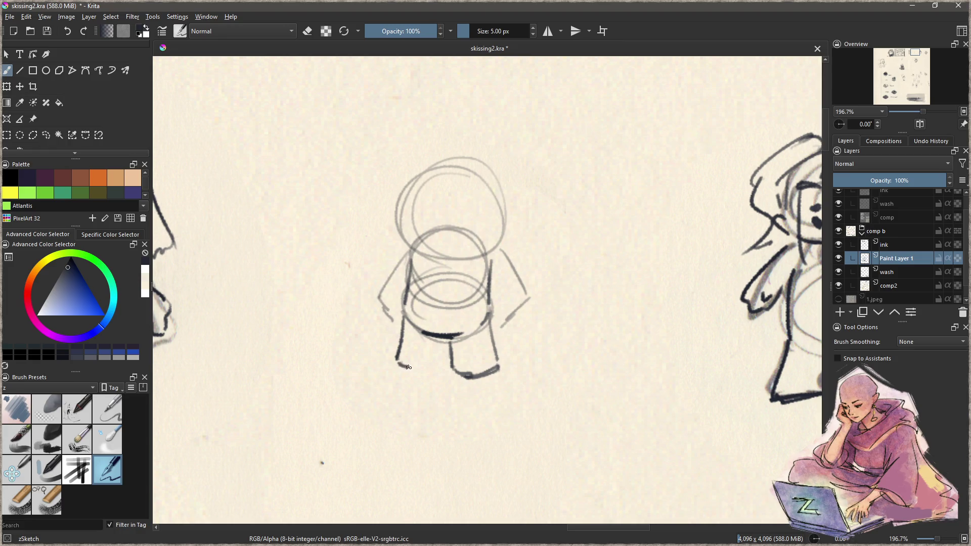
pyautogui.moveTo(438, 338)
pyautogui.mouseDown()
pyautogui.moveTo(438, 362)
pyautogui.moveTo(411, 368)
pyautogui.mouseUp()
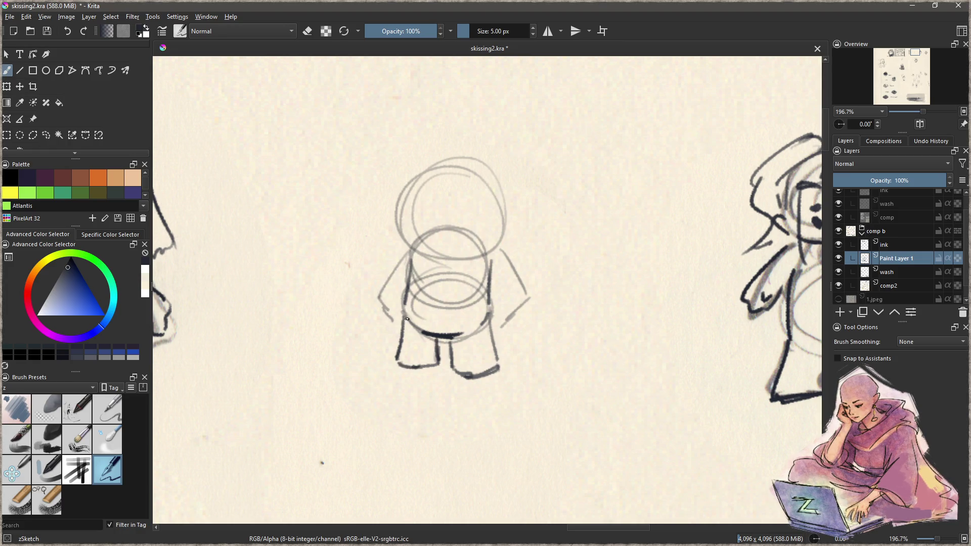
pyautogui.moveTo(405, 253); pyautogui.dragTo(399, 303)
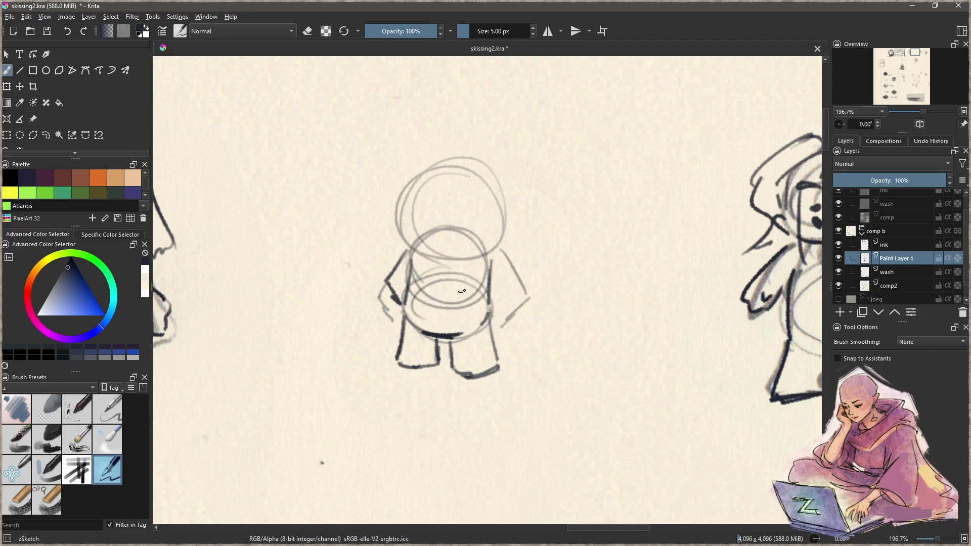
pyautogui.moveTo(496, 248)
pyautogui.mouseDown()
pyautogui.moveTo(514, 271)
pyautogui.moveTo(476, 303)
pyautogui.moveTo(506, 308)
pyautogui.moveTo(520, 276)
pyautogui.moveTo(490, 276)
pyautogui.moveTo(515, 278)
pyautogui.moveTo(481, 313)
pyautogui.moveTo(514, 280)
pyautogui.moveTo(481, 313)
pyautogui.moveTo(476, 293)
pyautogui.moveTo(490, 283)
pyautogui.moveTo(521, 287)
pyautogui.mouseUp()
# - Darken the left arm with hatching and ink the shoulder line, undoing stray chest marks
pyautogui.hotkey('ctrl', 'z')
pyautogui.hotkey('ctrl', 'z')
pyautogui.hotkey('ctrl', 'z')
pyautogui.hotkey('ctrl', 'z')
pyautogui.moveTo(404, 261)
pyautogui.mouseDown()
pyautogui.moveTo(388, 304)
pyautogui.moveTo(395, 317)
pyautogui.mouseUp()
pyautogui.hotkey('ctrl', 'z')
pyautogui.hotkey('ctrl', 'z')
pyautogui.moveTo(388, 279)
pyautogui.mouseDown()
pyautogui.moveTo(404, 305)
pyautogui.moveTo(388, 293)
pyautogui.mouseUp()
pyautogui.moveTo(401, 261); pyautogui.dragTo(400, 295)
pyautogui.moveTo(403, 234)
pyautogui.mouseDown()
pyautogui.moveTo(419, 257)
pyautogui.moveTo(490, 236)
pyautogui.mouseUp()
pyautogui.hotkey('ctrl', 'z')
pyautogui.hotkey('ctrl', 'z')
pyautogui.moveTo(427, 259); pyautogui.dragTo(504, 238)
pyautogui.hotkey('ctrl', 'z')
pyautogui.hotkey('ctrl', 'z')
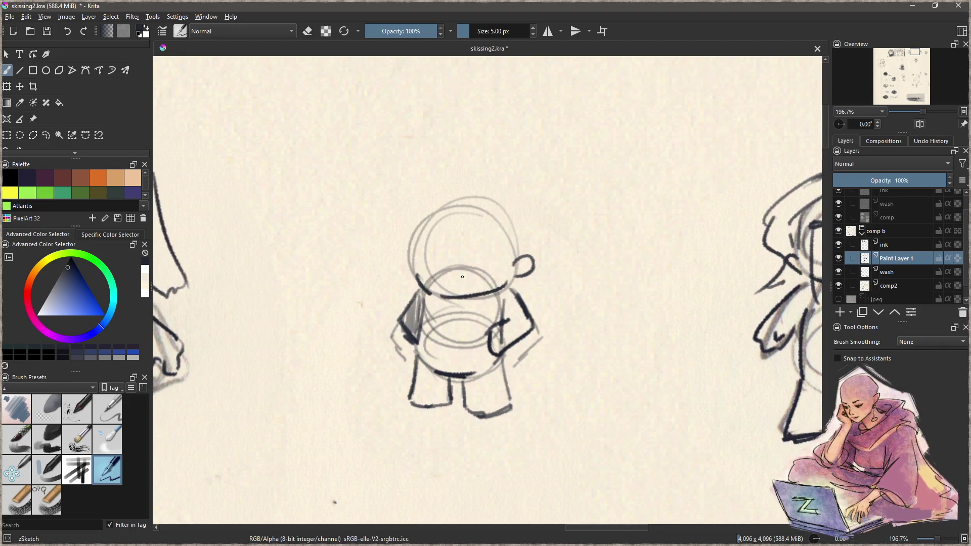
# - Ink the head's left edge, both eyes and a small mouth below them
pyautogui.scroll(2, 430, 233)
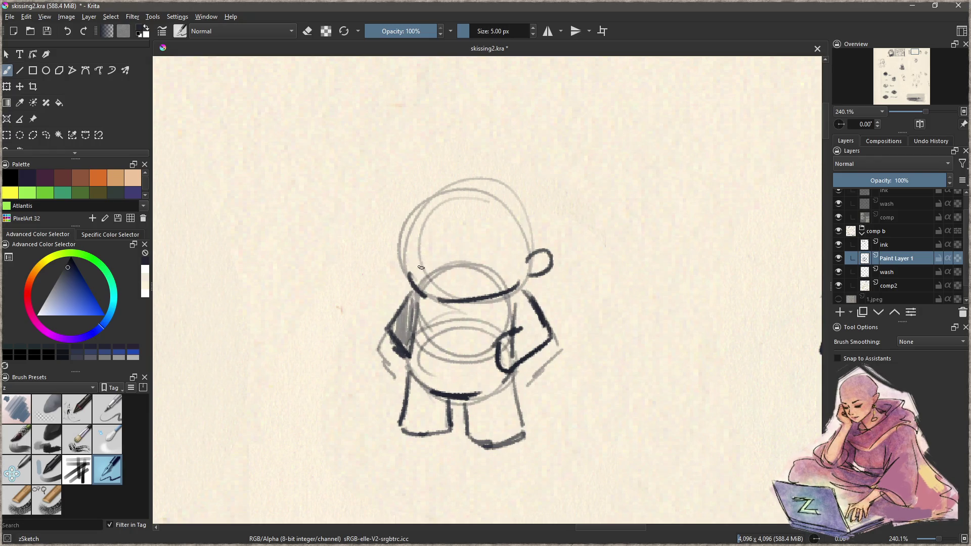
pyautogui.moveTo(410, 250)
pyautogui.mouseDown()
pyautogui.moveTo(410, 216)
pyautogui.moveTo(430, 259)
pyautogui.moveTo(430, 248)
pyautogui.moveTo(432, 259)
pyautogui.moveTo(463, 255)
pyautogui.moveTo(463, 263)
pyautogui.mouseUp()
pyautogui.hotkey('ctrl', 'z')
pyautogui.moveTo(464, 229); pyautogui.dragTo(438, 236)
pyautogui.moveTo(435, 274); pyautogui.dragTo(449, 278)
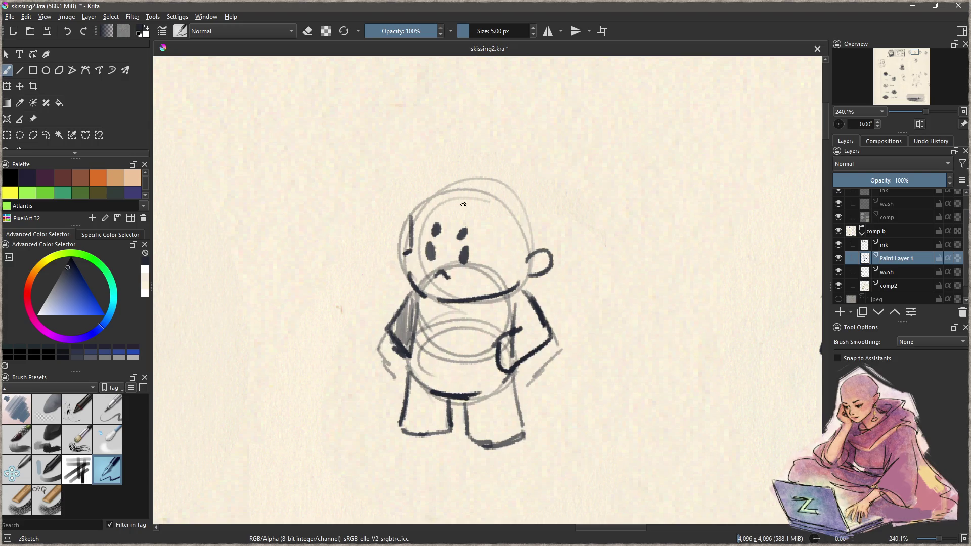
# - Outline the head and add a spiky hair tuft, brow, hairline arcs and a ponytail
pyautogui.moveTo(428, 201)
pyautogui.mouseDown()
pyautogui.moveTo(548, 234)
pyautogui.moveTo(490, 177)
pyautogui.moveTo(473, 342)
pyautogui.mouseUp()
pyautogui.moveTo(448, 202)
pyautogui.mouseDown()
pyautogui.moveTo(424, 189)
pyautogui.moveTo(405, 253)
pyautogui.mouseUp()
pyautogui.moveTo(430, 188); pyautogui.dragTo(405, 311)
pyautogui.hotkey('ctrl', 'z')
pyautogui.hotkey('ctrl', 'z')
pyautogui.moveTo(439, 200)
pyautogui.mouseDown()
pyautogui.moveTo(400, 186)
pyautogui.moveTo(397, 306)
pyautogui.mouseUp()
pyautogui.moveTo(411, 188)
pyautogui.mouseDown()
pyautogui.moveTo(399, 301)
pyautogui.moveTo(414, 204)
pyautogui.mouseUp()
pyautogui.moveTo(422, 192); pyautogui.dragTo(408, 206)
pyautogui.moveTo(484, 194)
pyautogui.mouseDown()
pyautogui.moveTo(464, 202)
pyautogui.moveTo(497, 169)
pyautogui.moveTo(499, 248)
pyautogui.mouseUp()
pyautogui.moveTo(454, 195); pyautogui.dragTo(419, 179)
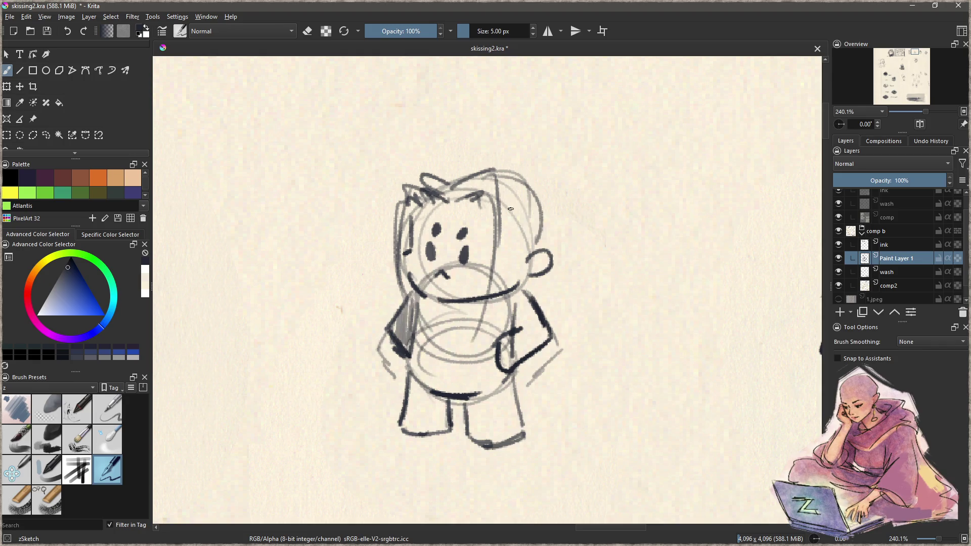
pyautogui.moveTo(500, 201); pyautogui.dragTo(532, 257)
pyautogui.moveTo(470, 171)
pyautogui.mouseDown()
pyautogui.moveTo(530, 162)
pyautogui.moveTo(545, 174)
pyautogui.moveTo(585, 294)
pyautogui.moveTo(570, 311)
pyautogui.mouseUp()
# - Delete the ink layer from the comp b group
pyautogui.scroll(-4, 487, 392)
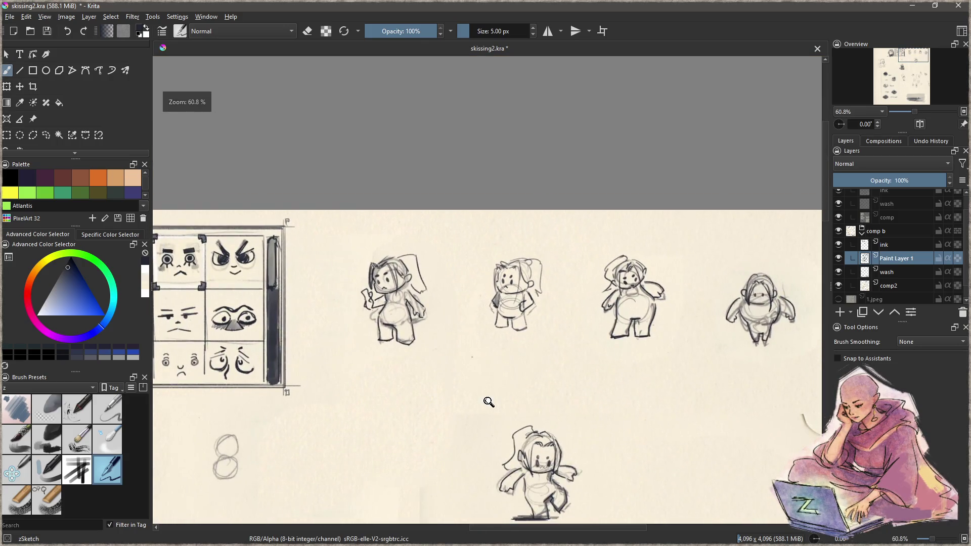
pyautogui.moveTo(500, 392)
pyautogui.mouseDown()
pyautogui.moveTo(481, 301)
pyautogui.moveTo(427, 260)
pyautogui.moveTo(440, 277)
pyautogui.mouseUp()
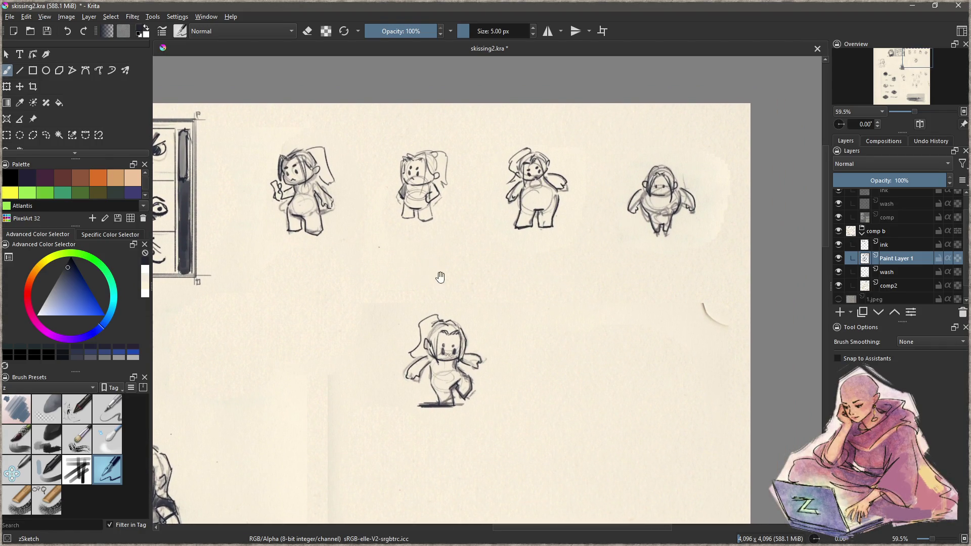
pyautogui.click(899, 245)
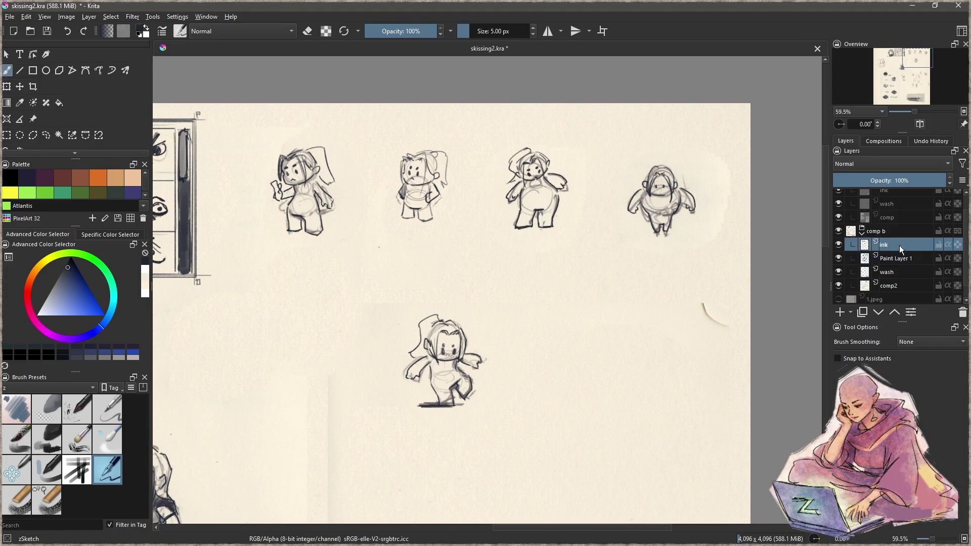
pyautogui.hotkey('ctrl', 'e')
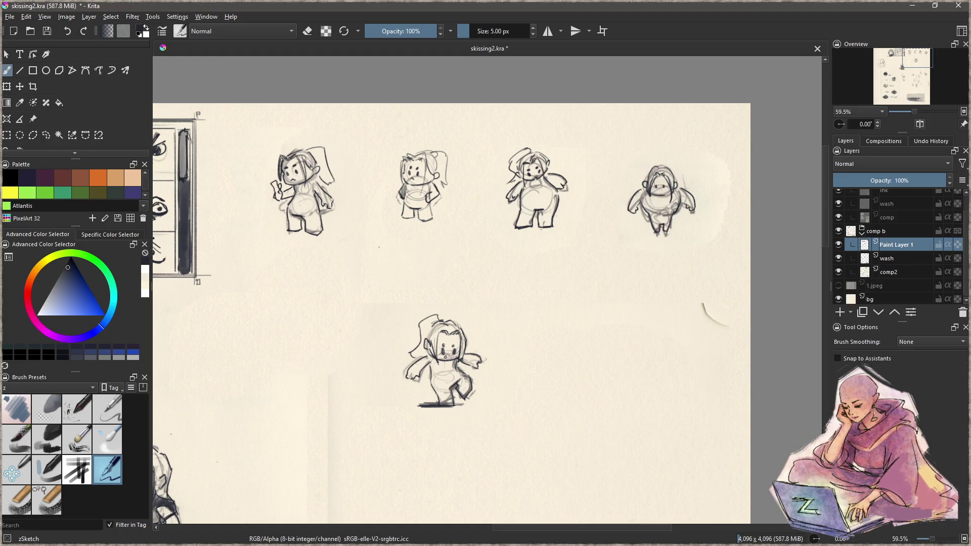
# - Lasso and move the lower standing character, then undo the move and the selection
pyautogui.hotkey('ctrl', 'r')
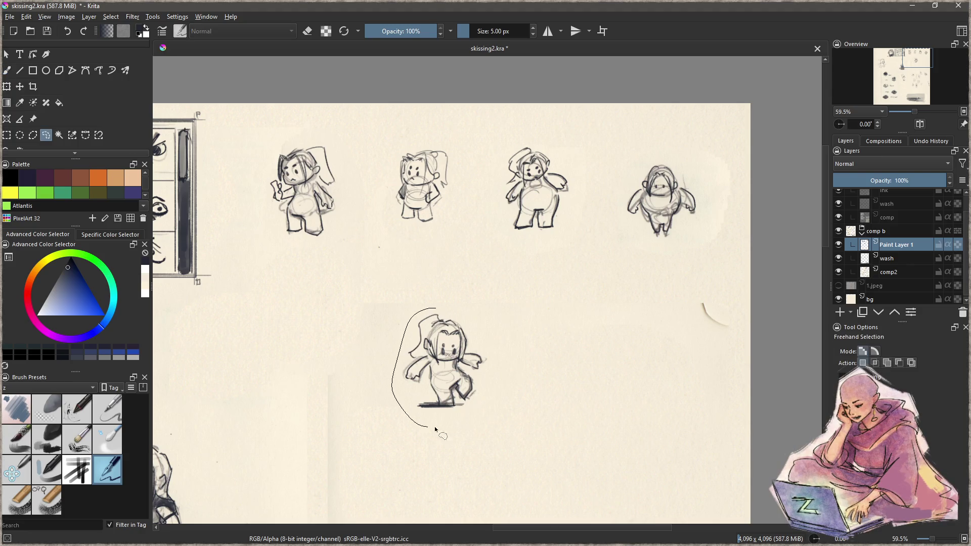
pyautogui.moveTo(450, 312); pyautogui.dragTo(448, 310)
pyautogui.press('t')
pyautogui.moveTo(471, 397); pyautogui.dragTo(501, 347)
pyautogui.hotkey('ctrl', 'z')
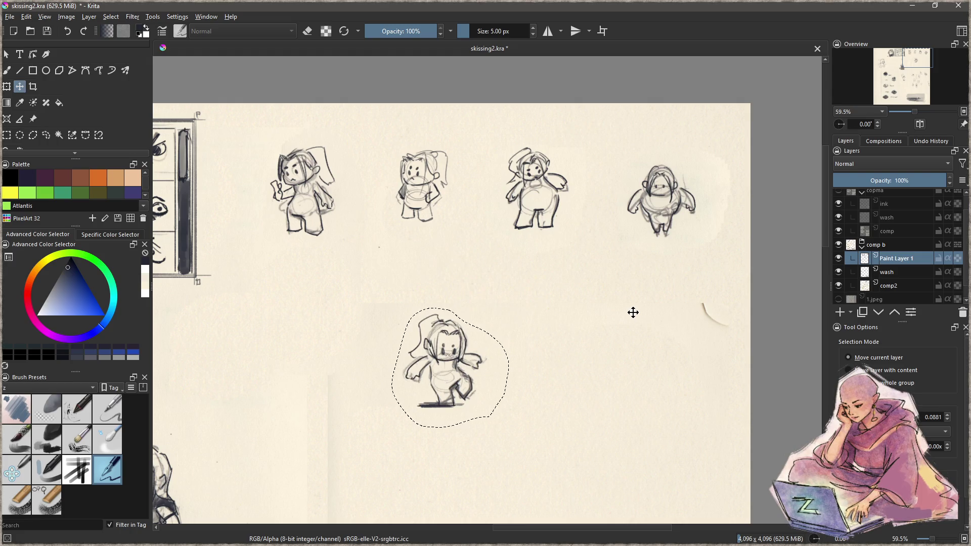
pyautogui.hotkey('ctrl', 'z')
# - Lasso the second top-row character, nudge it slightly down, and deselect
pyautogui.hotkey('ctrl', 'r')
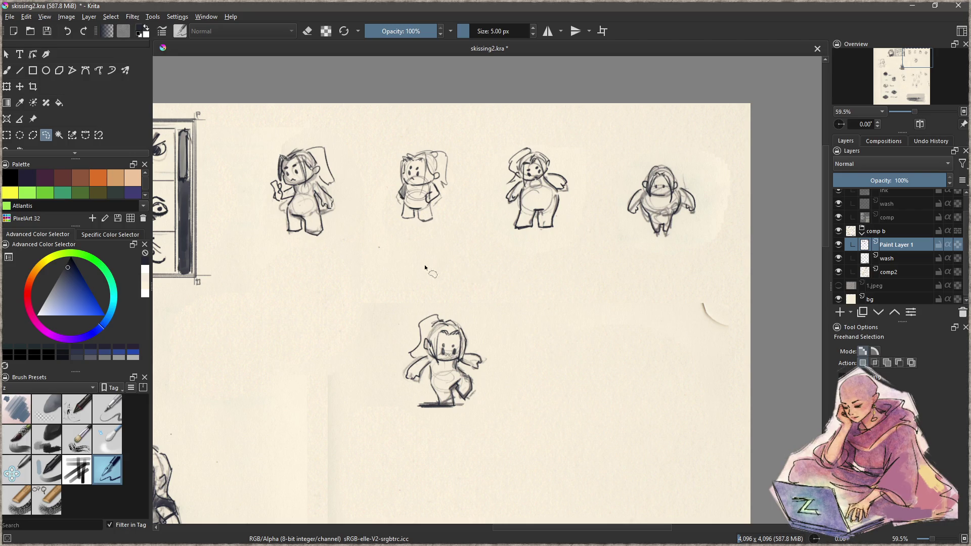
pyautogui.hotkey('ctrl', 'r')
pyautogui.moveTo(253, 137)
pyautogui.mouseDown()
pyautogui.moveTo(720, 283)
pyautogui.moveTo(713, 249)
pyautogui.mouseUp()
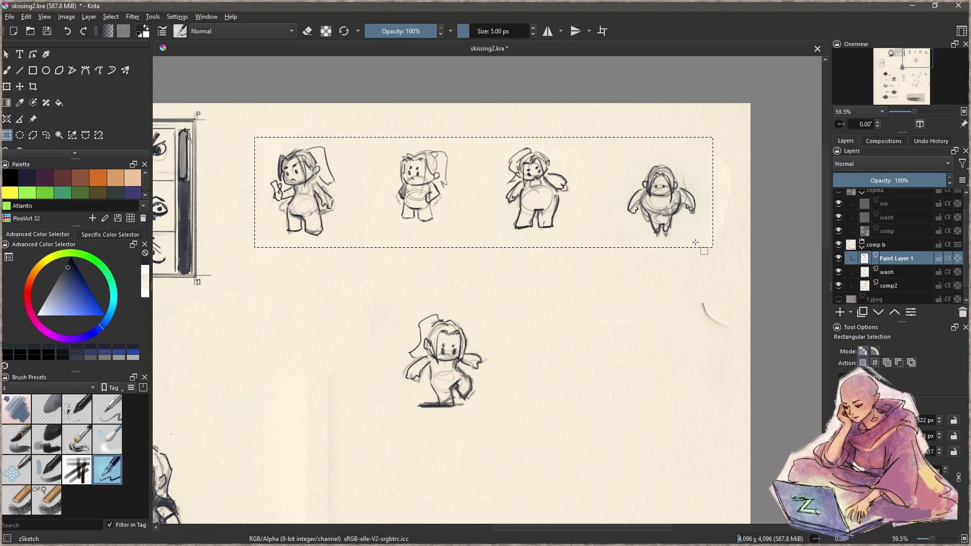
pyautogui.click(690, 238)
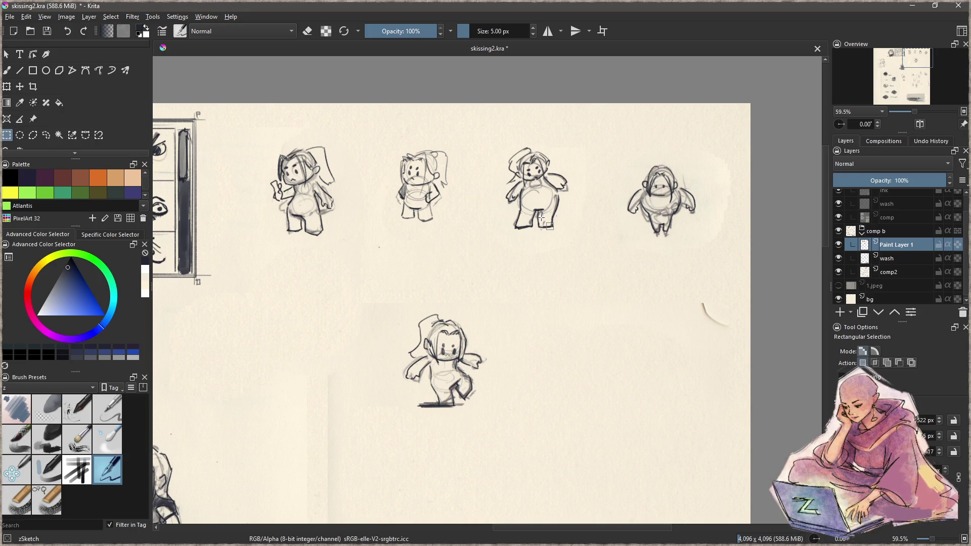
pyautogui.moveTo(419, 127)
pyautogui.mouseDown()
pyautogui.moveTo(367, 175)
pyautogui.moveTo(423, 126)
pyautogui.mouseUp()
pyautogui.press('t')
pyautogui.moveTo(431, 210); pyautogui.dragTo(431, 225)
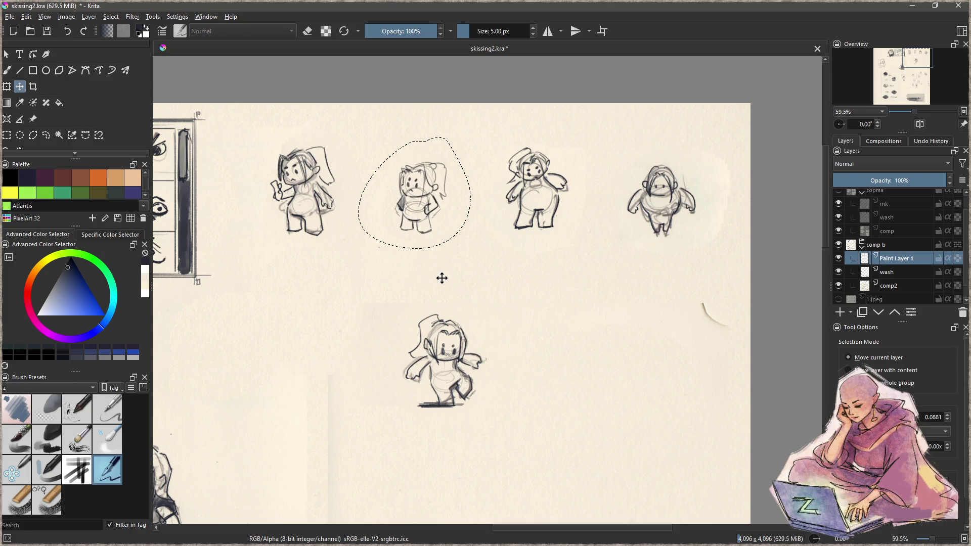
pyautogui.hotkey('ctrl', 'shift', 'a')
pyautogui.scroll(3, 442, 243)
pyautogui.moveTo(485, 182)
pyautogui.mouseDown()
pyautogui.moveTo(505, 279)
pyautogui.moveTo(537, 283)
pyautogui.mouseUp()
# - On the wash layer with a soft charcoal brush, shade the middle figure and its foot shadow
pyautogui.press('b')
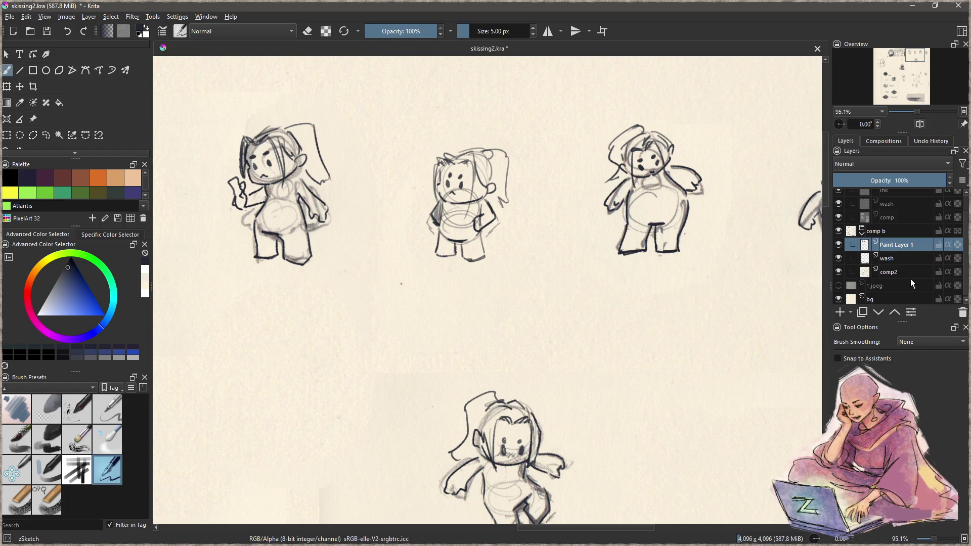
pyautogui.press('pagedown')
pyautogui.click(53, 442)
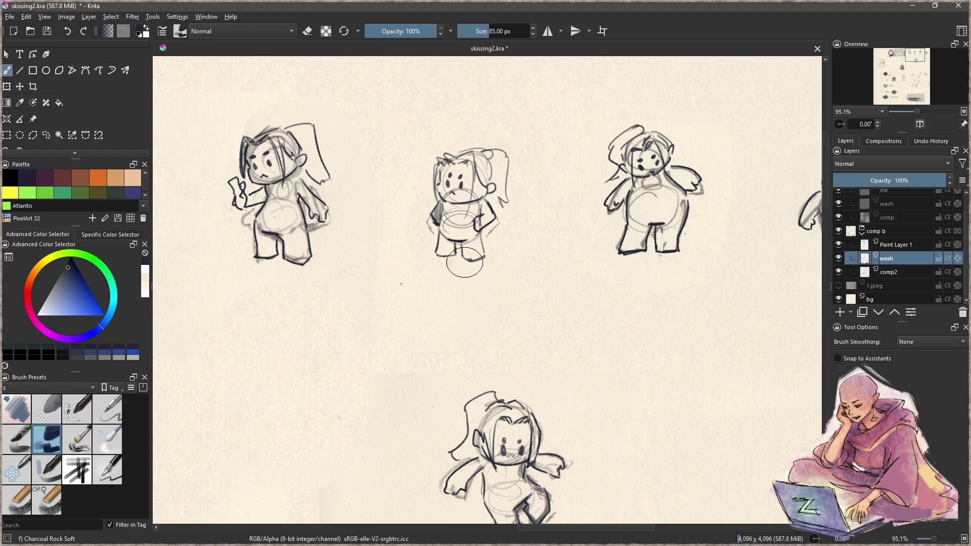
pyautogui.moveTo(480, 251)
pyautogui.mouseDown()
pyautogui.moveTo(498, 255)
pyautogui.moveTo(422, 255)
pyautogui.moveTo(455, 260)
pyautogui.mouseUp()
pyautogui.moveTo(446, 208)
pyautogui.mouseDown()
pyautogui.moveTo(446, 237)
pyautogui.moveTo(458, 238)
pyautogui.moveTo(444, 249)
pyautogui.moveTo(458, 240)
pyautogui.moveTo(473, 261)
pyautogui.moveTo(480, 210)
pyautogui.moveTo(447, 197)
pyautogui.moveTo(445, 174)
pyautogui.moveTo(478, 219)
pyautogui.mouseUp()
pyautogui.moveTo(508, 210)
pyautogui.mouseDown()
pyautogui.moveTo(521, 222)
pyautogui.moveTo(511, 202)
pyautogui.moveTo(532, 237)
pyautogui.mouseUp()
pyautogui.hotkey('ctrl', 'z')
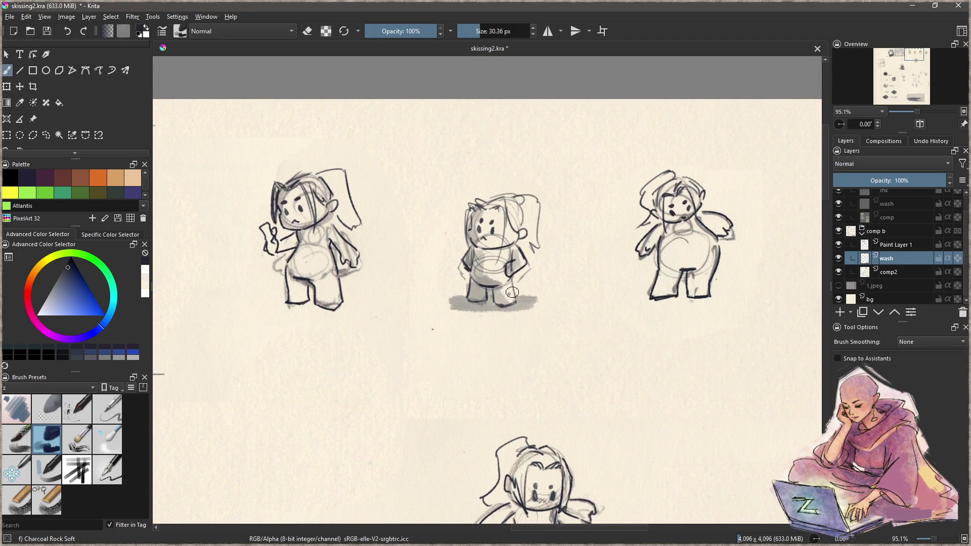
# - Add grey foot shadows and body shading to the left, middle and right figures
pyautogui.moveTo(431, 316); pyautogui.dragTo(490, 302)
pyautogui.moveTo(408, 291)
pyautogui.mouseDown()
pyautogui.moveTo(333, 289)
pyautogui.moveTo(367, 298)
pyautogui.moveTo(351, 251)
pyautogui.moveTo(359, 232)
pyautogui.moveTo(331, 233)
pyautogui.moveTo(399, 235)
pyautogui.mouseUp()
pyautogui.hotkey('ctrl', 'z')
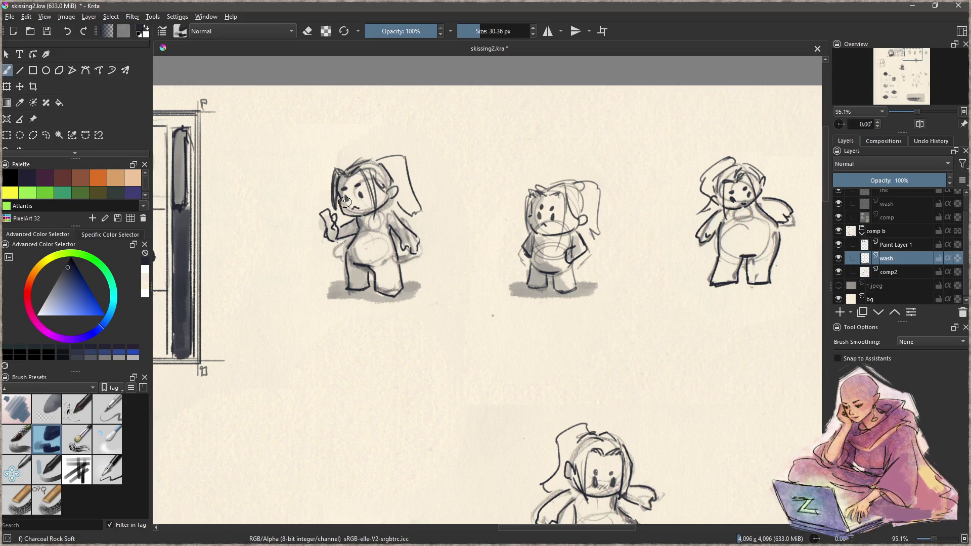
pyautogui.moveTo(583, 267)
pyautogui.mouseDown()
pyautogui.moveTo(466, 297)
pyautogui.moveTo(304, 318)
pyautogui.mouseUp()
pyautogui.moveTo(458, 326)
pyautogui.mouseDown()
pyautogui.moveTo(446, 326)
pyautogui.moveTo(478, 311)
pyautogui.moveTo(478, 323)
pyautogui.moveTo(457, 304)
pyautogui.moveTo(480, 301)
pyautogui.moveTo(450, 295)
pyautogui.moveTo(445, 266)
pyautogui.moveTo(430, 288)
pyautogui.moveTo(470, 311)
pyautogui.moveTo(473, 331)
pyautogui.mouseUp()
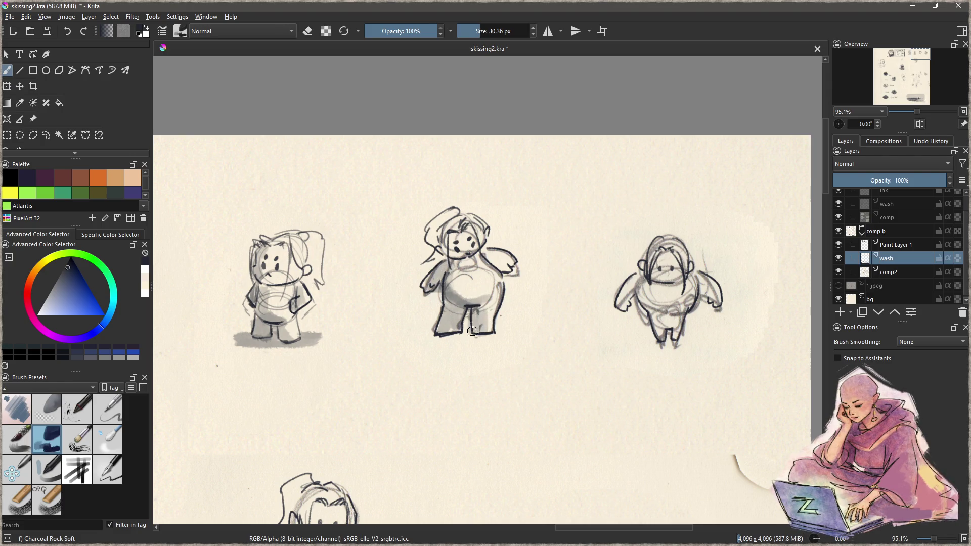
pyautogui.moveTo(472, 258)
pyautogui.mouseDown()
pyautogui.moveTo(447, 253)
pyautogui.moveTo(448, 228)
pyautogui.moveTo(437, 225)
pyautogui.mouseUp()
pyautogui.moveTo(481, 302); pyautogui.dragTo(359, 277)
pyautogui.moveTo(534, 293)
pyautogui.mouseDown()
pyautogui.moveTo(521, 273)
pyautogui.moveTo(536, 288)
pyautogui.moveTo(540, 318)
pyautogui.moveTo(540, 299)
pyautogui.moveTo(509, 260)
pyautogui.moveTo(530, 300)
pyautogui.mouseUp()
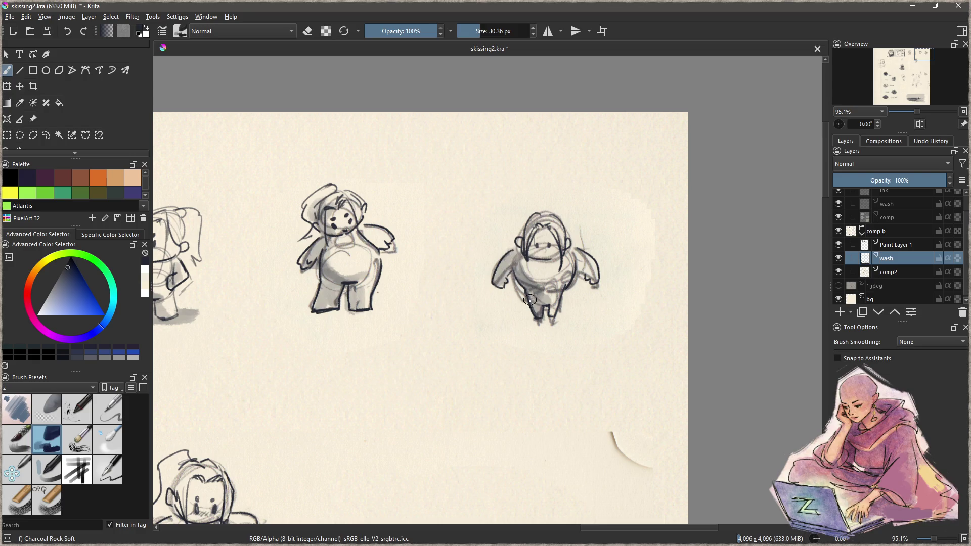
pyautogui.moveTo(366, 317)
pyautogui.mouseDown()
pyautogui.moveTo(299, 308)
pyautogui.moveTo(377, 311)
pyautogui.moveTo(303, 316)
pyautogui.moveTo(367, 321)
pyautogui.mouseUp()
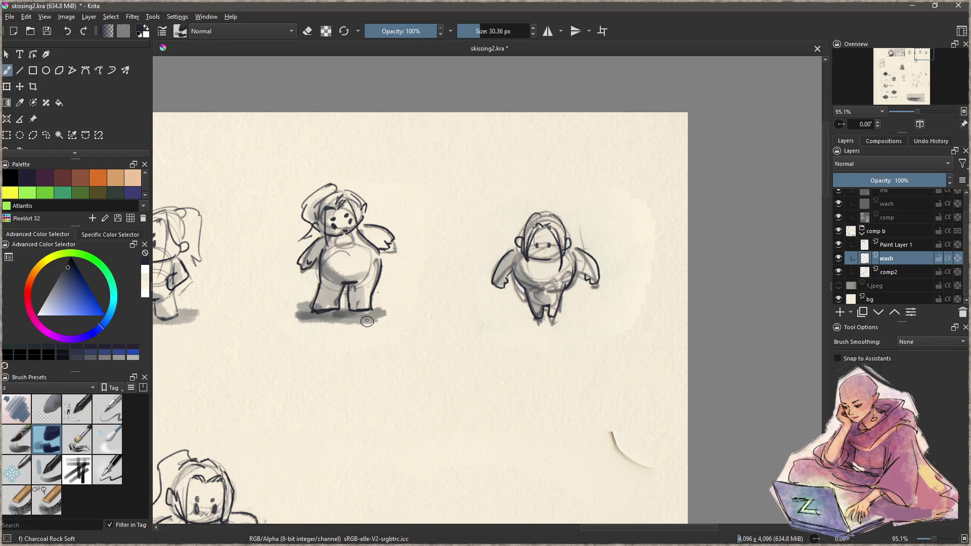
pyautogui.moveTo(523, 316)
pyautogui.mouseDown()
pyautogui.moveTo(537, 326)
pyautogui.moveTo(576, 316)
pyautogui.moveTo(530, 324)
pyautogui.mouseUp()
# - Wash grey over the kicking figure's head, torso side and standing leg
pyautogui.moveTo(535, 276)
pyautogui.mouseDown()
pyautogui.moveTo(540, 231)
pyautogui.moveTo(573, 250)
pyautogui.moveTo(481, 373)
pyautogui.moveTo(488, 329)
pyautogui.moveTo(470, 283)
pyautogui.moveTo(446, 354)
pyautogui.moveTo(400, 383)
pyautogui.moveTo(510, 385)
pyautogui.moveTo(506, 371)
pyautogui.mouseUp()
pyautogui.moveTo(443, 291)
pyautogui.mouseDown()
pyautogui.moveTo(463, 369)
pyautogui.moveTo(481, 374)
pyautogui.moveTo(488, 360)
pyautogui.moveTo(508, 362)
pyautogui.moveTo(501, 343)
pyautogui.moveTo(506, 369)
pyautogui.mouseUp()
pyautogui.hotkey('ctrl', 'z')
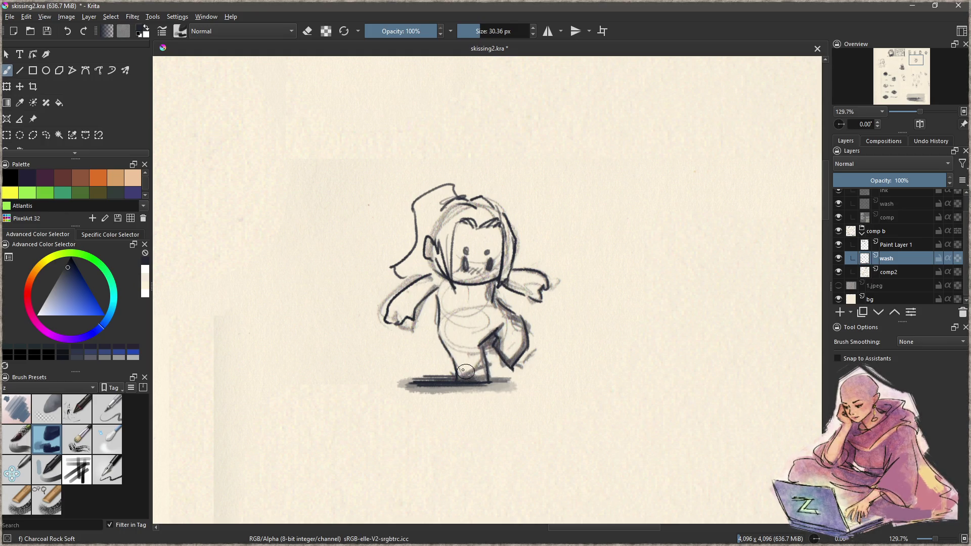
pyautogui.moveTo(438, 300)
pyautogui.mouseDown()
pyautogui.moveTo(459, 365)
pyautogui.moveTo(458, 357)
pyautogui.moveTo(477, 363)
pyautogui.moveTo(480, 385)
pyautogui.moveTo(466, 369)
pyautogui.moveTo(471, 359)
pyautogui.mouseUp()
pyautogui.hotkey('ctrl', 'z')
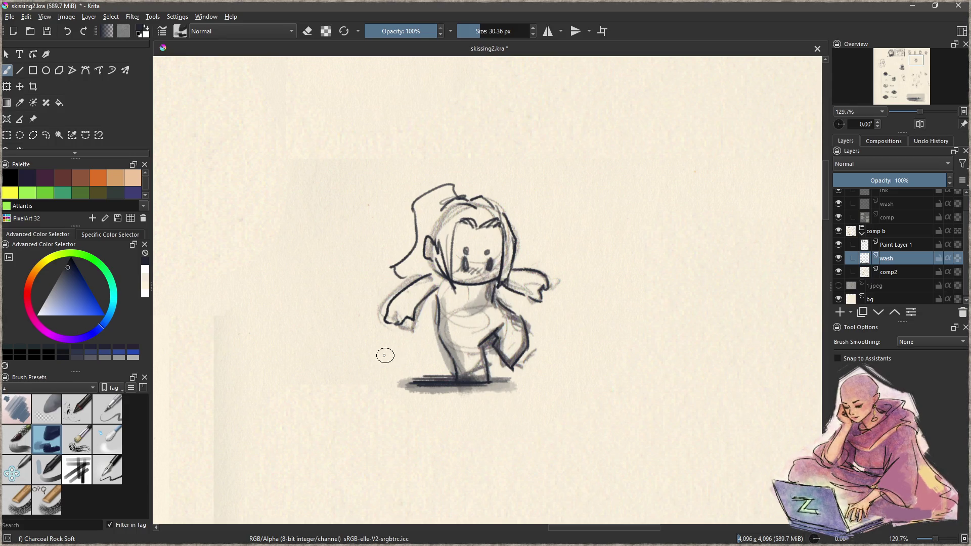
# - With a smaller brush, darken the belly, leg, arm, torso and chin outlines
pyautogui.press('[')
pyautogui.press('[')
pyautogui.press('[')
pyautogui.moveTo(487, 300); pyautogui.dragTo(465, 307)
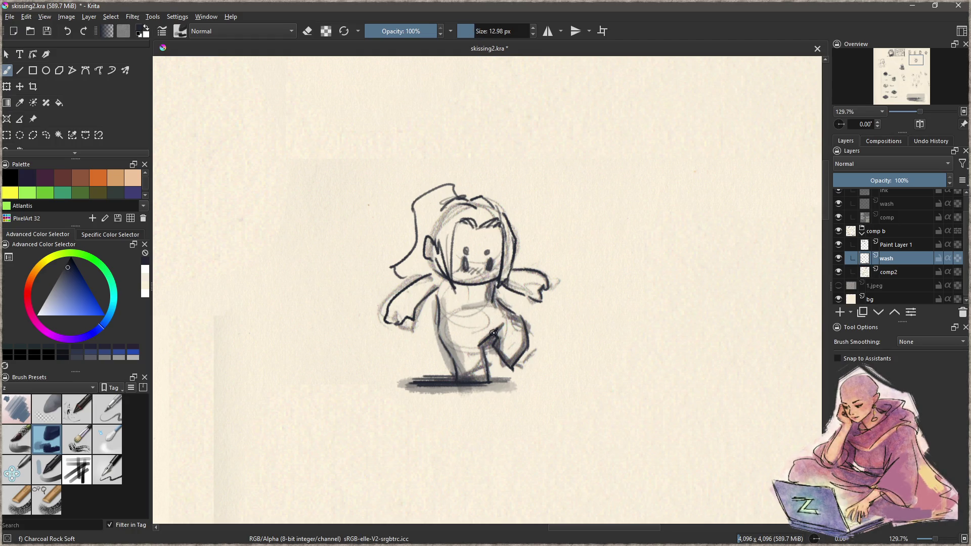
pyautogui.moveTo(489, 338); pyautogui.dragTo(498, 329)
pyautogui.moveTo(504, 282); pyautogui.dragTo(519, 294)
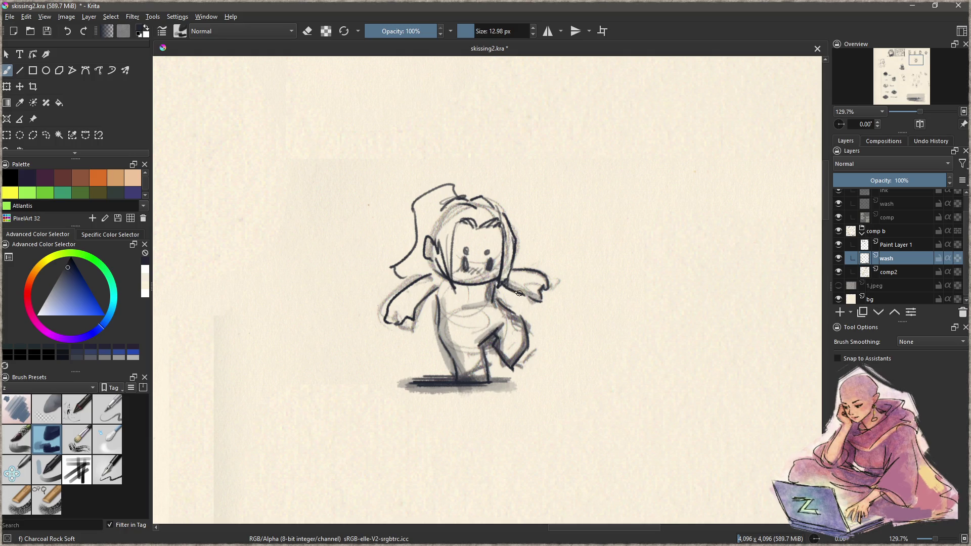
pyautogui.moveTo(440, 290); pyautogui.dragTo(401, 329)
pyautogui.moveTo(435, 270)
pyautogui.mouseDown()
pyautogui.moveTo(473, 278)
pyautogui.moveTo(458, 373)
pyautogui.moveTo(472, 354)
pyautogui.moveTo(474, 406)
pyautogui.moveTo(438, 416)
pyautogui.mouseUp()
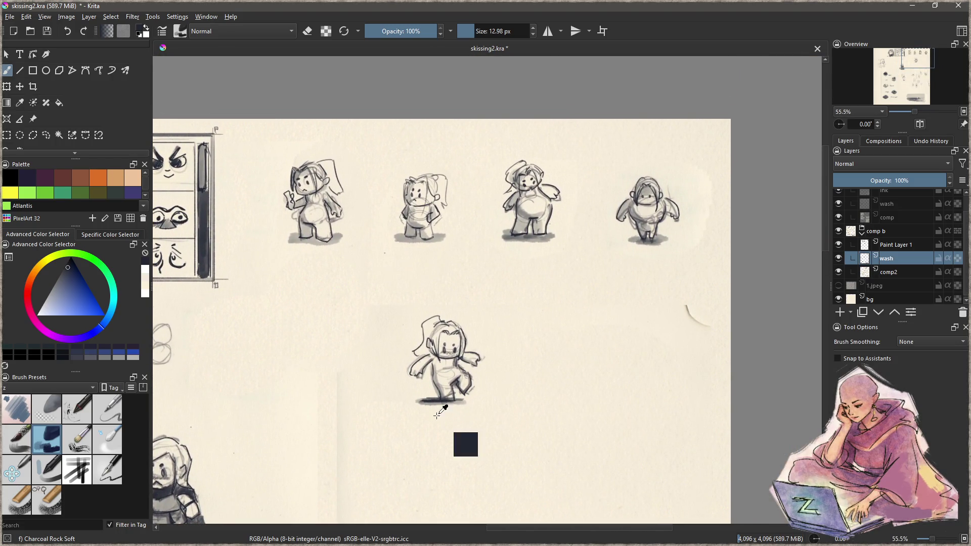
# - Export the selected row of four sketches as kroppsfasong.png
pyautogui.hotkey('ctrl', 'r')
pyautogui.moveTo(272, 147)
pyautogui.mouseDown()
pyautogui.moveTo(661, 278)
pyautogui.moveTo(701, 264)
pyautogui.mouseUp()
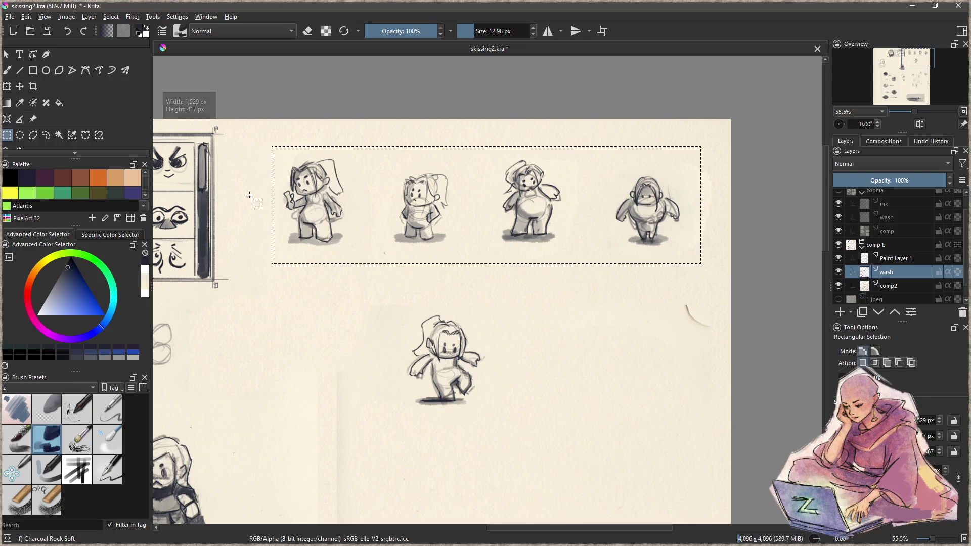
pyautogui.click(10, 16)
pyautogui.click(30, 125)
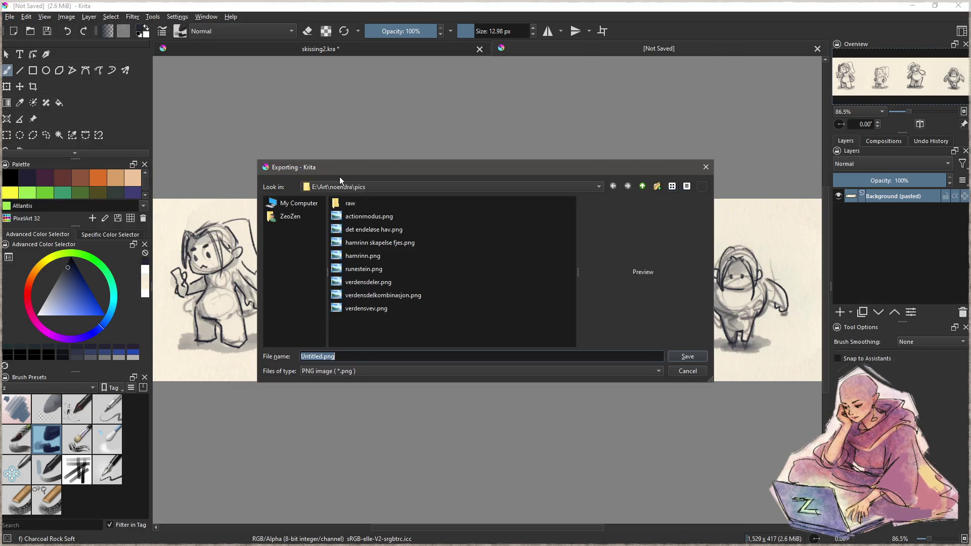
pyautogui.write('kroppe')
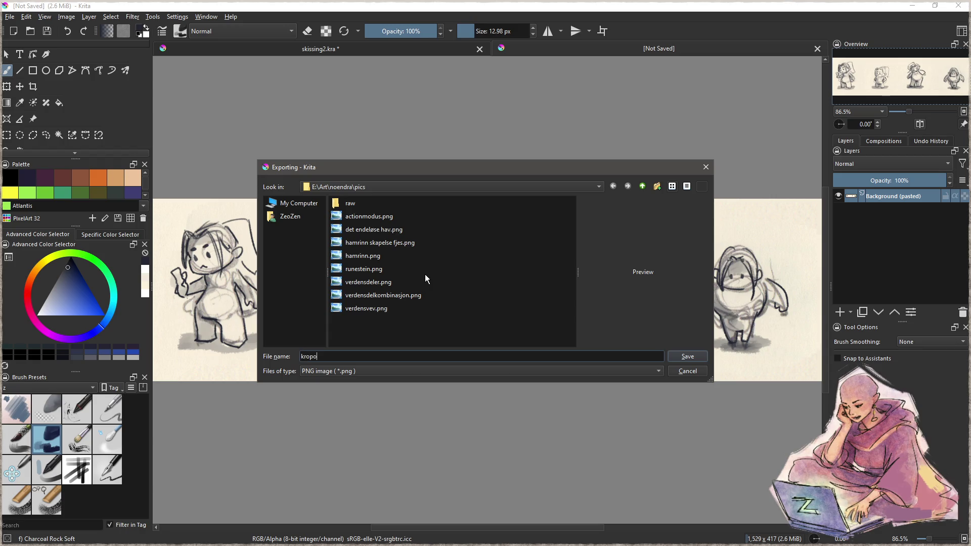
pyautogui.press('BackSpace')
pyautogui.press('BackSpace')
pyautogui.write('pstyp')
pyautogui.press('BackSpace')
pyautogui.press('BackSpace')
pyautogui.press('BackSpace')
pyautogui.write('fasong')
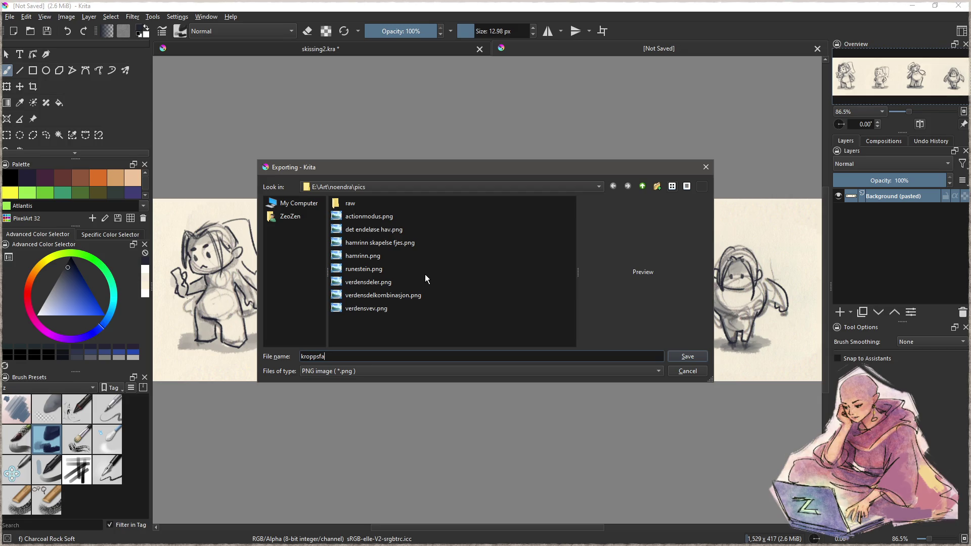
pyautogui.press('Return')
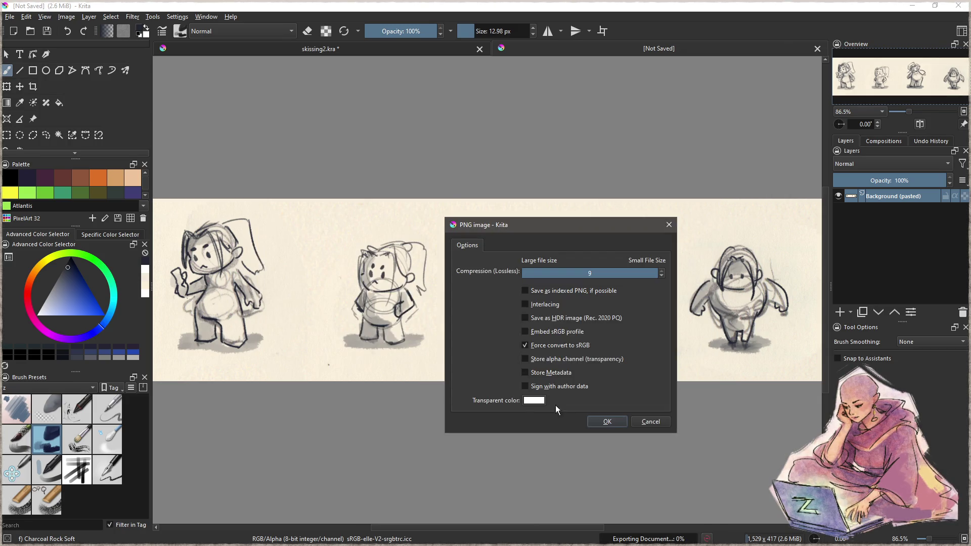
pyautogui.click(607, 422)
pyautogui.hotkey('ctrl', 'w')
# - Export the lone kicking figure as kroppsfasong2.png
pyautogui.scroll(2, 525, 390)
pyautogui.moveTo(525, 390); pyautogui.dragTo(515, 353)
pyautogui.scroll(1, 464, 324)
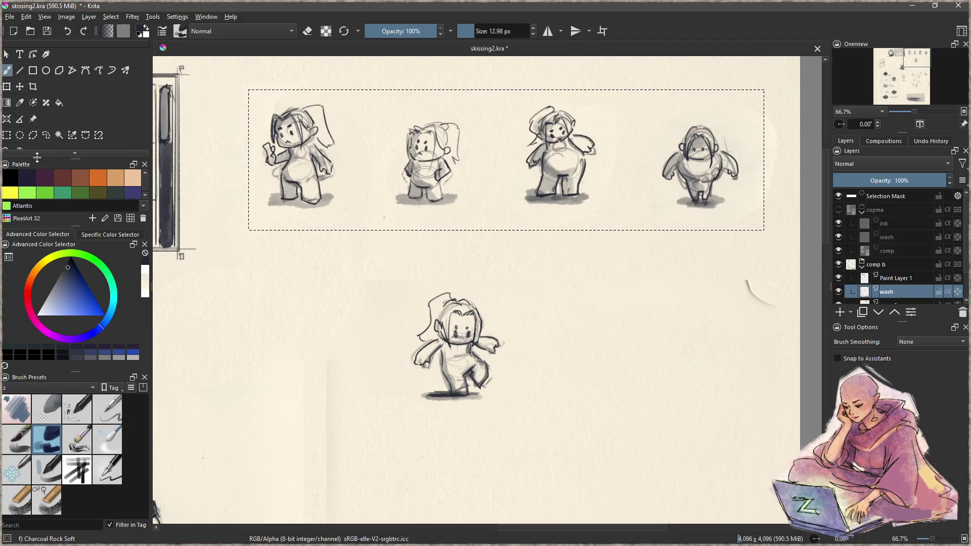
pyautogui.click(7, 135)
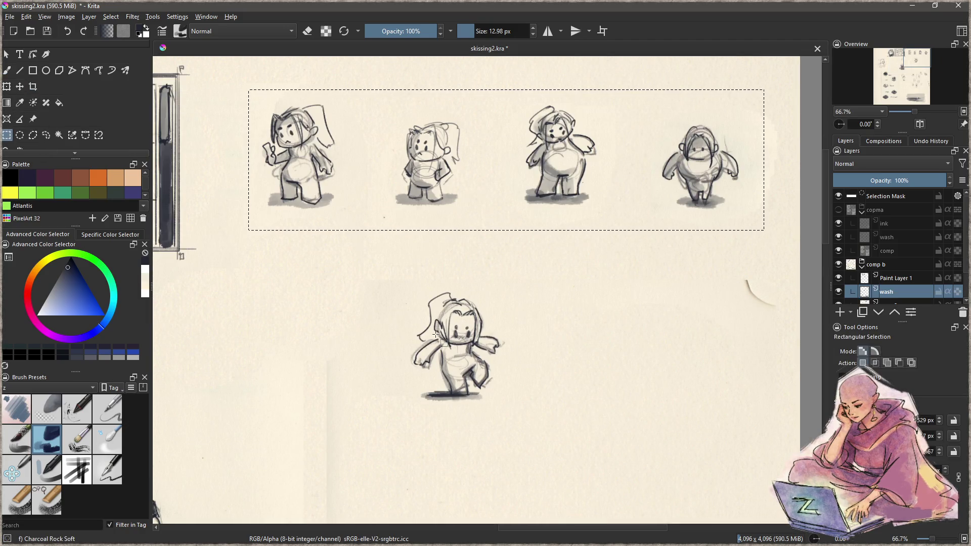
pyautogui.moveTo(396, 281); pyautogui.dragTo(522, 413)
pyautogui.click(11, 16)
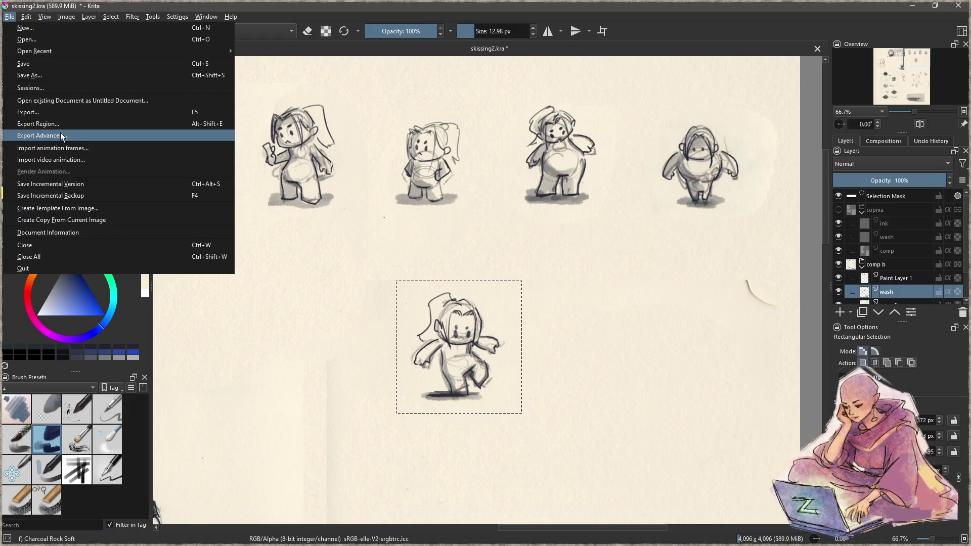
pyautogui.click(76, 123)
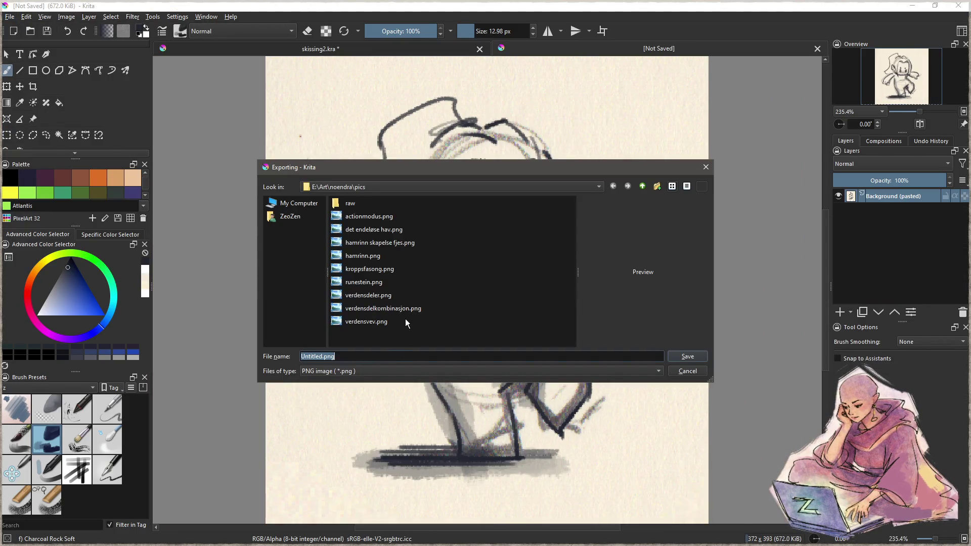
pyautogui.write('kroppsfaso')
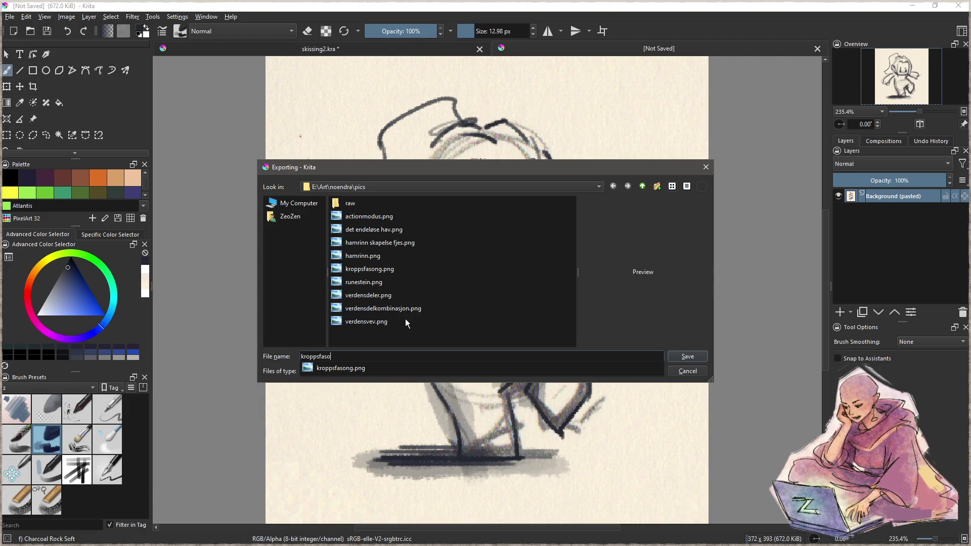
pyautogui.write('ng2')
pyautogui.press('Return')
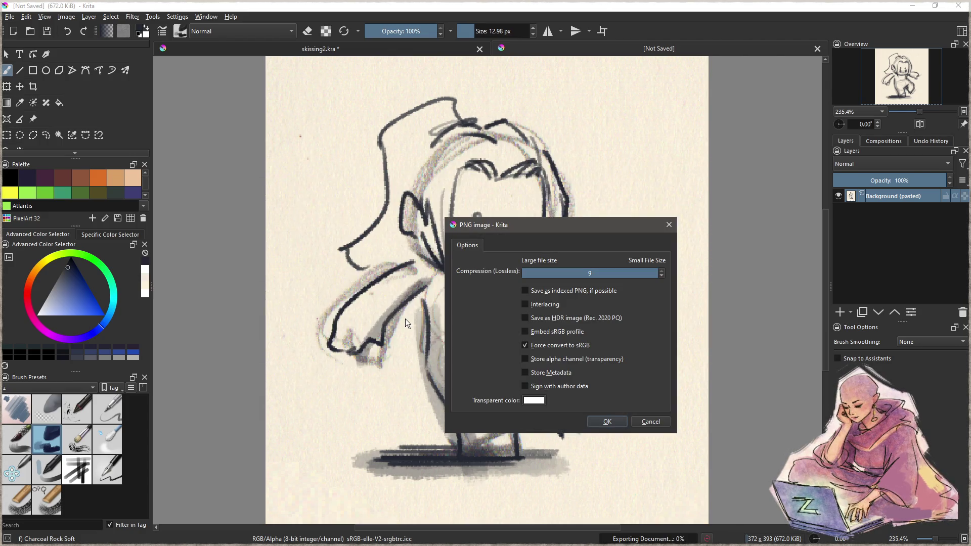
pyautogui.click(590, 421)
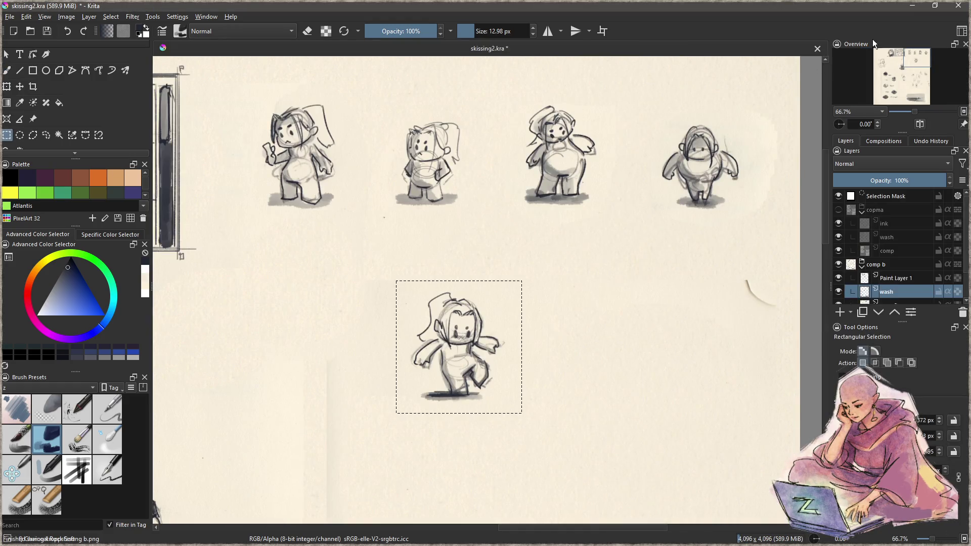
pyautogui.hotkey('alt', 'Tab')
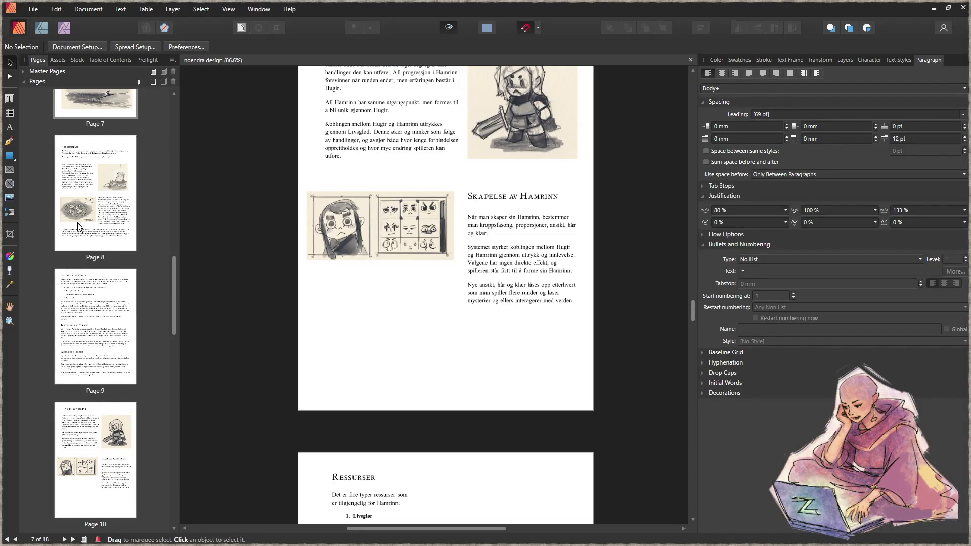
# - Draw a picture frame below the page 10 text and drop the four-sketch PNG into it
pyautogui.click(10, 173)
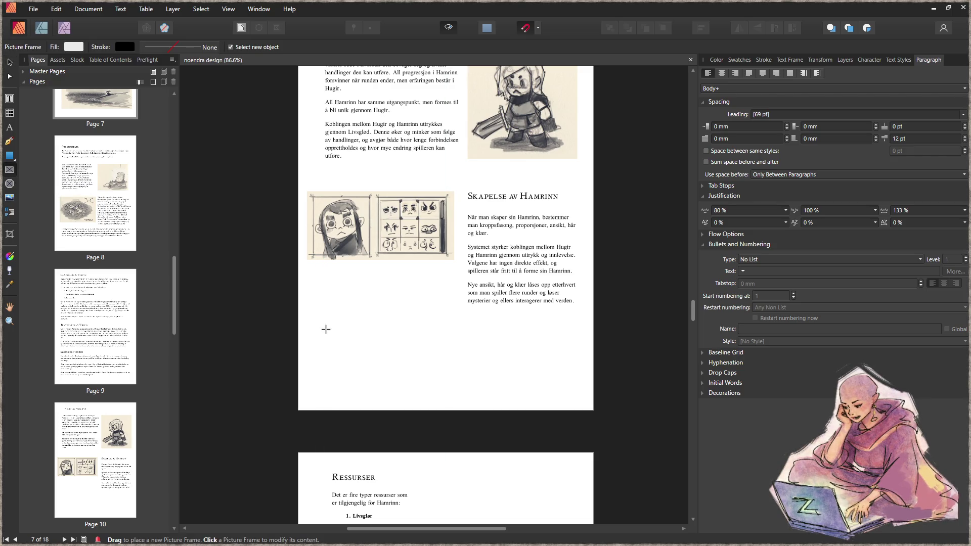
pyautogui.moveTo(340, 317); pyautogui.dragTo(565, 384)
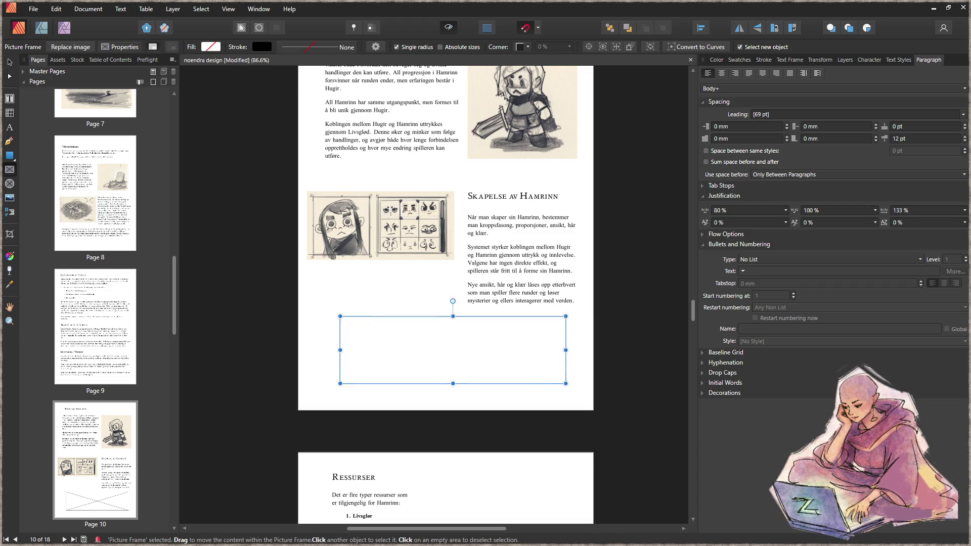
pyautogui.moveTo(28, 322)
pyautogui.mouseDown()
pyautogui.moveTo(477, 357)
pyautogui.moveTo(407, 380)
pyautogui.mouseUp()
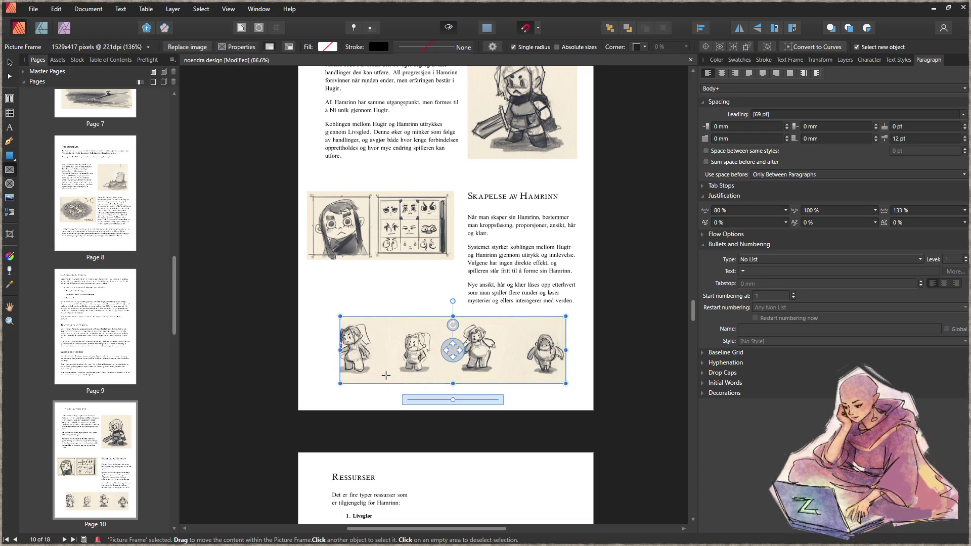
pyautogui.rightClick(396, 349)
pyautogui.moveTo(291, 151)
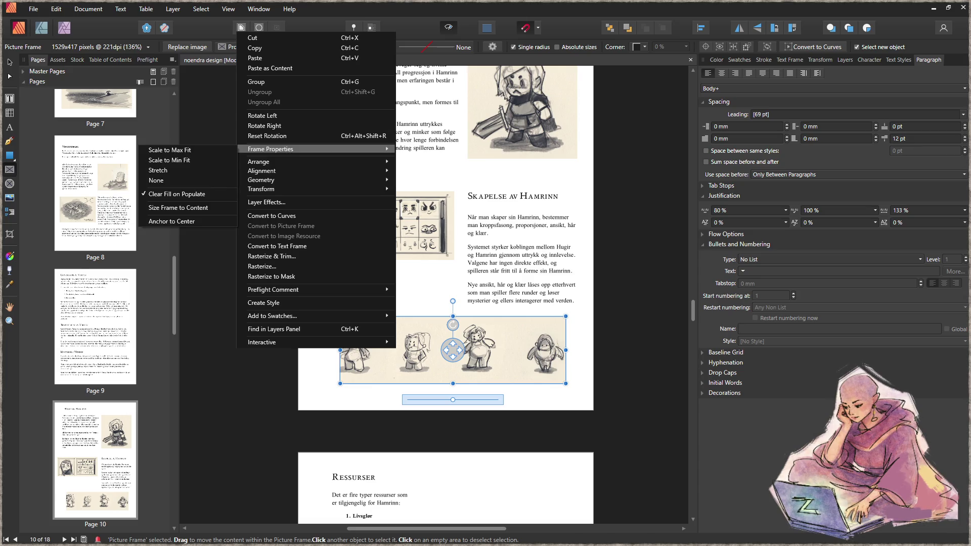
pyautogui.press('Escape')
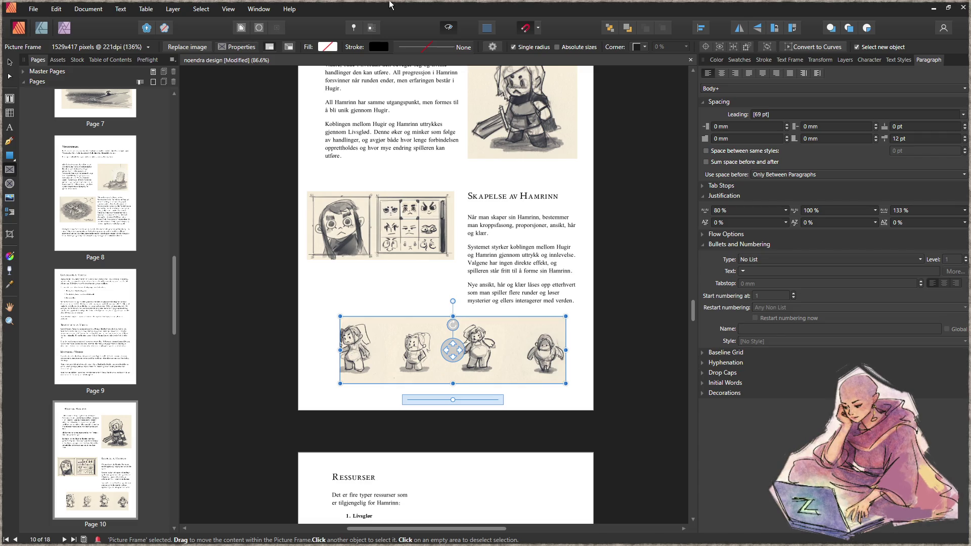
# - Apply Size Frame to Content to the sketch-strip frame, then reselect it
pyautogui.rightClick(405, 354)
pyautogui.moveTo(377, 156)
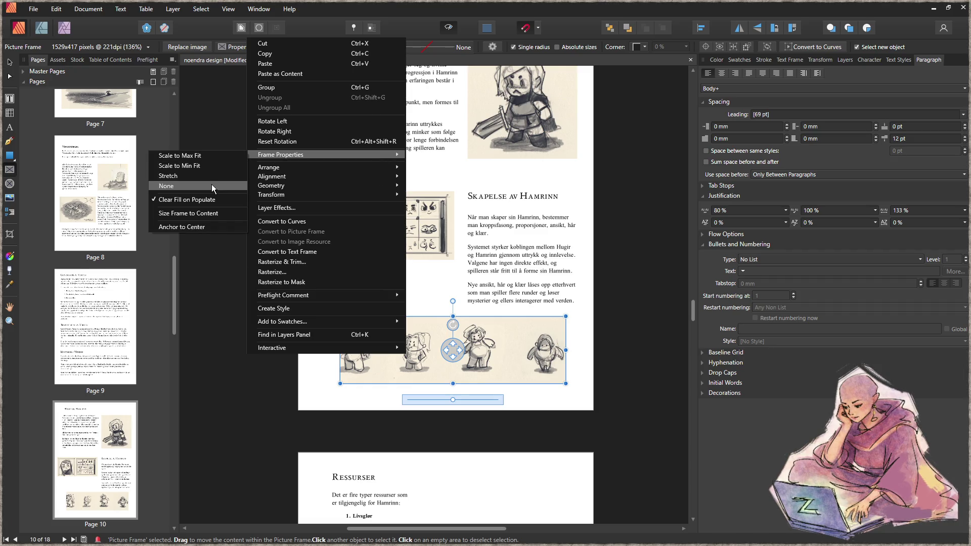
pyautogui.click(204, 218)
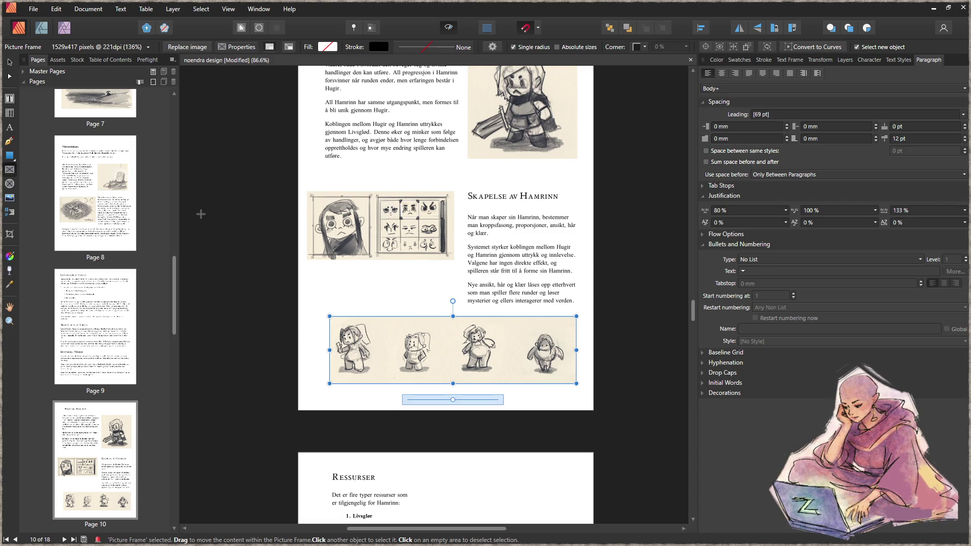
pyautogui.scroll(1, 456, 342)
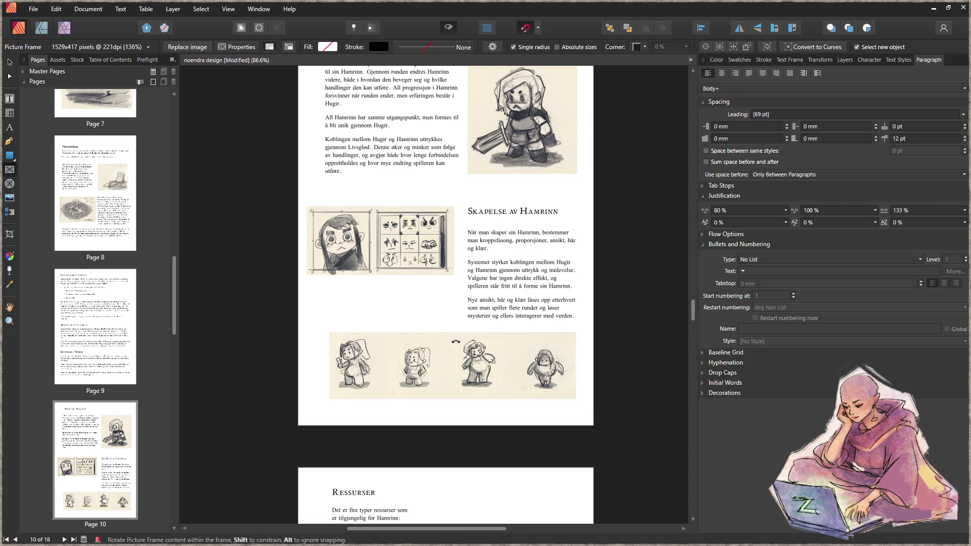
pyautogui.keyDown('ctrl'); pyautogui.scroll(2, 510, 368); pyautogui.keyUp('ctrl')
pyautogui.click(503, 369)
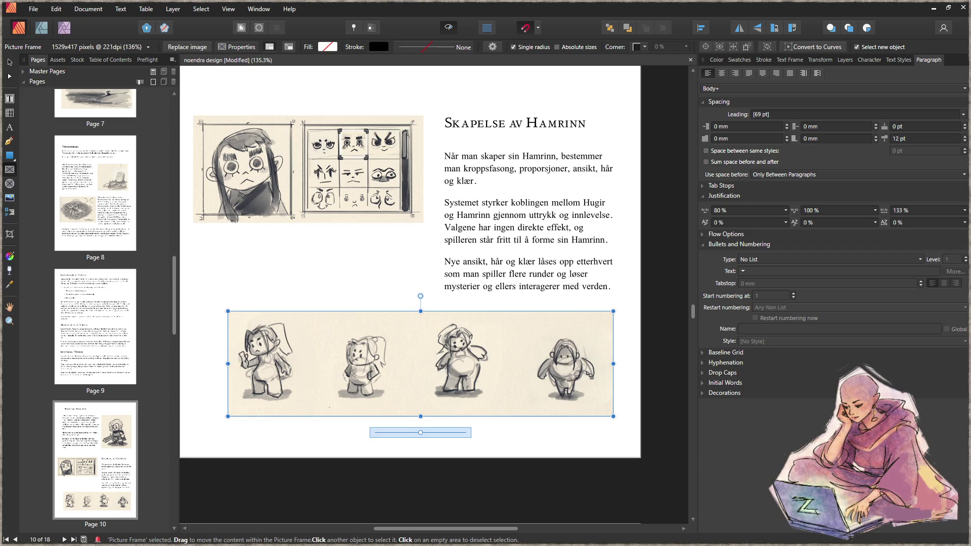
# - Add a small kicking-figure frame, shrink the strip frame, and fit the figure frame to its image
pyautogui.moveTo(244, 233)
pyautogui.mouseDown()
pyautogui.moveTo(326, 291)
pyautogui.moveTo(286, 260)
pyautogui.mouseUp()
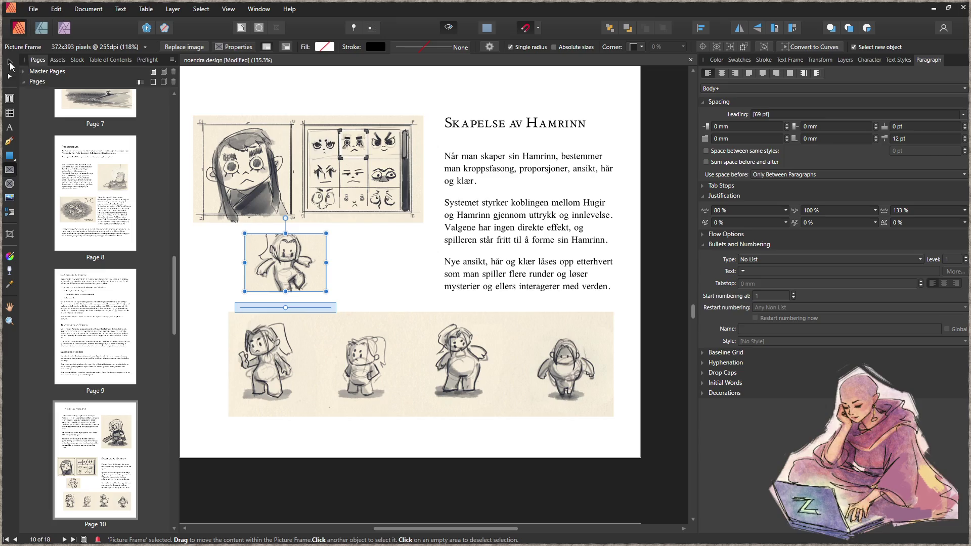
pyautogui.click(10, 62)
pyautogui.click(419, 388)
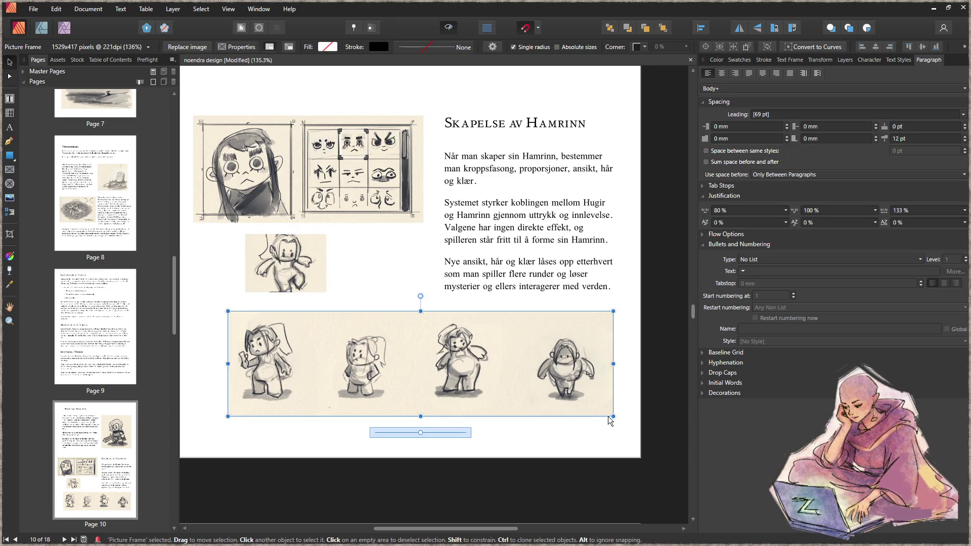
pyautogui.moveTo(613, 416); pyautogui.dragTo(547, 382)
pyautogui.click(266, 258)
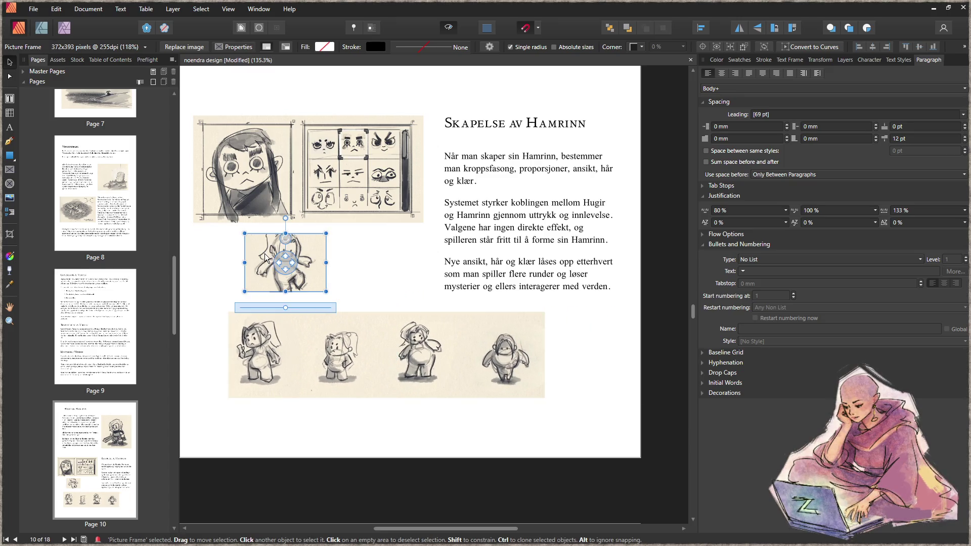
pyautogui.rightClick(266, 258)
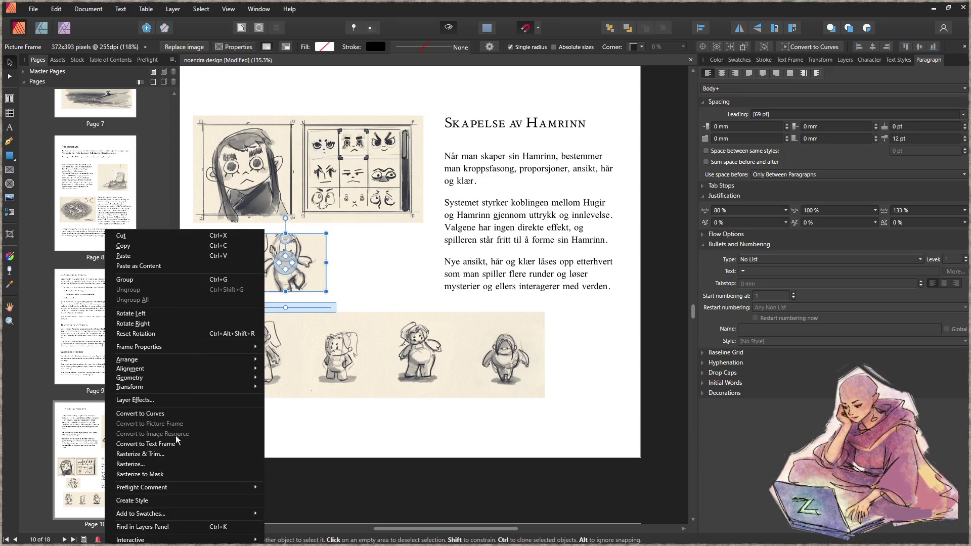
pyautogui.moveTo(186, 347)
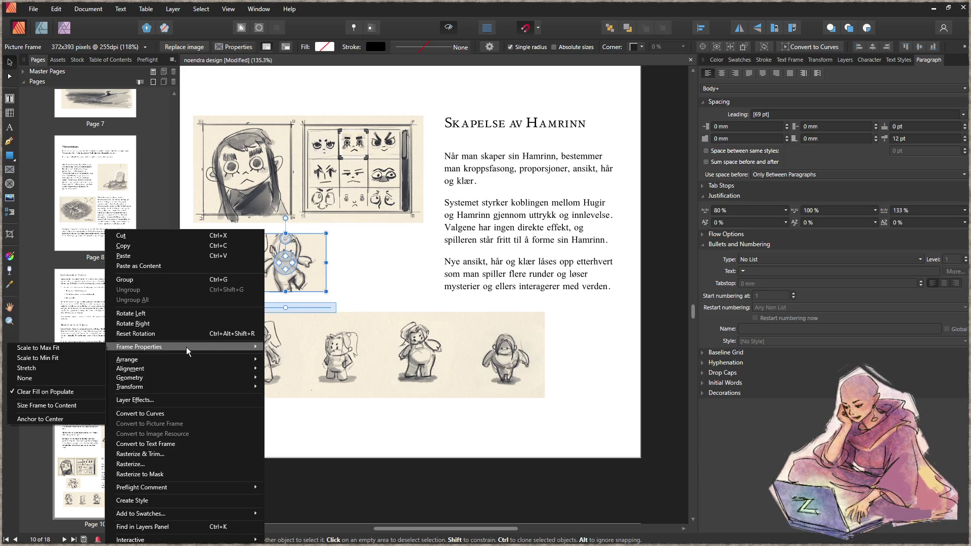
pyautogui.click(64, 407)
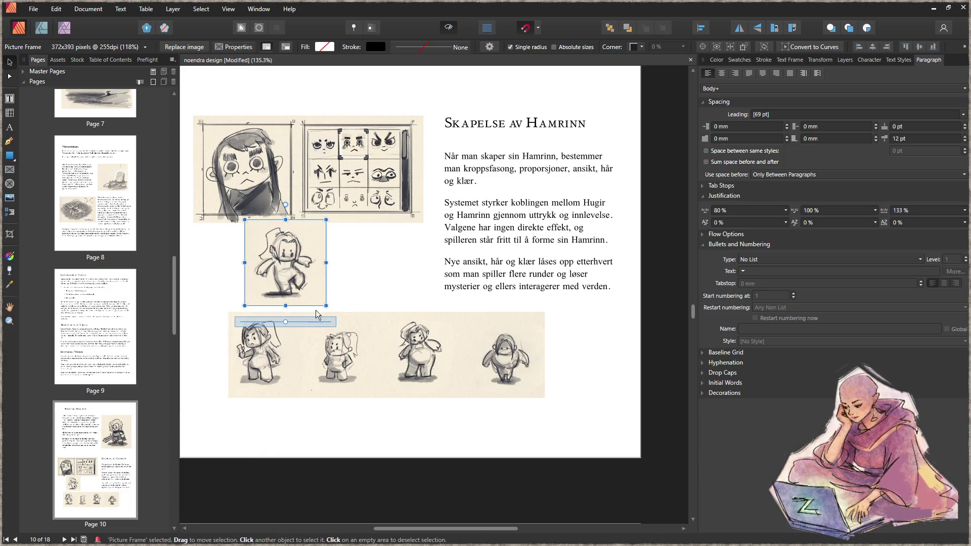
# - Move the kicking figure to the strip's right end and centre both images on the page
pyautogui.moveTo(317, 291)
pyautogui.mouseDown()
pyautogui.moveTo(630, 393)
pyautogui.moveTo(615, 383)
pyautogui.mouseUp()
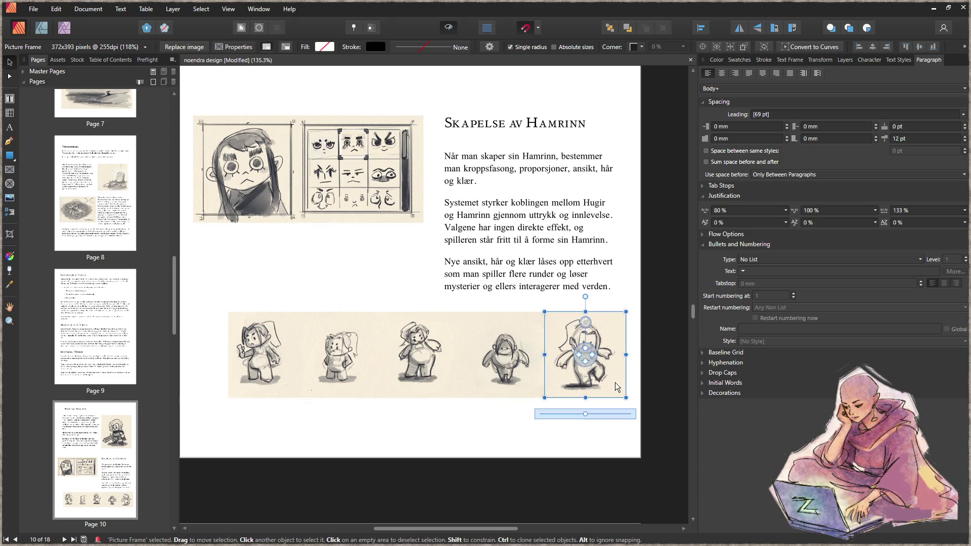
pyautogui.click(438, 433)
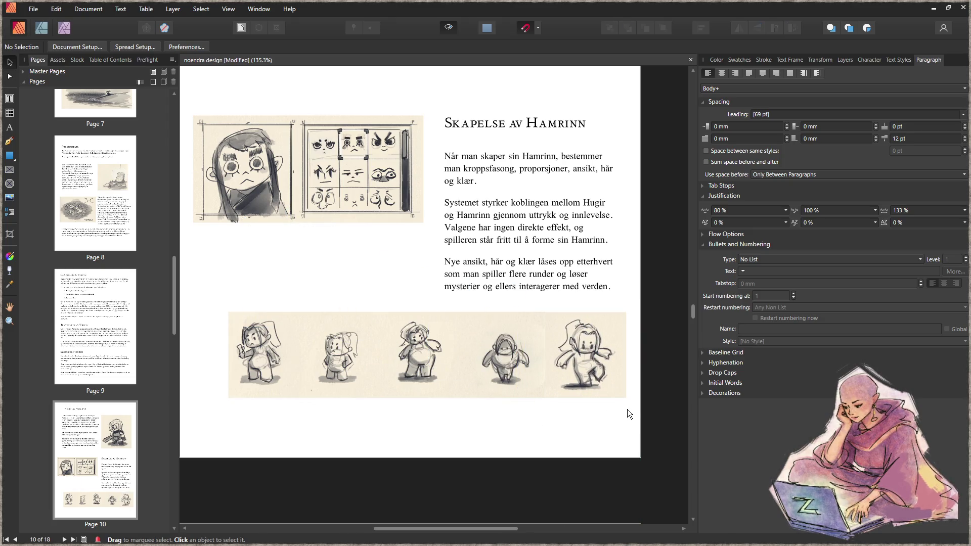
pyautogui.moveTo(630, 411); pyautogui.dragTo(208, 296)
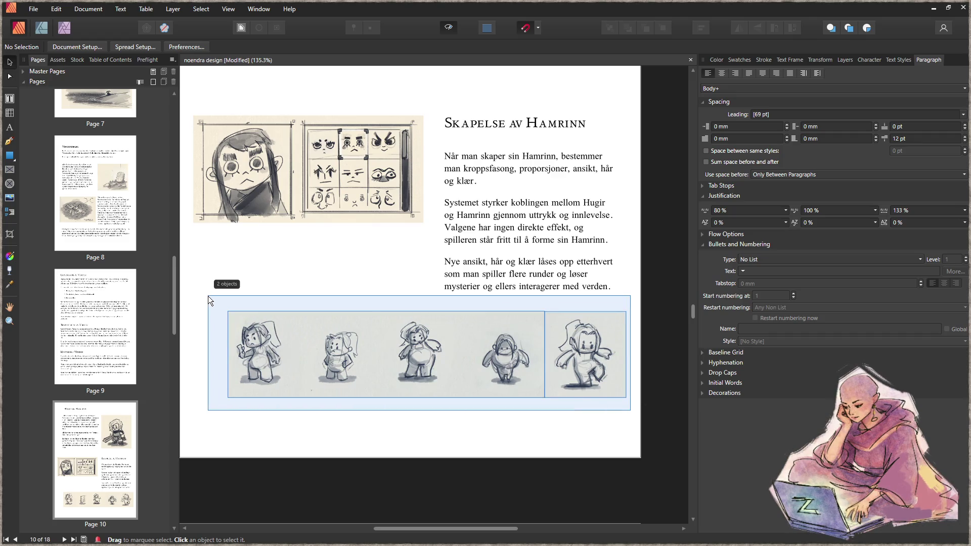
pyautogui.moveTo(470, 368); pyautogui.dragTo(468, 383)
pyautogui.click(479, 432)
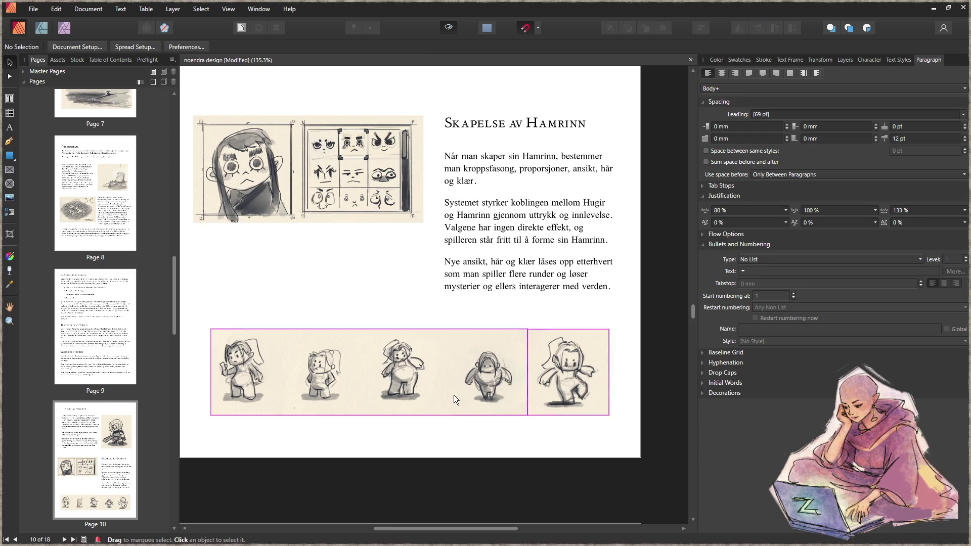
pyautogui.click(435, 392)
pyautogui.moveTo(437, 392); pyautogui.dragTo(438, 383)
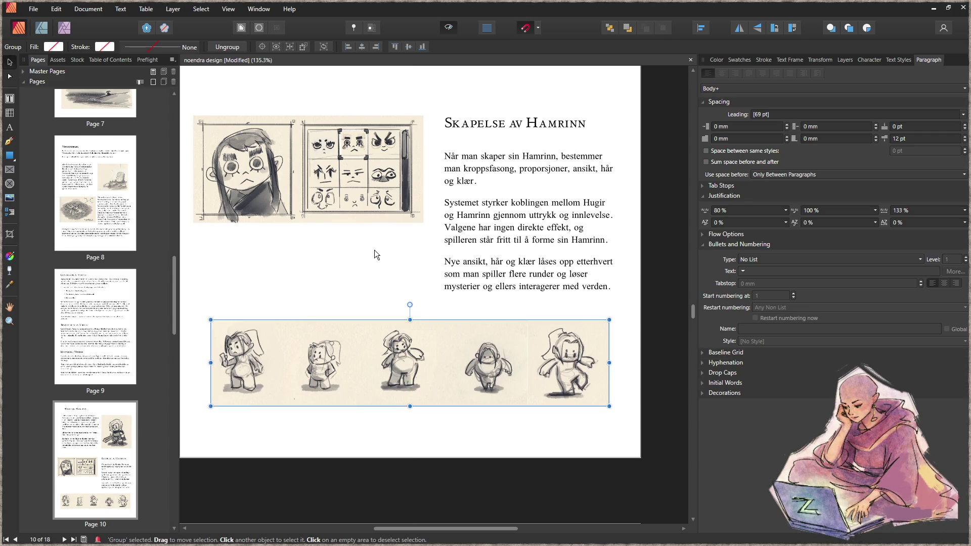
# - Reposition the faces sketch beside the body text
pyautogui.click(342, 262)
pyautogui.moveTo(318, 216); pyautogui.dragTo(339, 304)
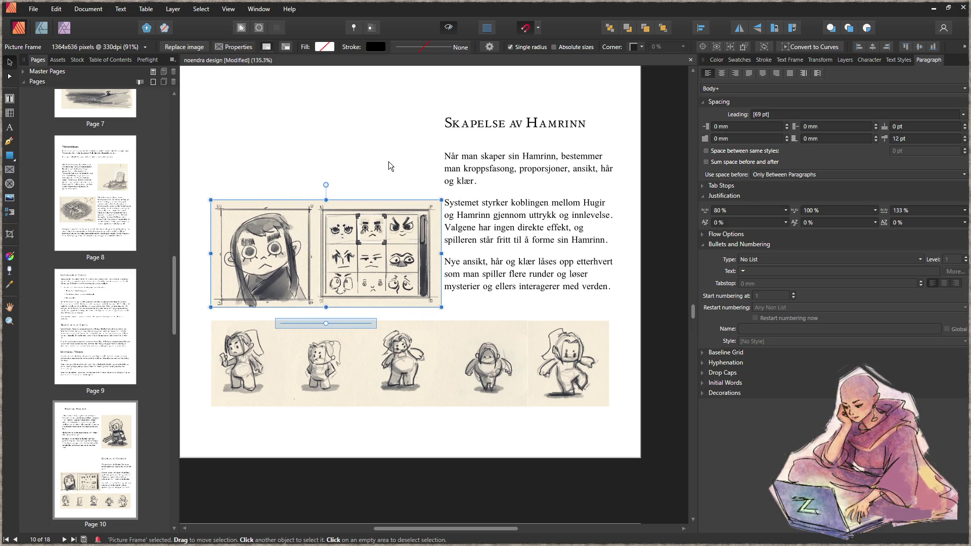
pyautogui.scroll(2, 357, 203)
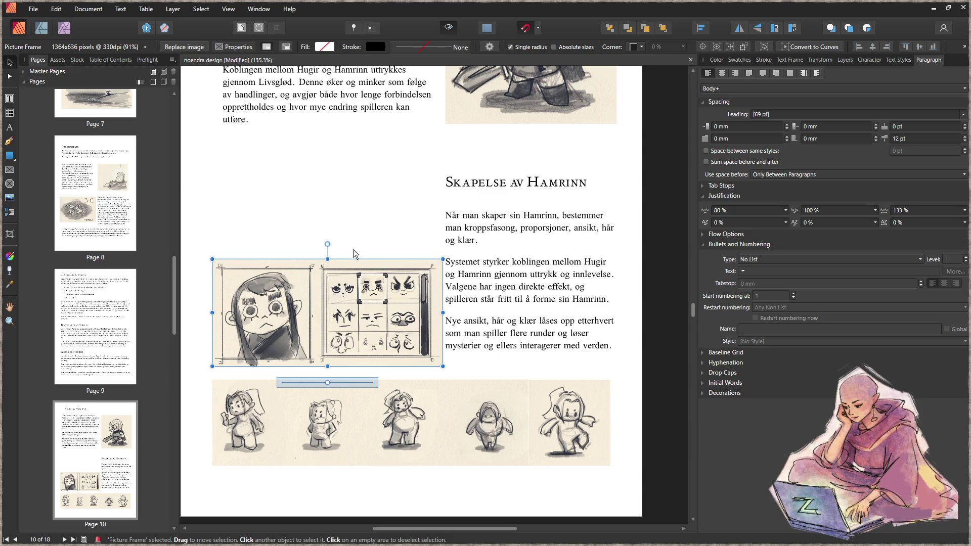
pyautogui.moveTo(414, 332); pyautogui.dragTo(406, 228)
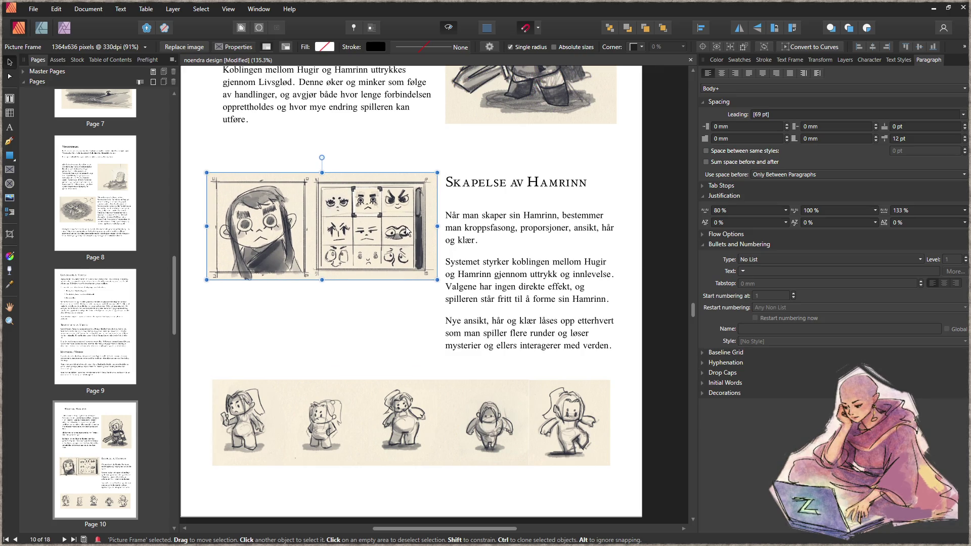
pyautogui.click(400, 322)
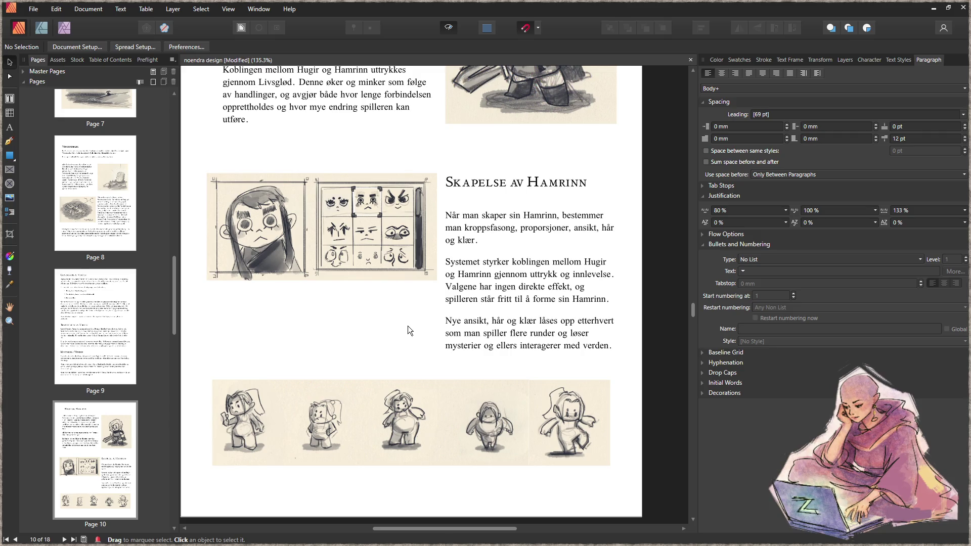
pyautogui.scroll(-3, 408, 322)
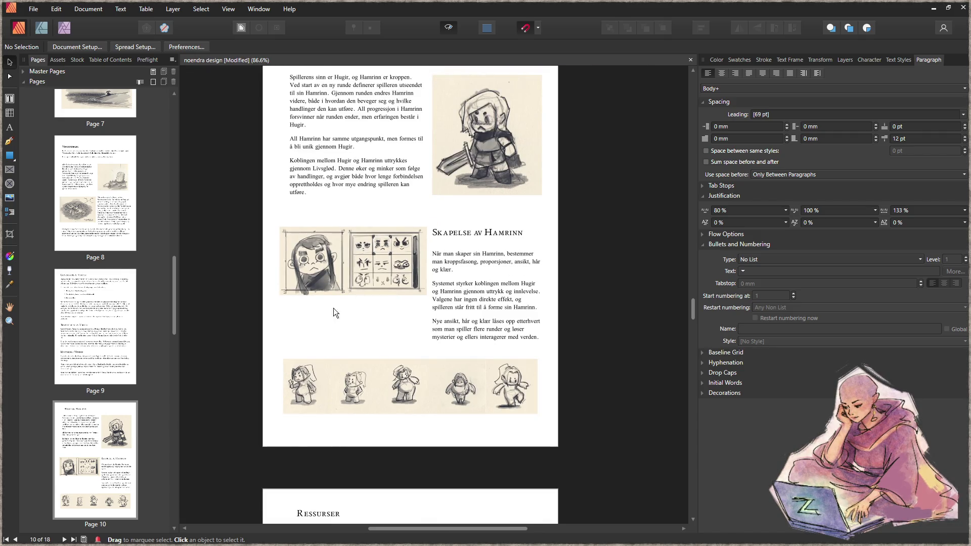
pyautogui.scroll(1, 395, 310)
pyautogui.moveTo(393, 295); pyautogui.dragTo(396, 354)
pyautogui.scroll(4, 396, 354)
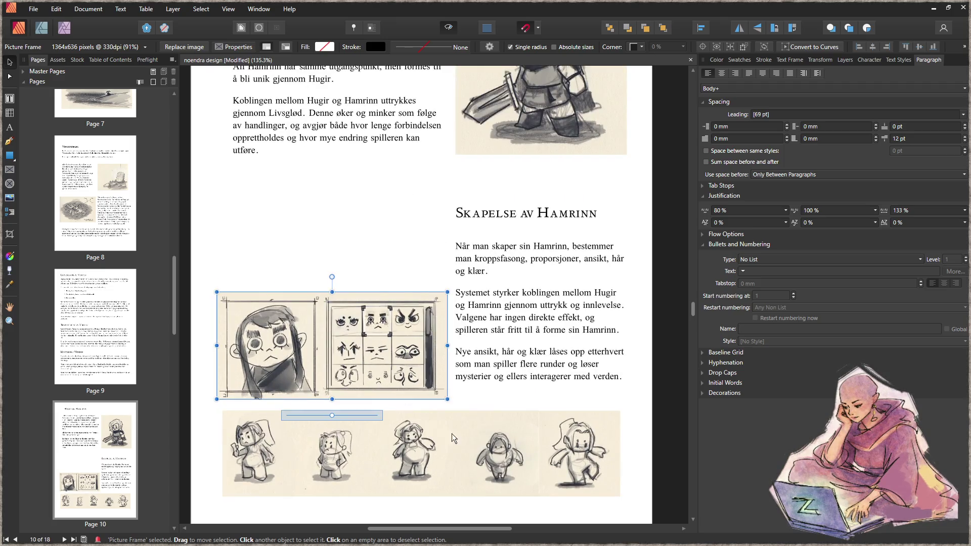
# - Enlarge the figure strip group and shift it down and left
pyautogui.click(502, 357)
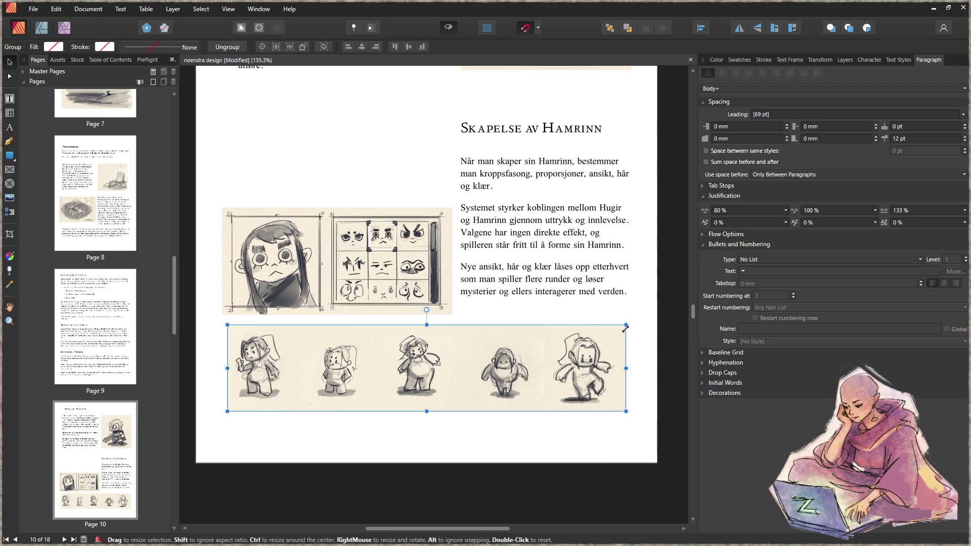
pyautogui.moveTo(627, 326)
pyautogui.mouseDown()
pyautogui.moveTo(645, 290)
pyautogui.moveTo(597, 332)
pyautogui.moveTo(602, 373)
pyautogui.moveTo(641, 313)
pyautogui.mouseUp()
pyautogui.moveTo(597, 374); pyautogui.dragTo(588, 378)
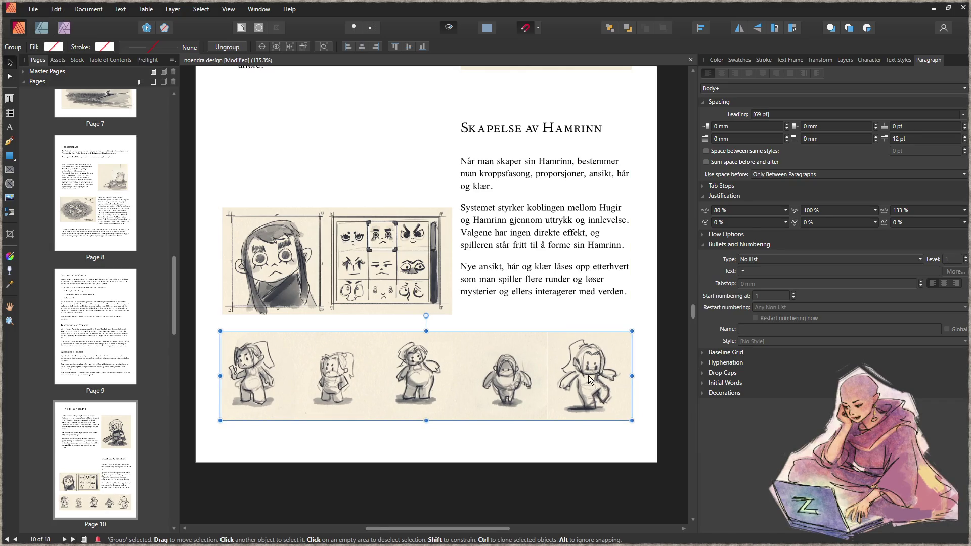
# - Move the body text up, shorten its frame, and move the heading left and down
pyautogui.click(276, 251)
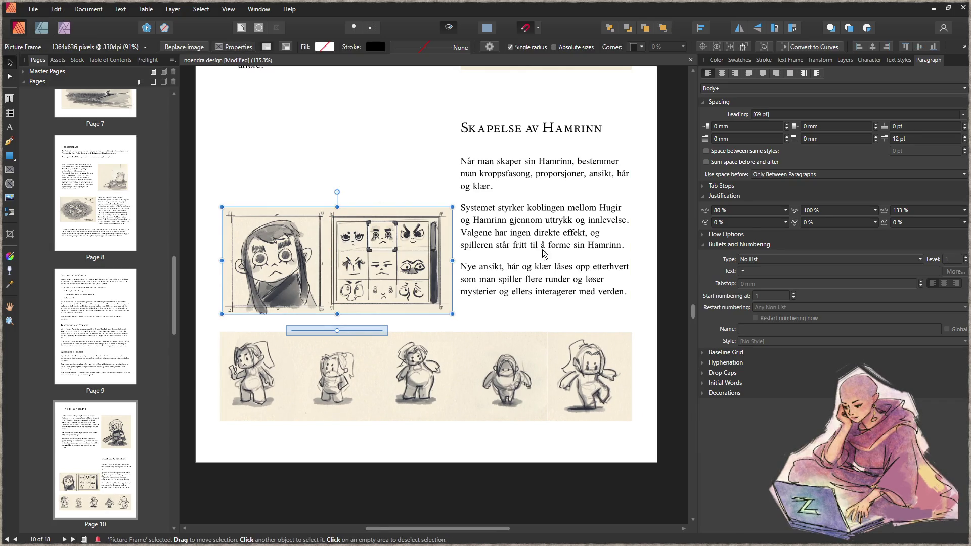
pyautogui.click(532, 281)
pyautogui.moveTo(531, 283); pyautogui.dragTo(538, 268)
pyautogui.moveTo(546, 150); pyautogui.dragTo(546, 175)
pyautogui.moveTo(502, 129)
pyautogui.mouseDown()
pyautogui.moveTo(278, 167)
pyautogui.moveTo(299, 189)
pyautogui.moveTo(307, 184)
pyautogui.mouseUp()
pyautogui.click(323, 170)
pyautogui.keyDown('ctrl'); pyautogui.scroll(-5, 499, 283); pyautogui.keyUp('ctrl')
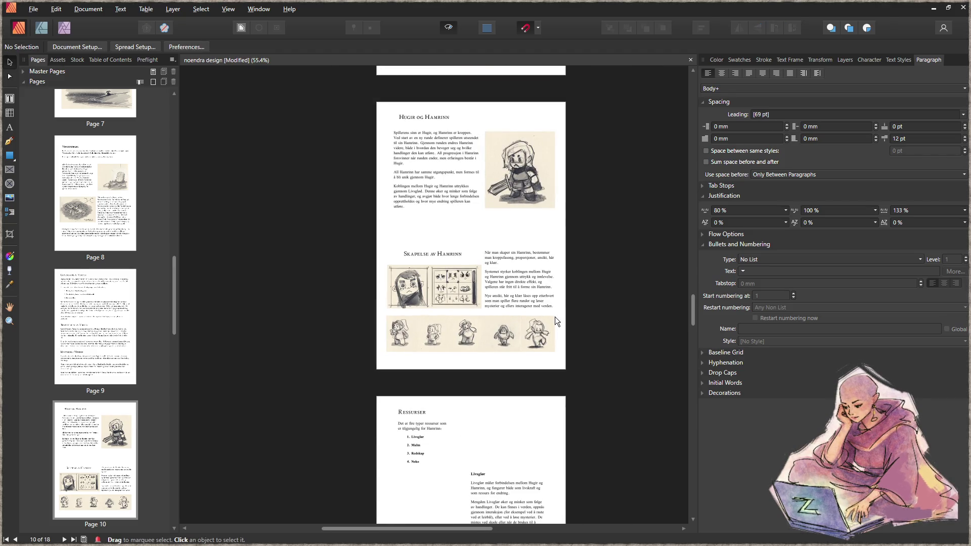
# - Move the heading above the body text, widen it to 78 mm, and shorten it to fit
pyautogui.keyDown('ctrl'); pyautogui.scroll(4, 528, 314); pyautogui.keyUp('ctrl')
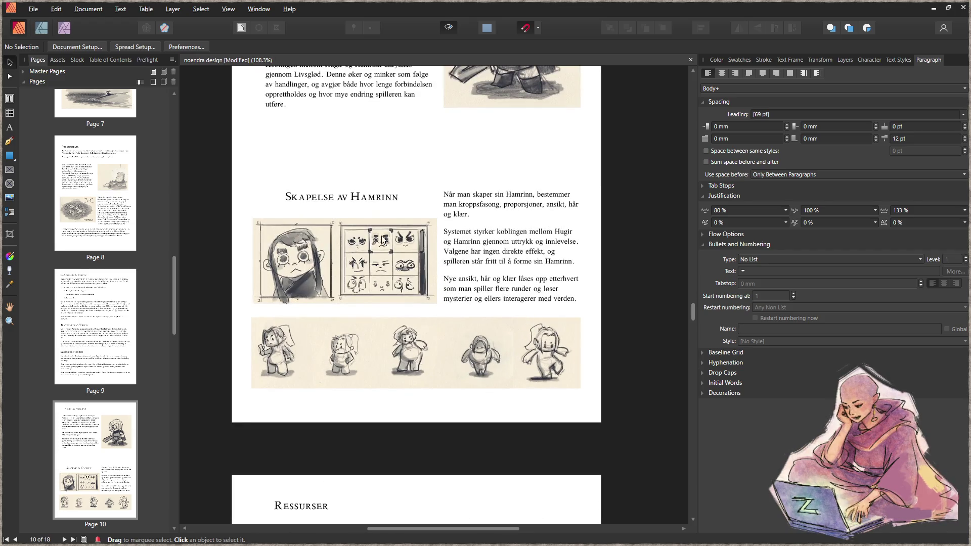
pyautogui.moveTo(339, 203); pyautogui.dragTo(501, 185)
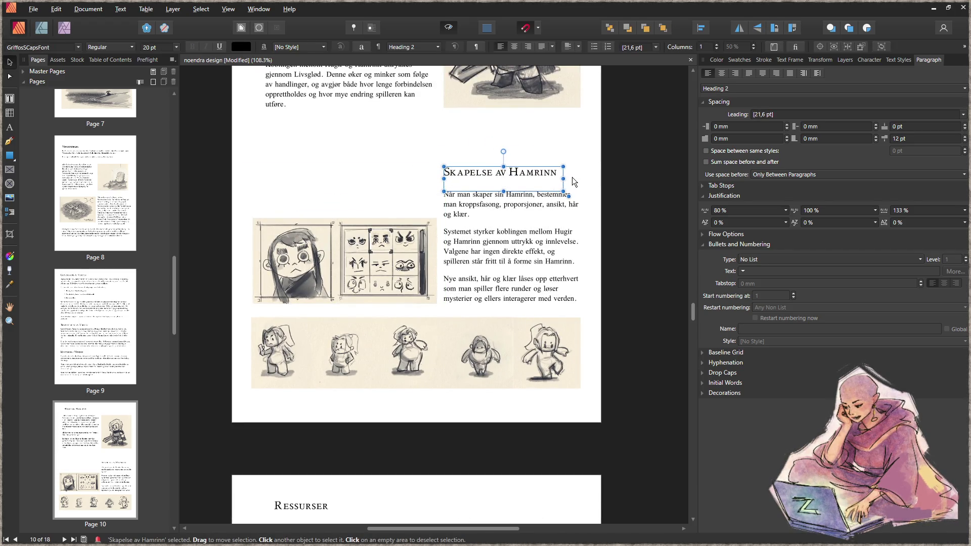
pyautogui.moveTo(563, 179); pyautogui.dragTo(582, 179)
pyautogui.click(379, 168)
pyautogui.click(509, 190)
pyautogui.moveTo(508, 191); pyautogui.dragTo(536, 181)
pyautogui.click(377, 238)
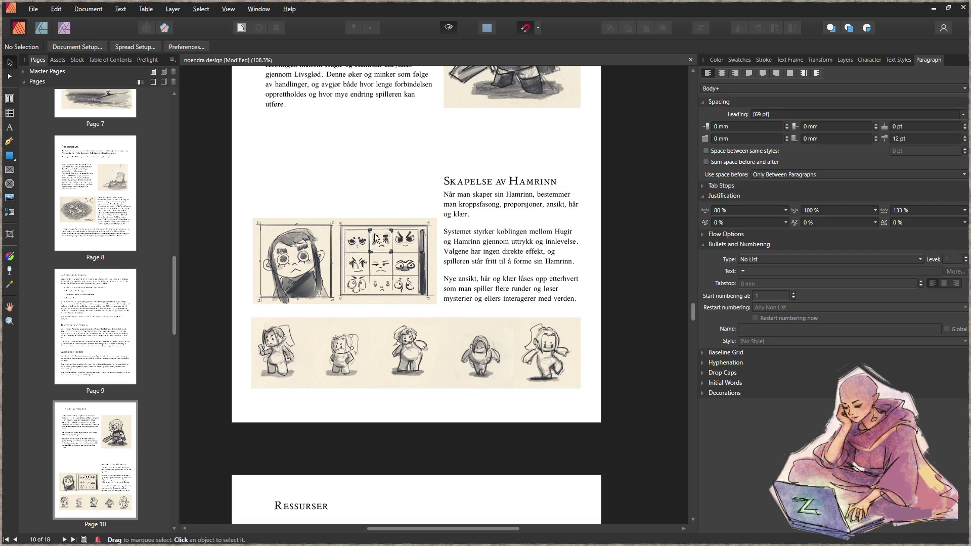
# - Review the page and save the document
pyautogui.scroll(3, 344, 208)
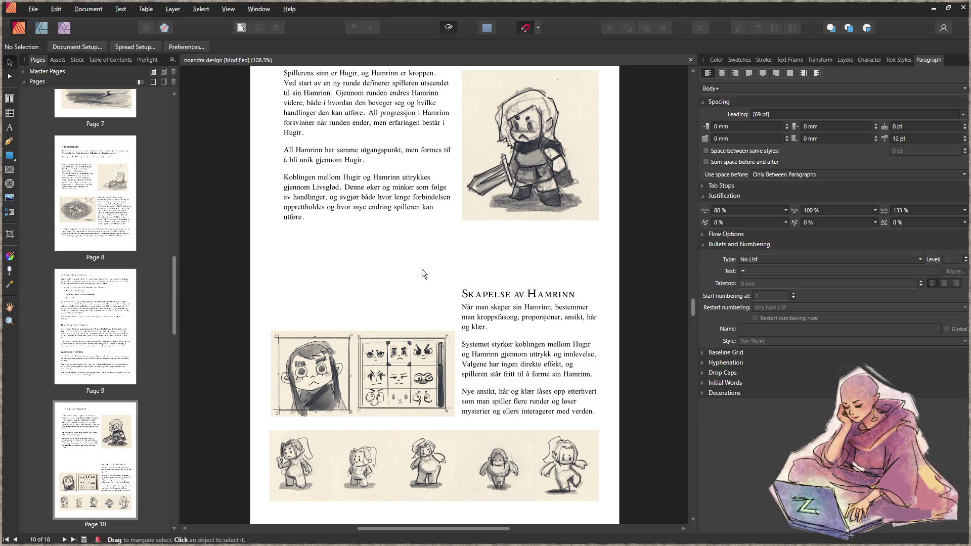
pyautogui.scroll(1, 425, 273)
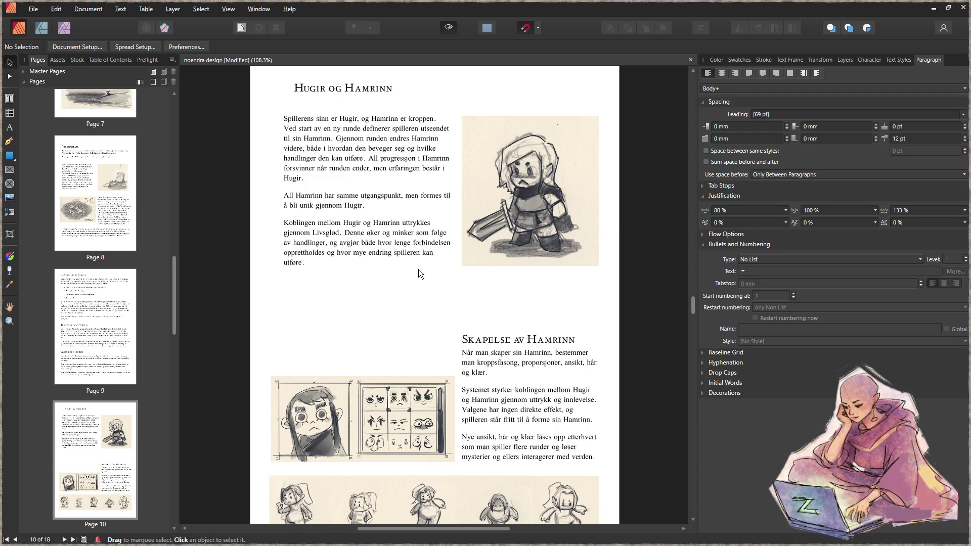
pyautogui.scroll(-1, 418, 269)
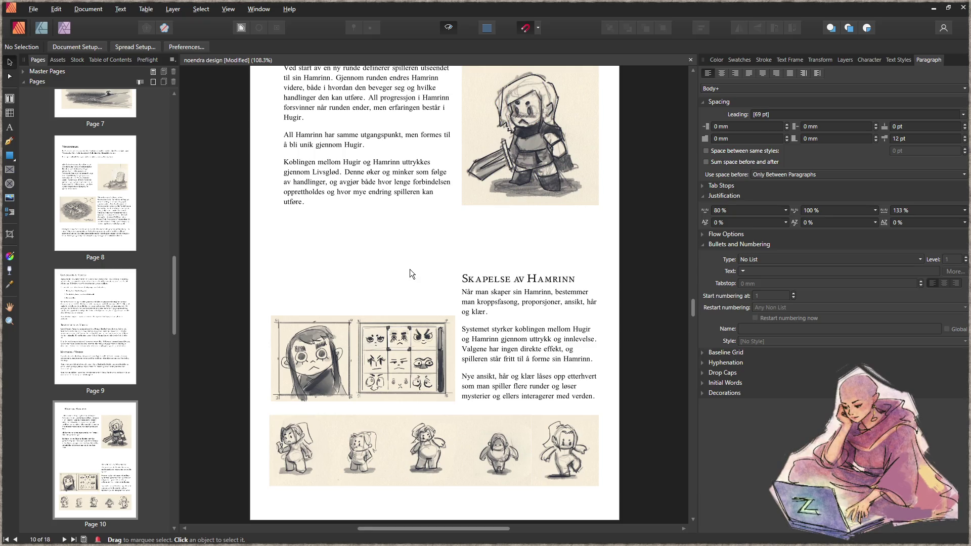
pyautogui.hotkey('ctrl', 's')
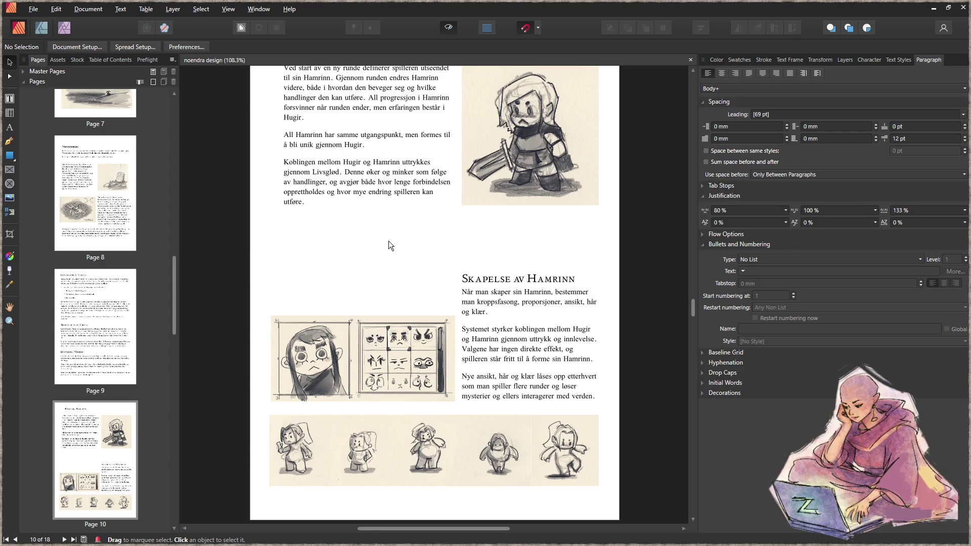
# - Scroll up past pages 9, 8 and 7 to the end of page 6 and the Verden page
pyautogui.scroll(7, 389, 241)
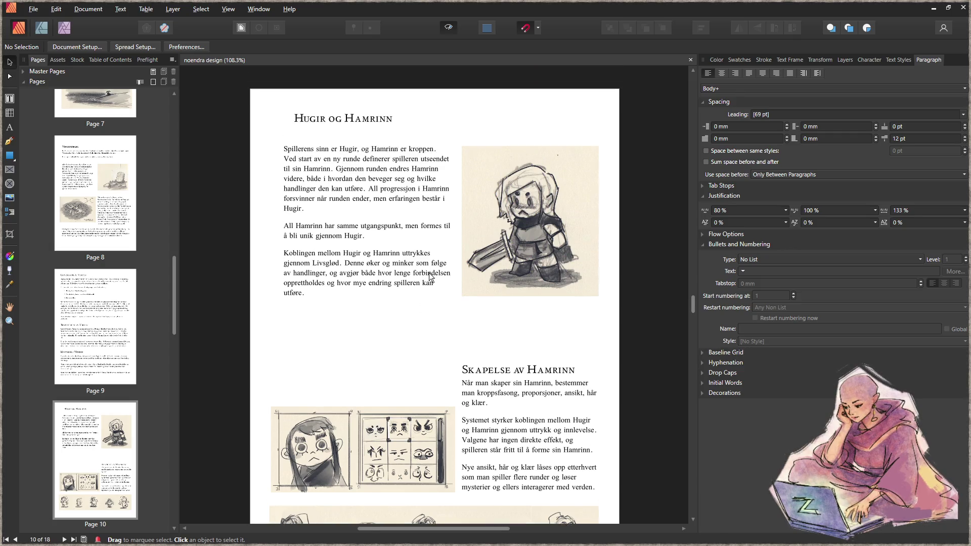
pyautogui.scroll(8, 487, 266)
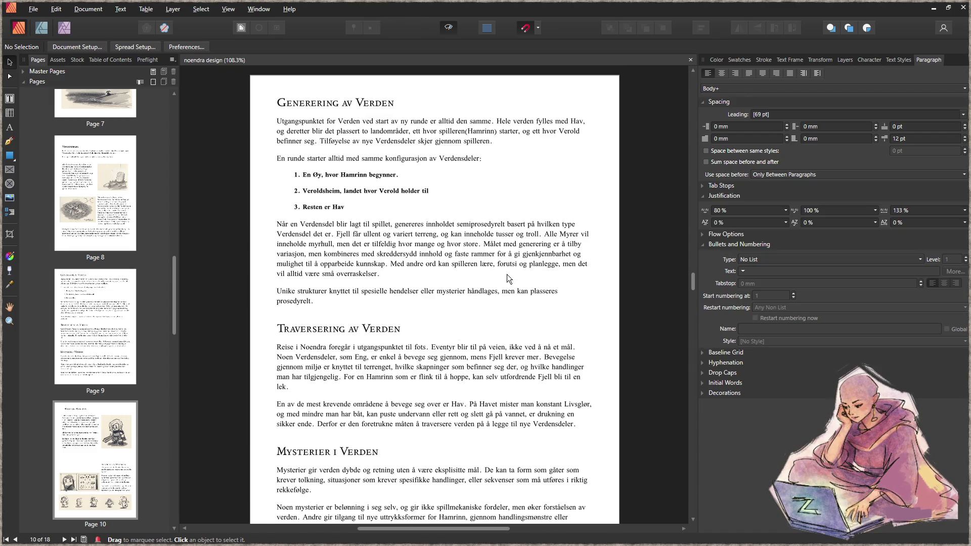
pyautogui.scroll(8, 514, 266)
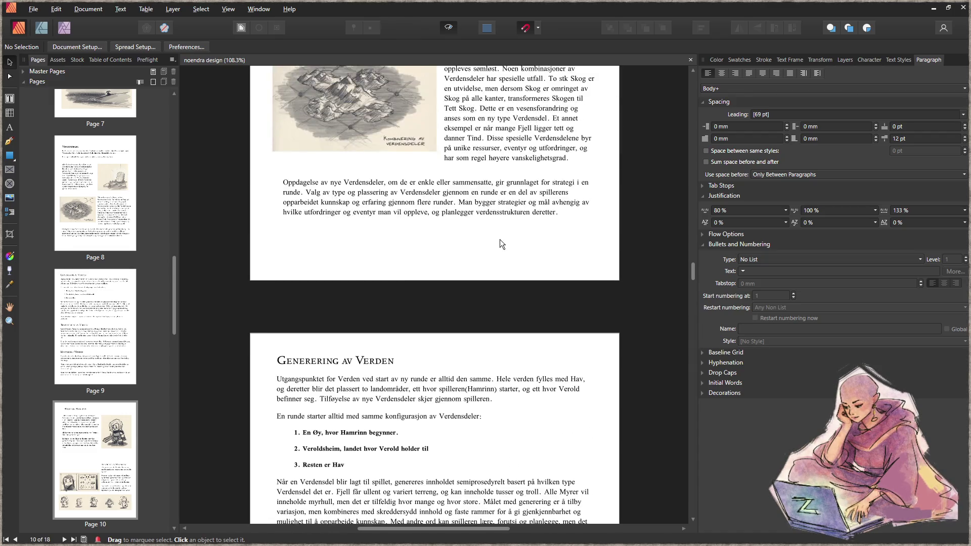
pyautogui.scroll(5, 572, 258)
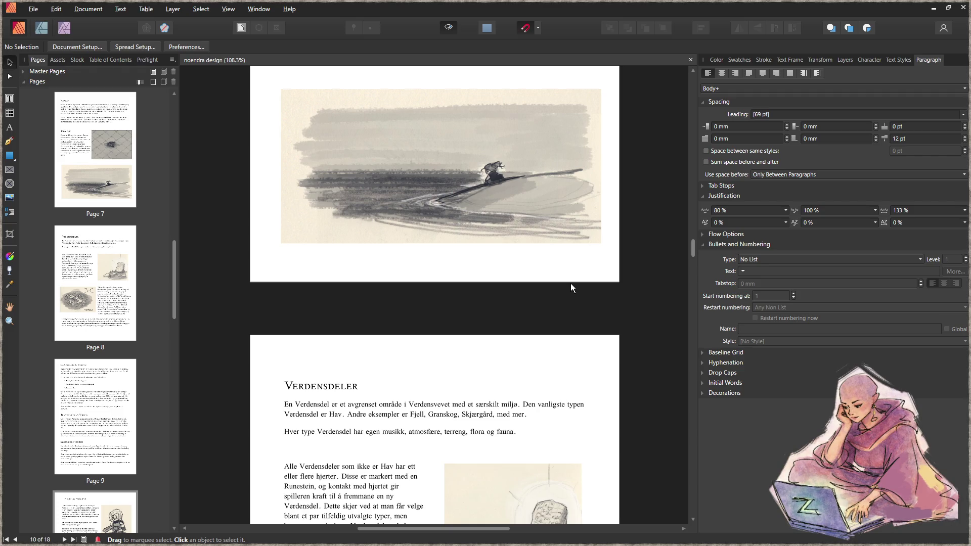
pyautogui.scroll(10, 571, 283)
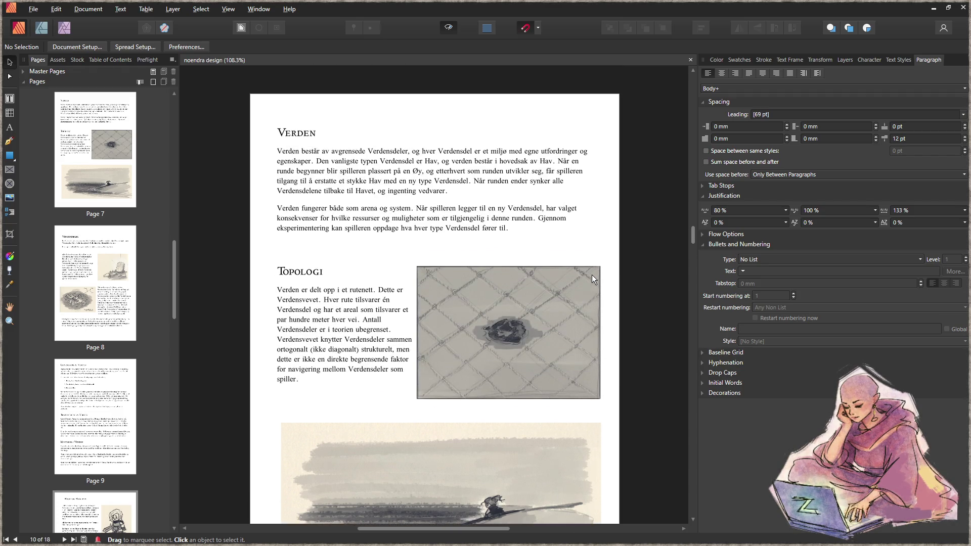
pyautogui.scroll(10, 591, 280)
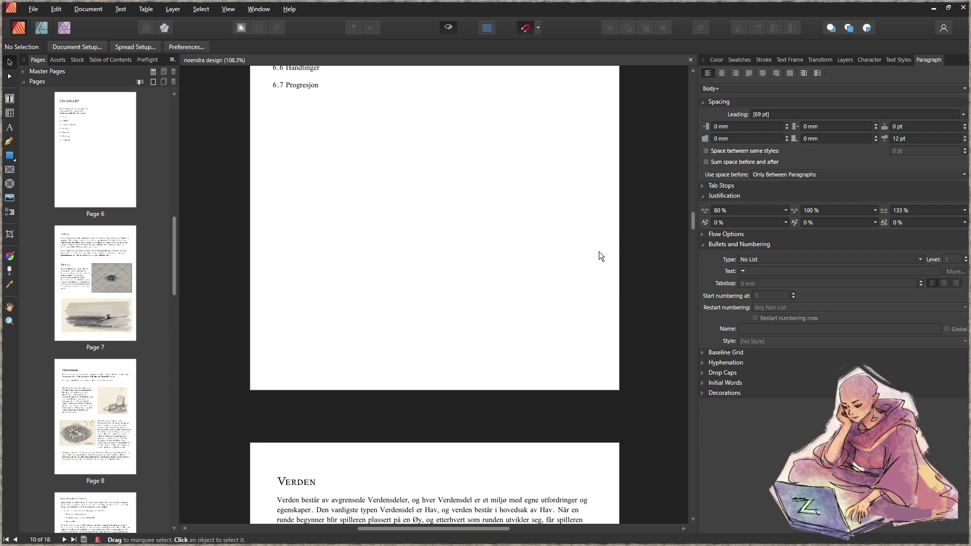